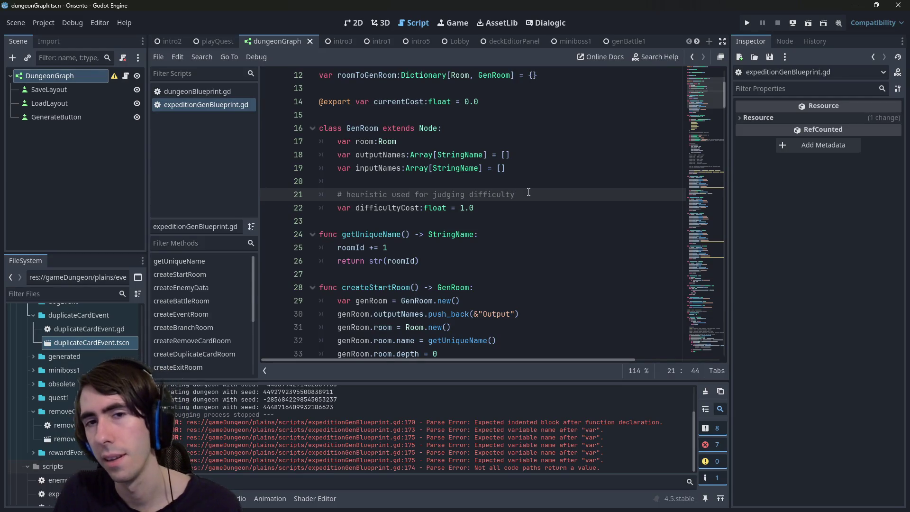
- Change the line 21 comment to '# heuristic used for generating rooms based on difficulty'
{"action": "key", "text": "Return"}
{"action": "type", "text": "#"}
{"action": "key", "text": "BackSpace"}
{"action": "key", "text": "BackSpace"}
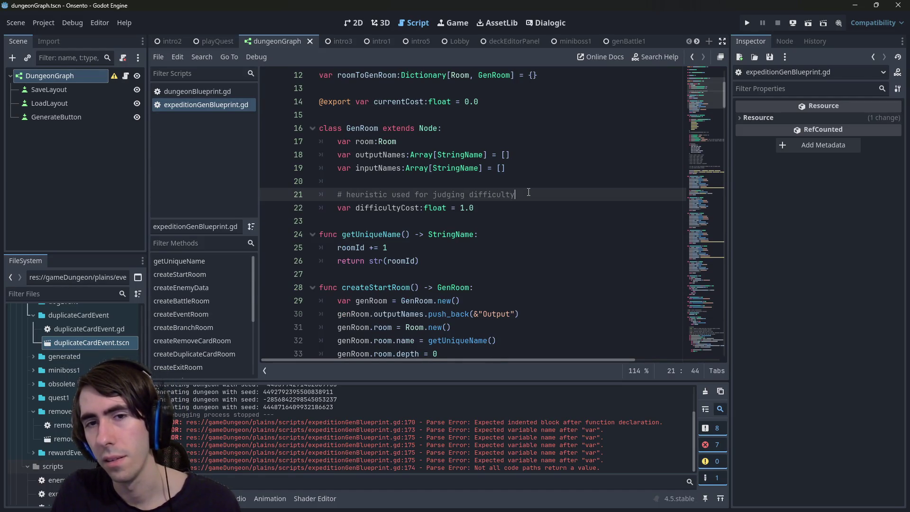
{"action": "key", "text": "ctrl+BackSpace"}
{"action": "type", "text": "gener"}
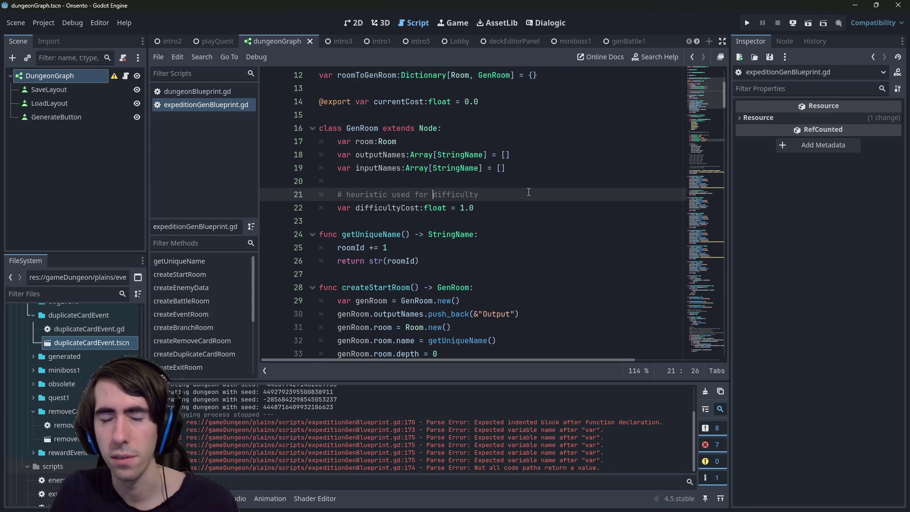
{"action": "type", "text": "ating rooms bas"}
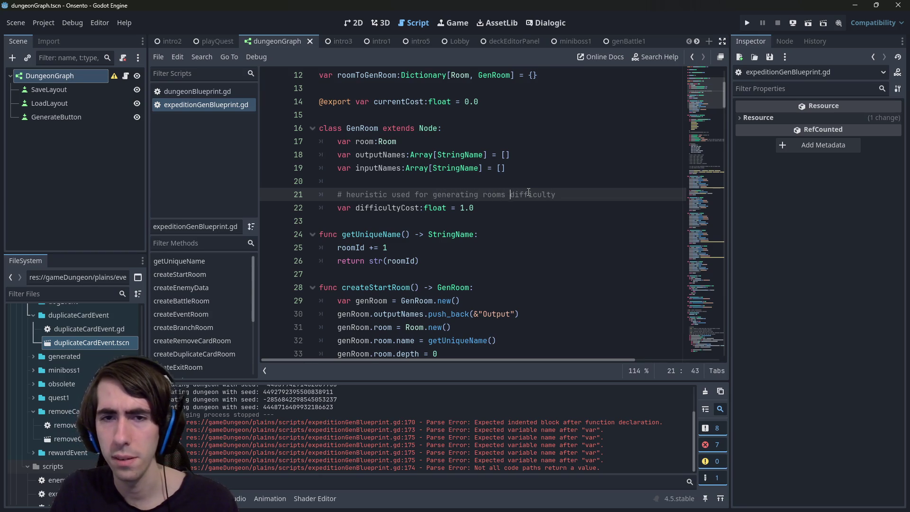
{"action": "type", "text": "ed on"}
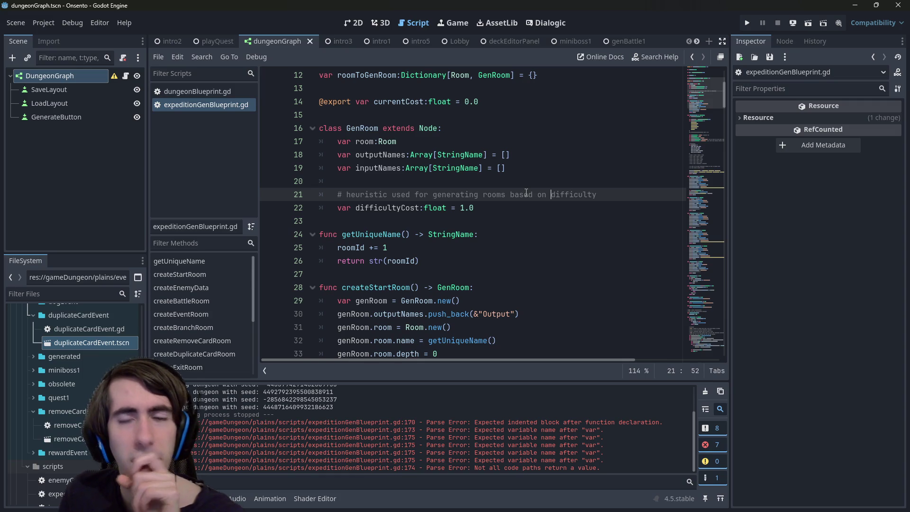
{"action": "double_click", "coordinate": [416, 208]}
{"action": "key", "text": "ctrl+c"}
- Search for difficultyCost, paste it over depth in the exit check, save, then undo it
{"action": "key", "text": "ctrl+f"}
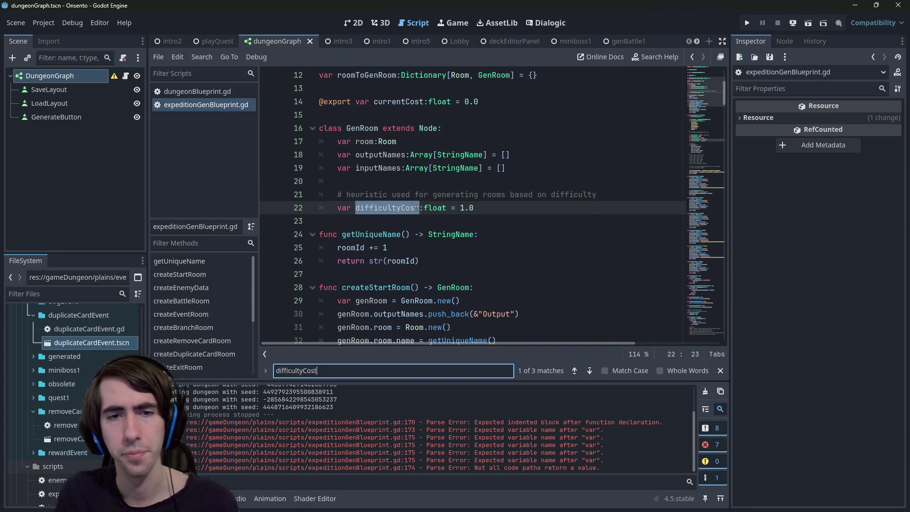
{"action": "key", "text": "Return"}
{"action": "scroll", "coordinate": [476, 190], "scroll_direction": "up", "scroll_amount": 10}
{"action": "scroll", "coordinate": [476, 190], "scroll_direction": "up", "scroll_amount": 12}
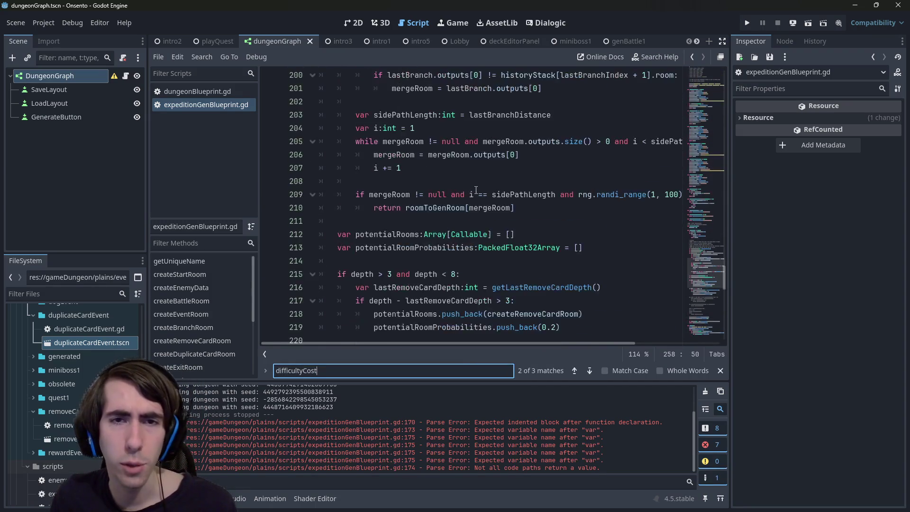
{"action": "double_click", "coordinate": [368, 199]}
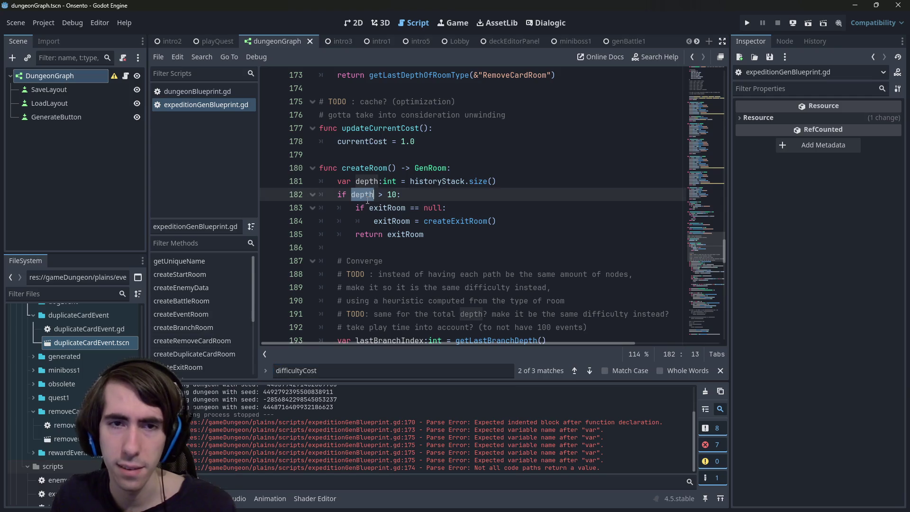
{"action": "mouse_move", "coordinate": [367, 198]}
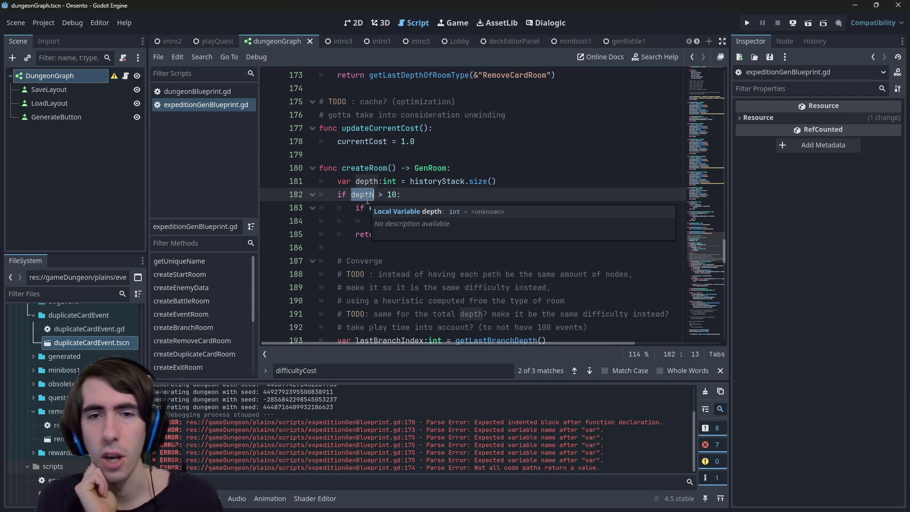
{"action": "scroll", "coordinate": [468, 202], "scroll_direction": "up", "scroll_amount": 3}
{"action": "key", "text": "ctrl+v"}
{"action": "key", "text": "ctrl+s"}
{"action": "key", "text": "ctrl+z"}
- Replace depth on line 182 with difficultyCost so it reads 'if difficultyCost > 10'
{"action": "double_click", "coordinate": [364, 222]}
{"action": "scroll", "coordinate": [375, 237], "scroll_direction": "down", "scroll_amount": 4}
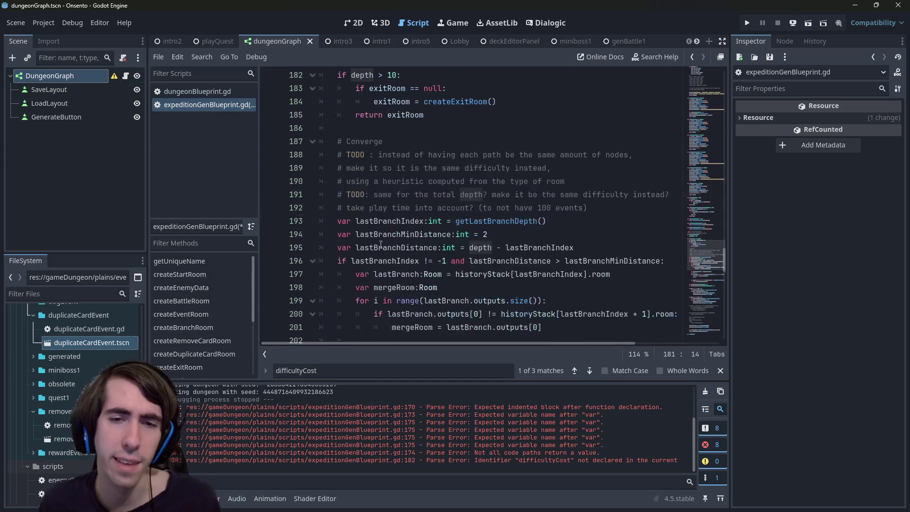
{"action": "scroll", "coordinate": [469, 249], "scroll_direction": "down", "scroll_amount": 2}
{"action": "scroll", "coordinate": [486, 175], "scroll_direction": "up", "scroll_amount": 4}
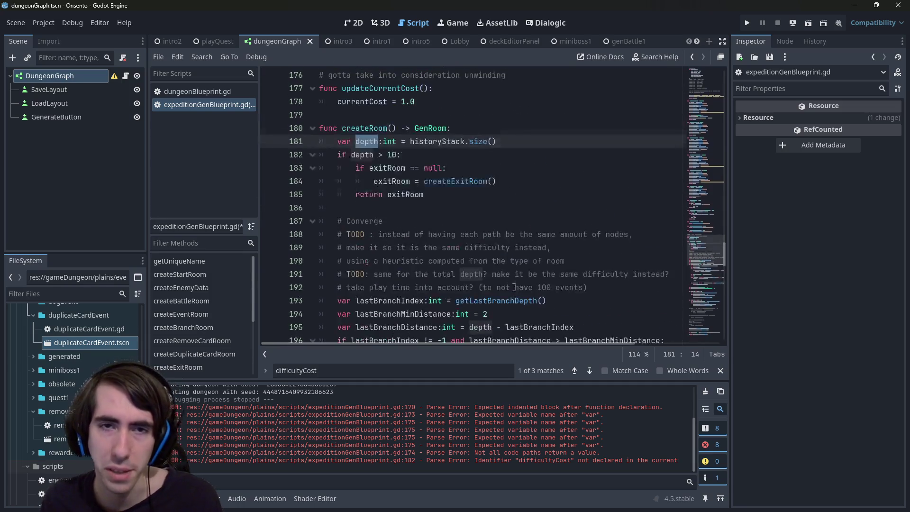
{"action": "double_click", "coordinate": [366, 155]}
{"action": "key", "text": "ctrl+v"}
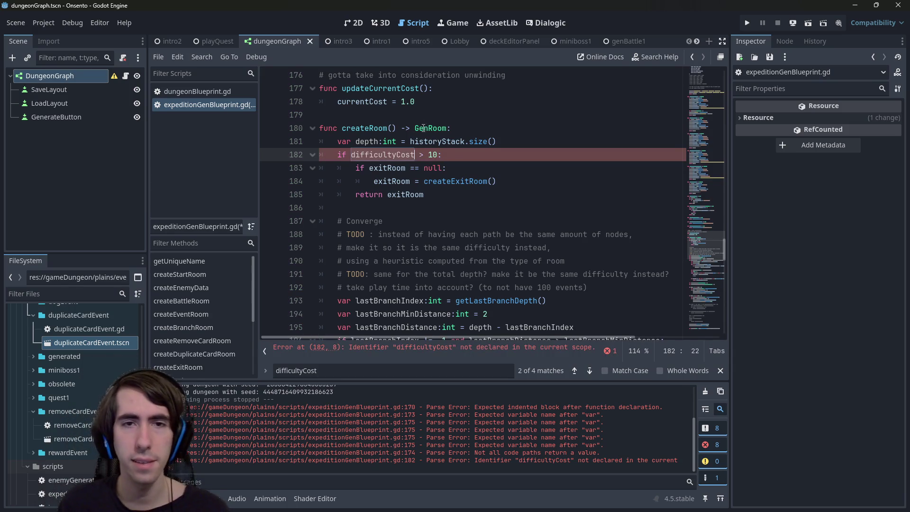
{"action": "double_click", "coordinate": [396, 157]}
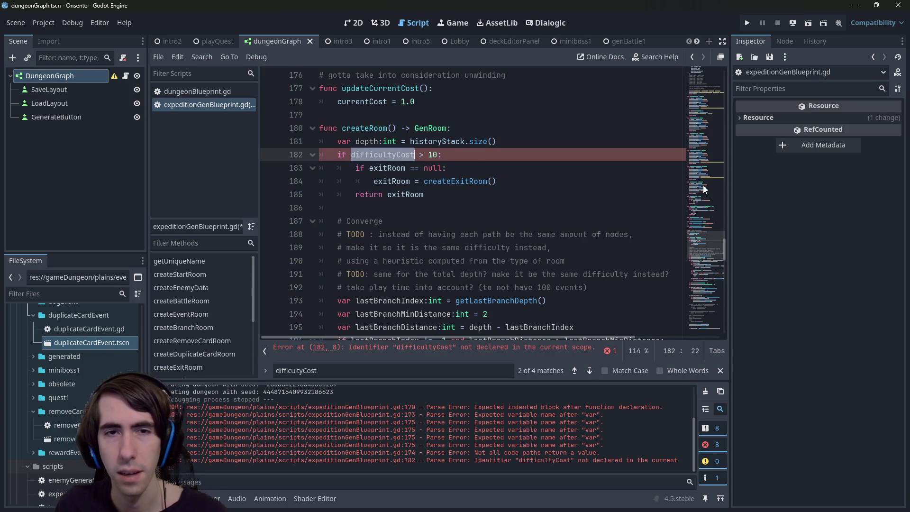
- Use currentCost on line 182 and rename every currentCost occurrence to currentDifficultyCost
{"action": "type", "text": "cur"}
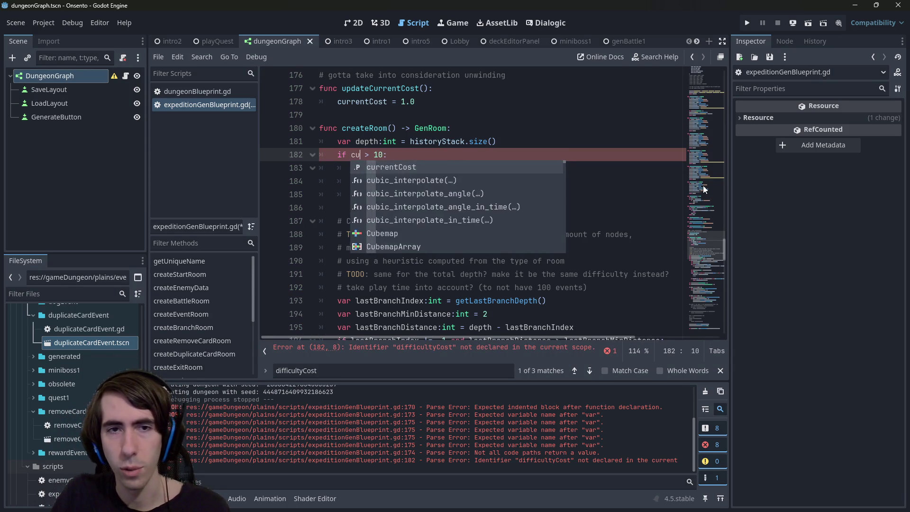
{"action": "key", "text": "Return"}
{"action": "key", "text": "ctrl+shift+Left"}
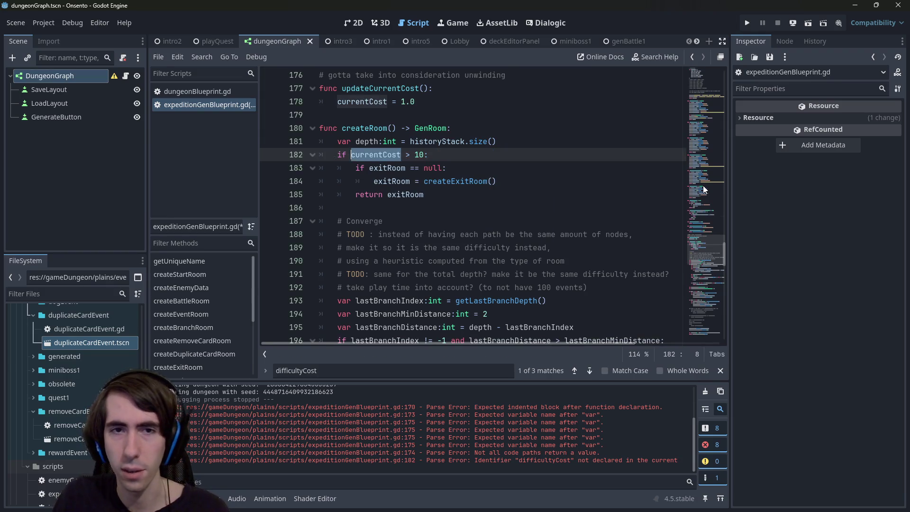
{"action": "scroll", "coordinate": [704, 186], "scroll_direction": "down", "scroll_amount": 15}
{"action": "scroll", "coordinate": [616, 223], "scroll_direction": "down", "scroll_amount": 2}
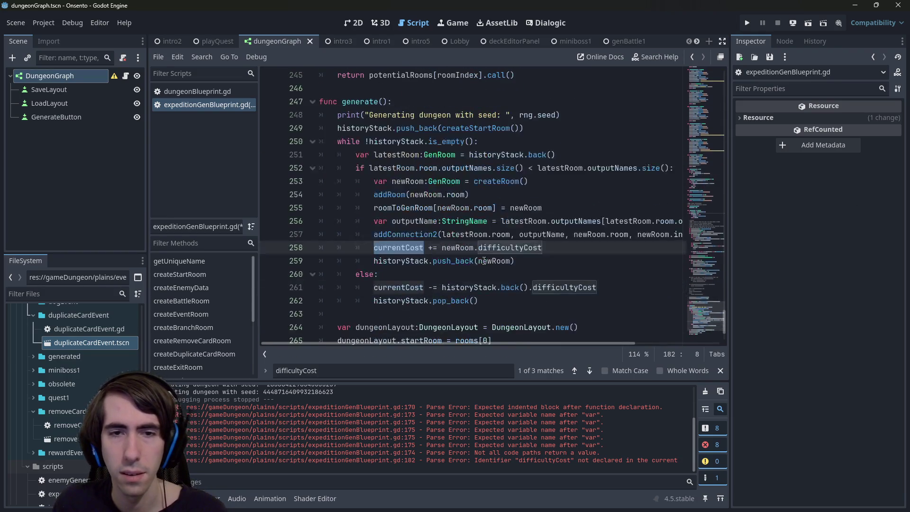
{"action": "key", "text": "ctrl+d"}
{"action": "key", "text": "ctrl+d"}
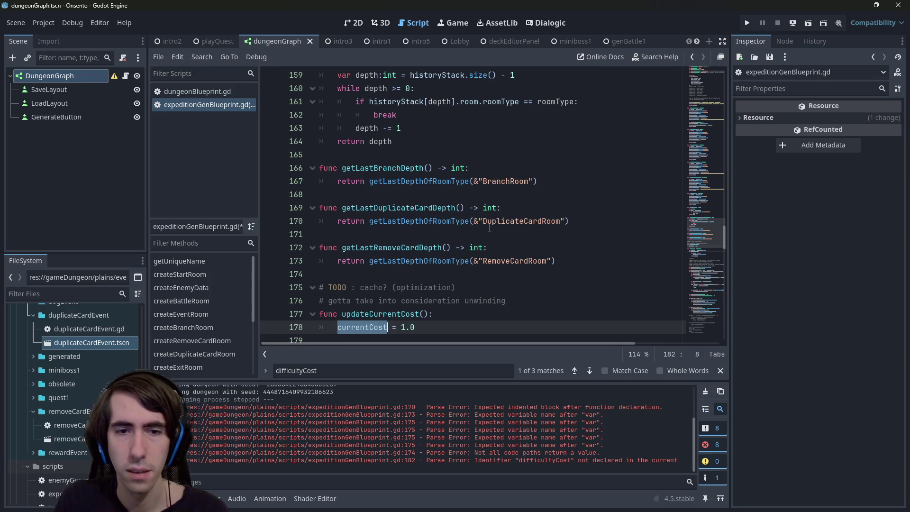
{"action": "type", "text": "currentDifficult"}
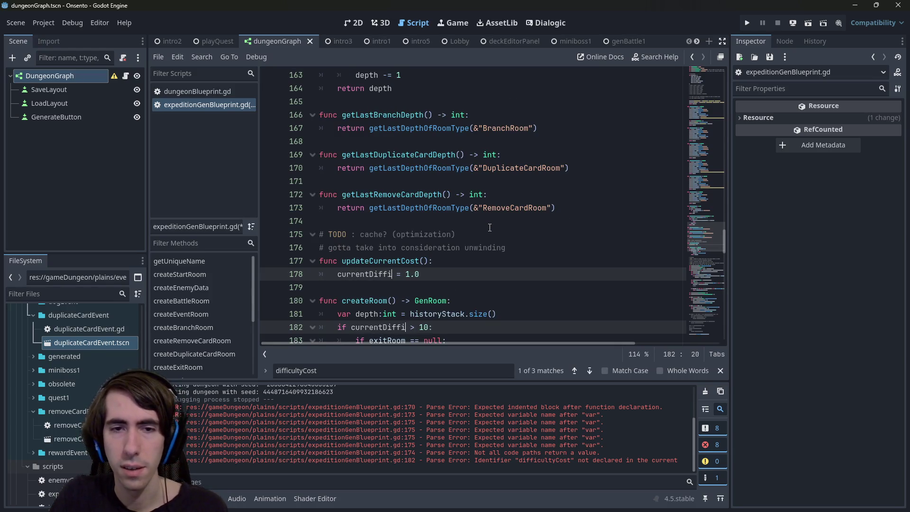
{"action": "type", "text": "yCost"}
- Inspect currentDifficultyCost and the exit-room block on lines 182–185
{"action": "scroll", "coordinate": [475, 226], "scroll_direction": "down", "scroll_amount": 3}
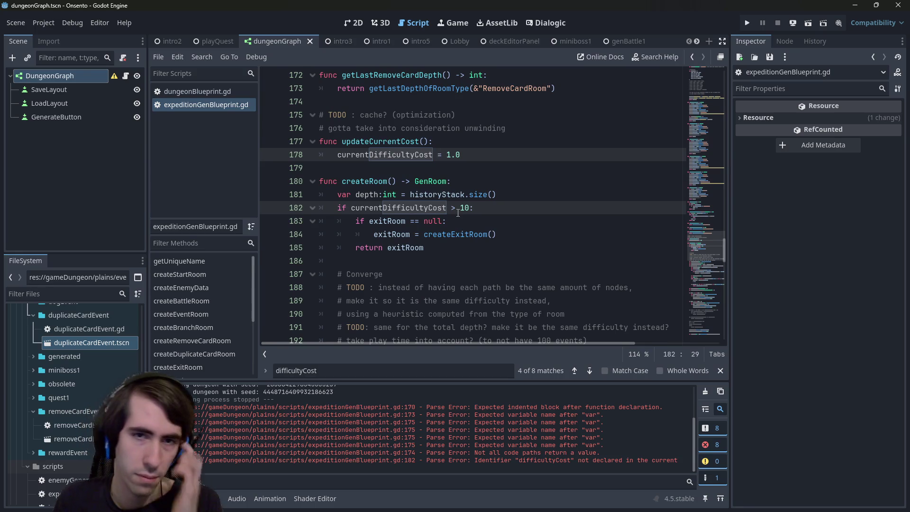
{"action": "double_click", "coordinate": [441, 208]}
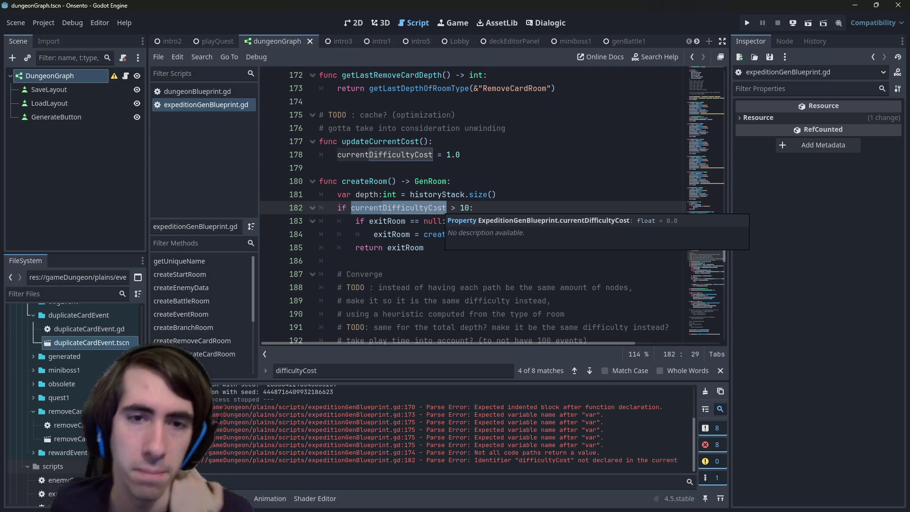
{"action": "left_click", "coordinate": [395, 221]}
{"action": "left_click_drag", "start_coordinate": [337, 208], "coordinate": [486, 249]}
{"action": "left_click", "coordinate": [486, 249]}
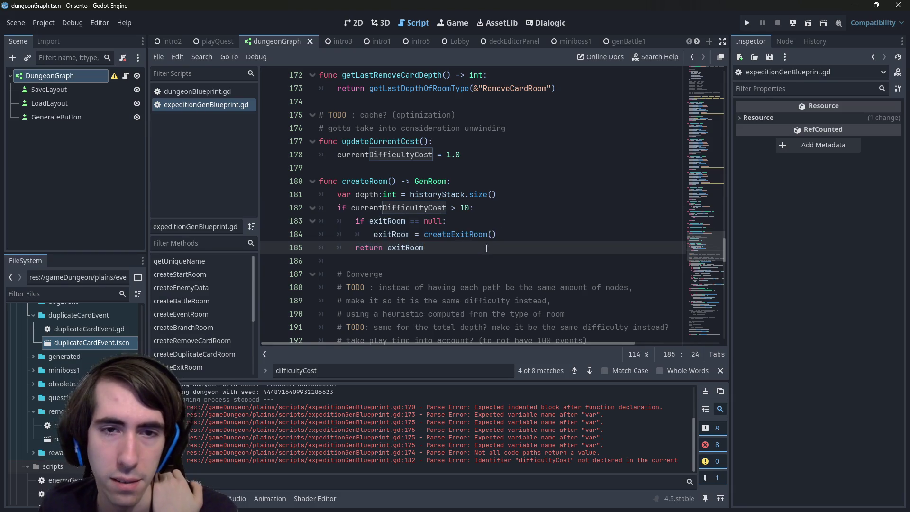
{"action": "double_click", "coordinate": [415, 206]}
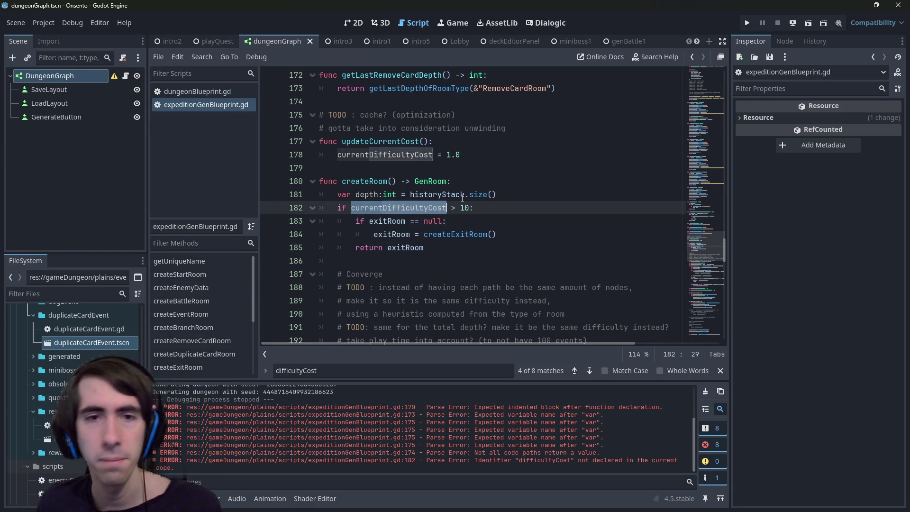
- Scroll through the script around the createRoom exit check
{"action": "scroll", "coordinate": [455, 213], "scroll_direction": "down", "scroll_amount": 6}
{"action": "scroll", "coordinate": [455, 213], "scroll_direction": "down", "scroll_amount": 8}
{"action": "scroll", "coordinate": [457, 203], "scroll_direction": "up", "scroll_amount": 9}
{"action": "scroll", "coordinate": [457, 203], "scroll_direction": "up", "scroll_amount": 1}
{"action": "scroll", "coordinate": [459, 204], "scroll_direction": "down", "scroll_amount": 2}
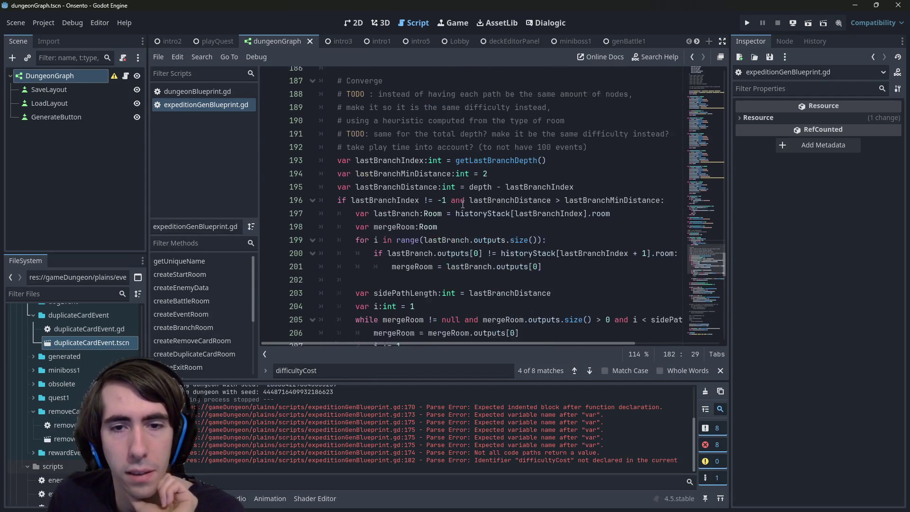
{"action": "scroll", "coordinate": [462, 205], "scroll_direction": "up", "scroll_amount": 1}
{"action": "scroll", "coordinate": [462, 204], "scroll_direction": "up", "scroll_amount": 1}
{"action": "scroll", "coordinate": [462, 205], "scroll_direction": "down", "scroll_amount": 15}
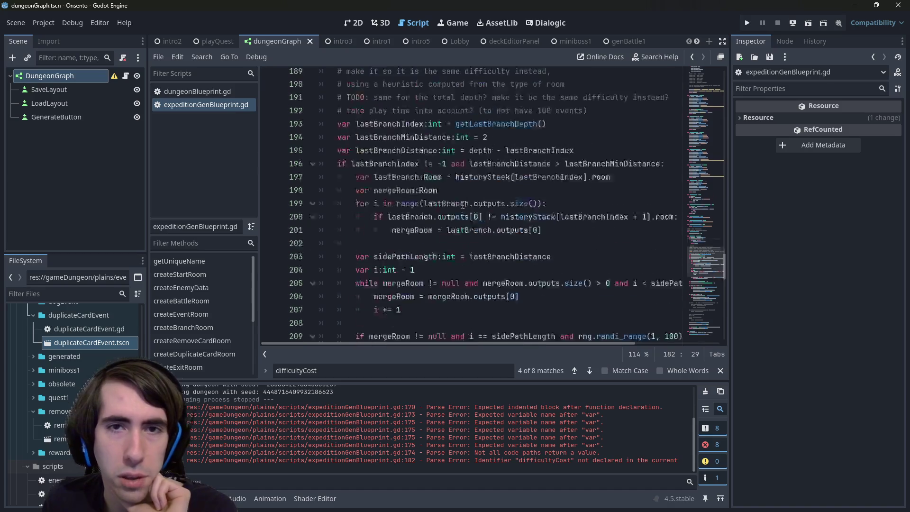
{"action": "scroll", "coordinate": [463, 205], "scroll_direction": "down", "scroll_amount": 6}
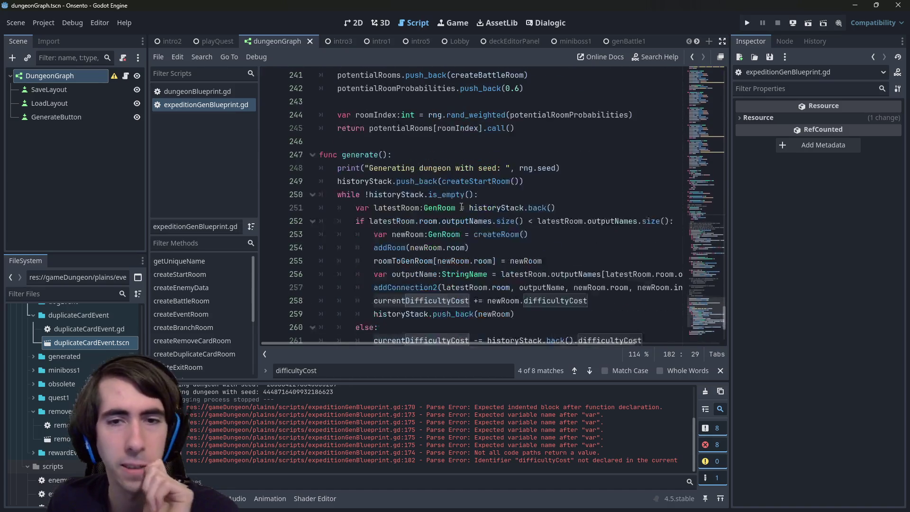
{"action": "scroll", "coordinate": [462, 208], "scroll_direction": "down", "scroll_amount": 2}
{"action": "scroll", "coordinate": [462, 207], "scroll_direction": "up", "scroll_amount": 14}
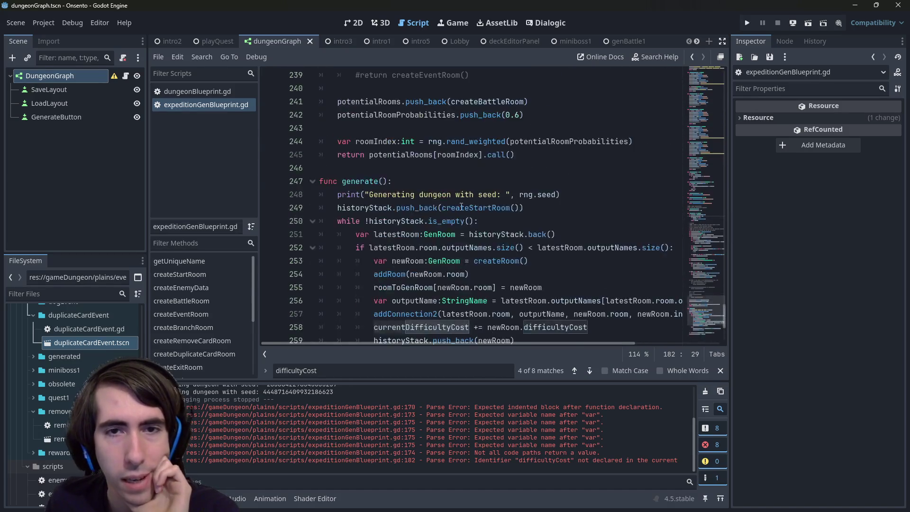
{"action": "scroll", "coordinate": [462, 207], "scroll_direction": "up", "scroll_amount": 12}
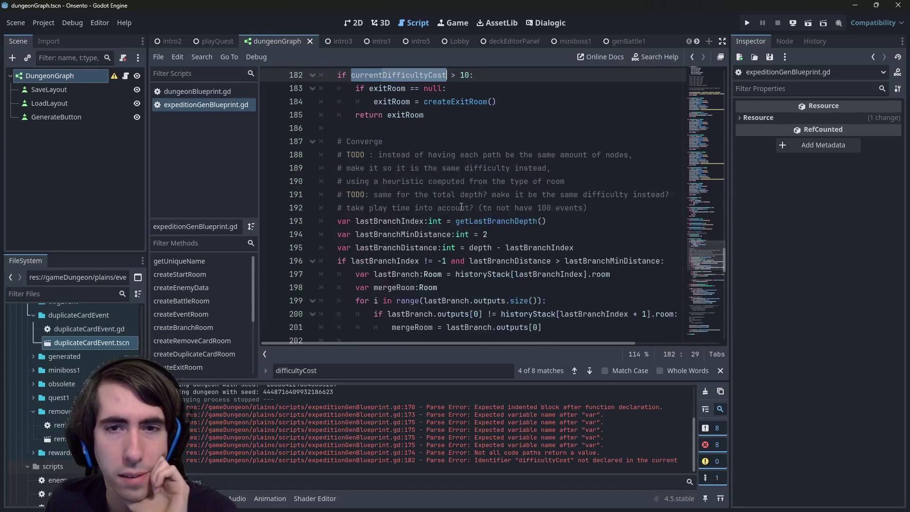
{"action": "left_click", "coordinate": [462, 221]}
- Jump to the createDuplicateCardRoom definition and scroll up to createRemoveCardRoom
{"action": "scroll", "coordinate": [479, 226], "scroll_direction": "down", "scroll_amount": 5}
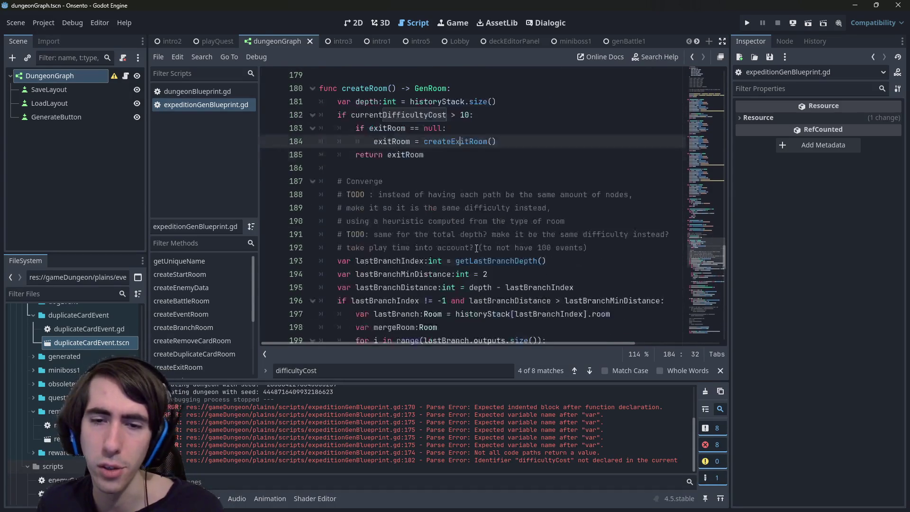
{"action": "scroll", "coordinate": [479, 199], "scroll_direction": "up", "scroll_amount": 7}
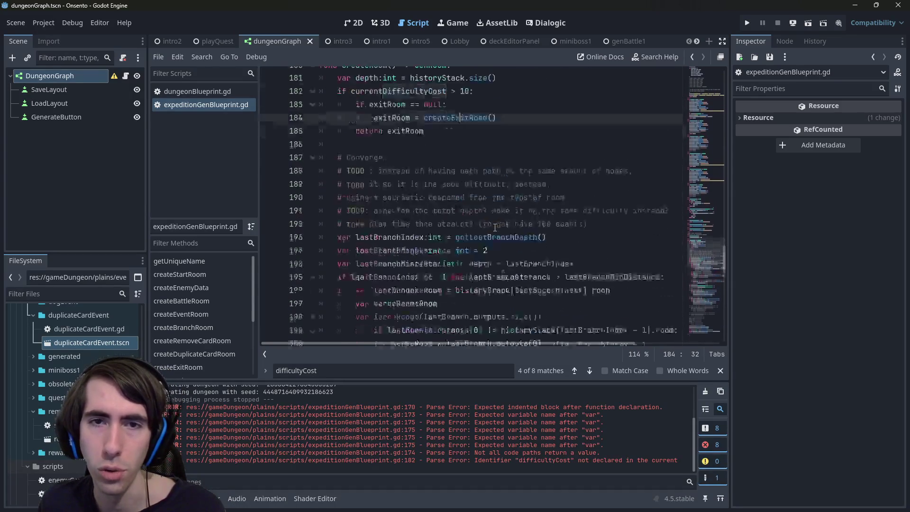
{"action": "scroll", "coordinate": [472, 285], "scroll_direction": "down", "scroll_amount": 9}
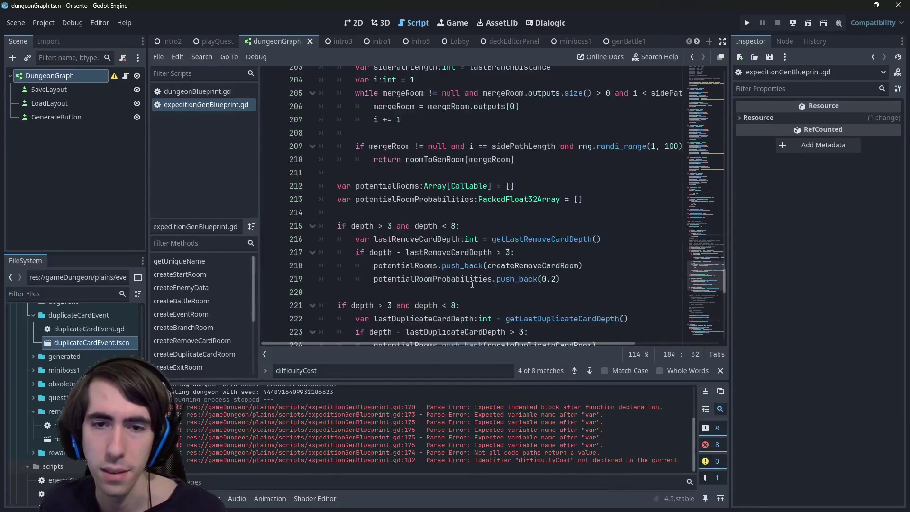
{"action": "scroll", "coordinate": [513, 244], "scroll_direction": "down", "scroll_amount": 2}
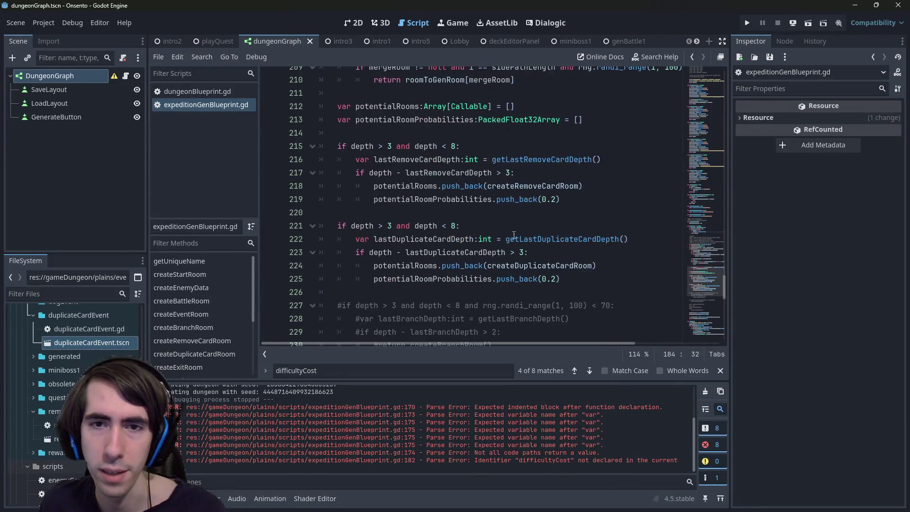
{"action": "left_click", "coordinate": [541, 267], "text": "ctrl"}
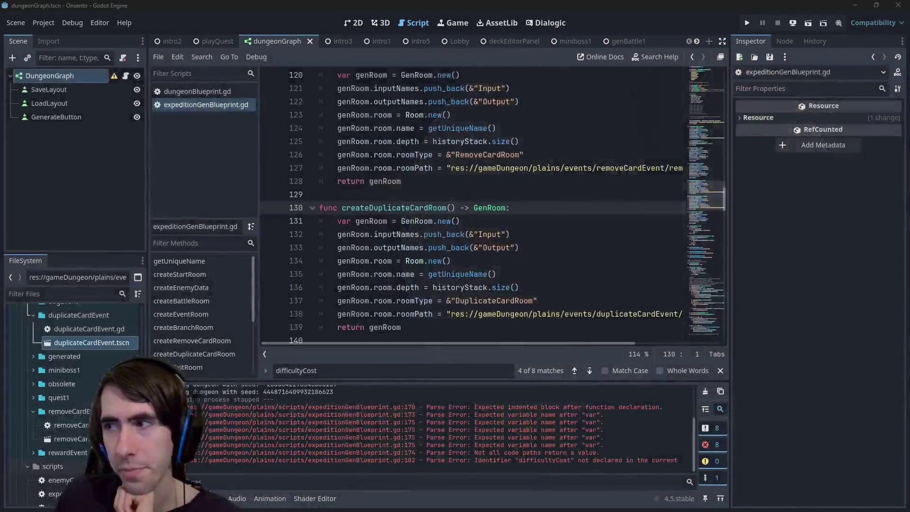
{"action": "scroll", "coordinate": [408, 212], "scroll_direction": "up", "scroll_amount": 3}
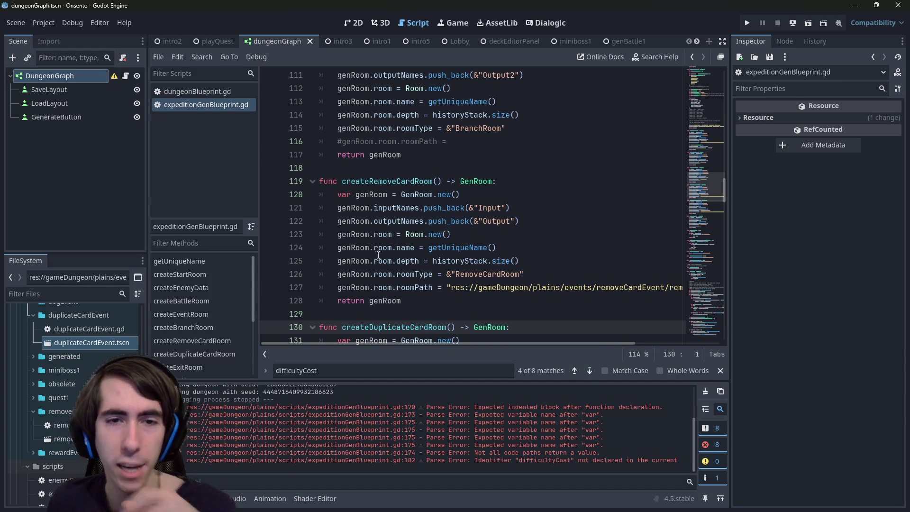
- Add and undo a genRoom line below line 120, then review the shared setup lines
{"action": "left_click", "coordinate": [351, 234]}
{"action": "left_click", "coordinate": [492, 193]}
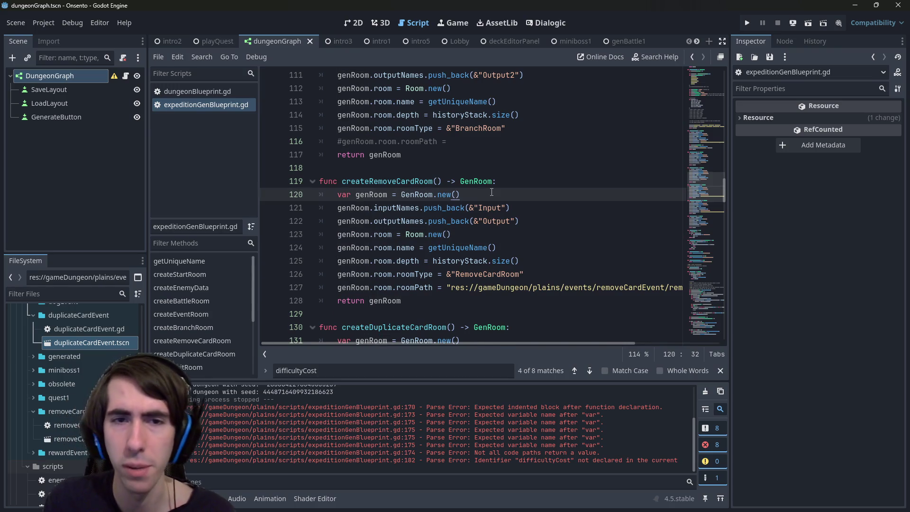
{"action": "key", "text": "Return"}
{"action": "type", "text": "genRoom"}
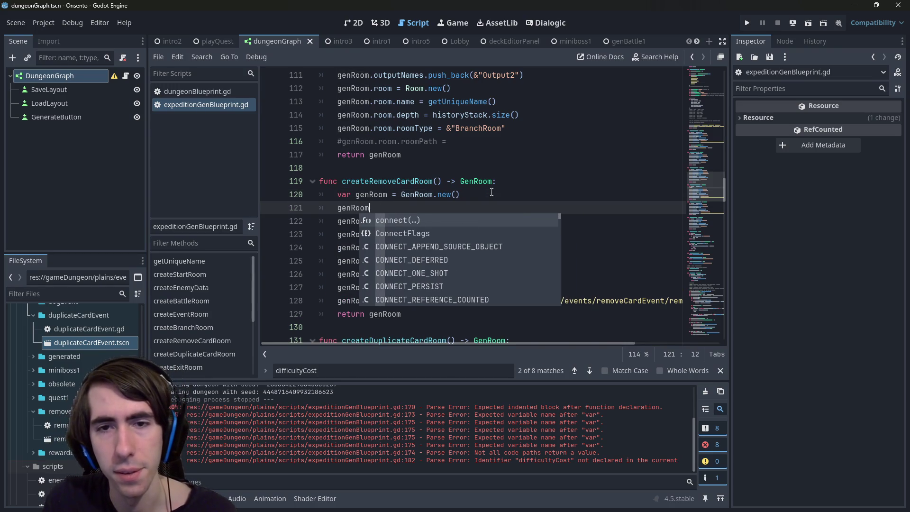
{"action": "key", "text": "ctrl+z"}
{"action": "left_click_drag", "start_coordinate": [525, 274], "coordinate": [238, 205]}
{"action": "left_click", "coordinate": [550, 248]}
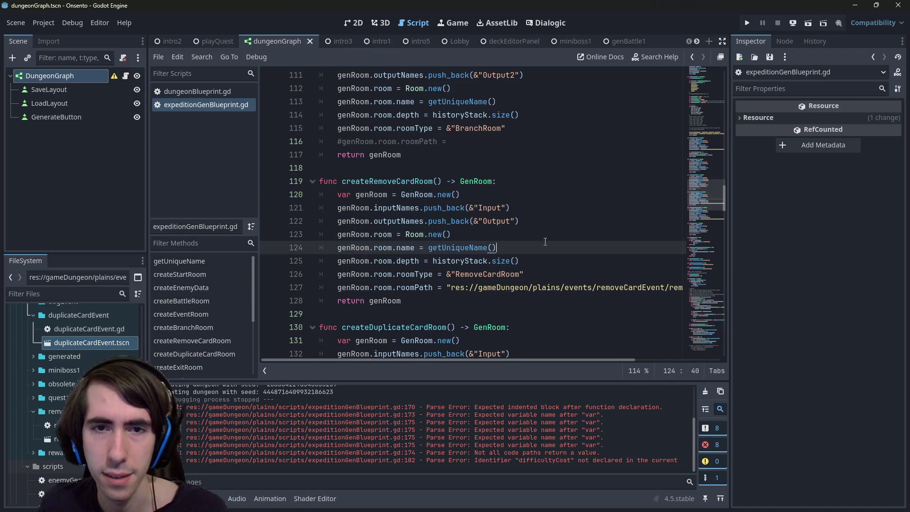
{"action": "double_click", "coordinate": [415, 192]}
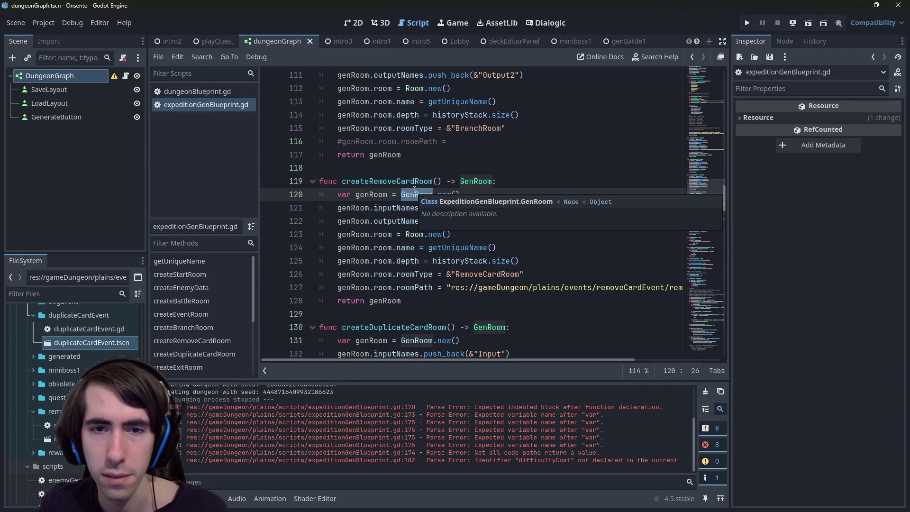
{"action": "scroll", "coordinate": [413, 189], "scroll_direction": "up", "scroll_amount": 15}
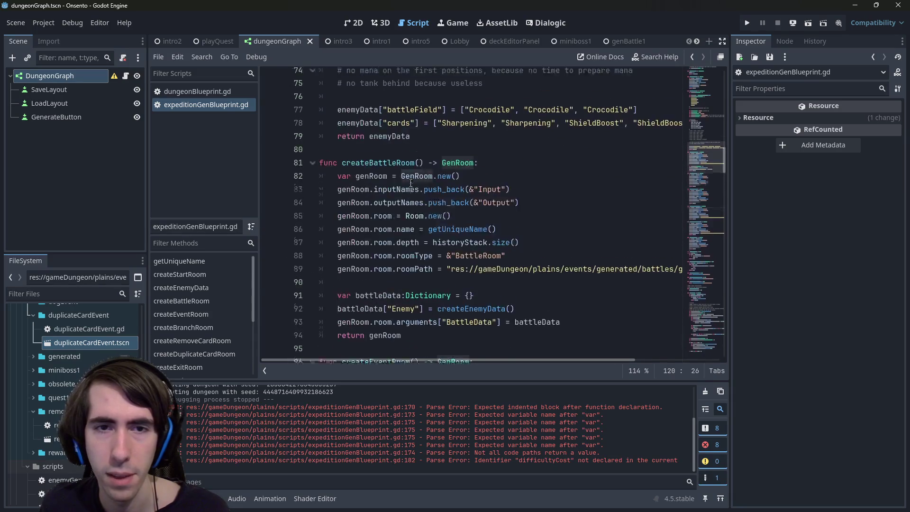
{"action": "scroll", "coordinate": [411, 183], "scroll_direction": "down", "scroll_amount": 2}
- Insert a 'func createBaseRoom():' header above createBattleRoom
{"action": "left_click", "coordinate": [405, 217]}
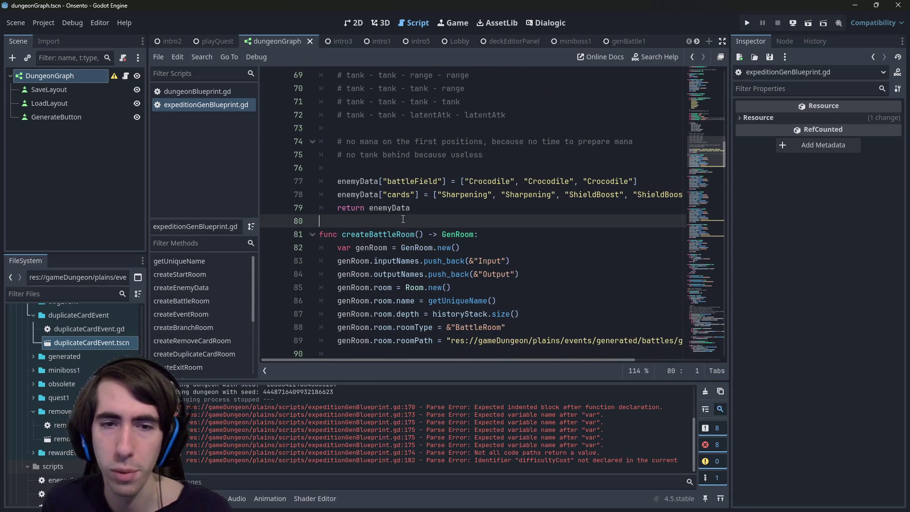
{"action": "key", "text": "Return"}
{"action": "key", "text": "Return"}
{"action": "key", "text": "Up"}
{"action": "type", "text": "func create"}
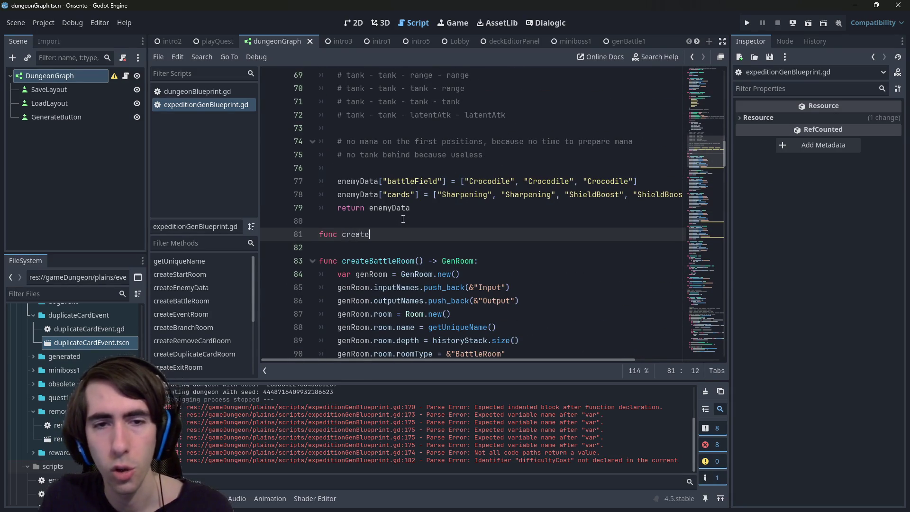
{"action": "scroll", "coordinate": [421, 209], "scroll_direction": "down", "scroll_amount": 1}
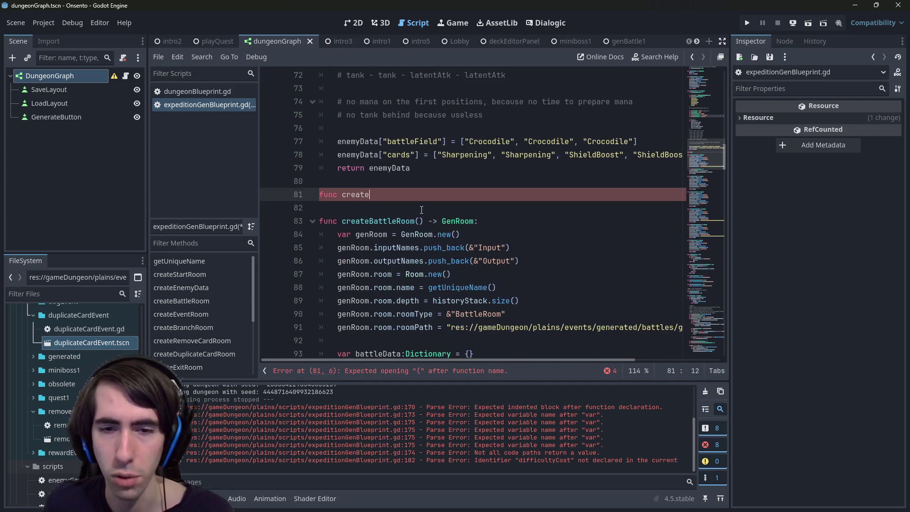
{"action": "type", "text": "BaseRoom():"}
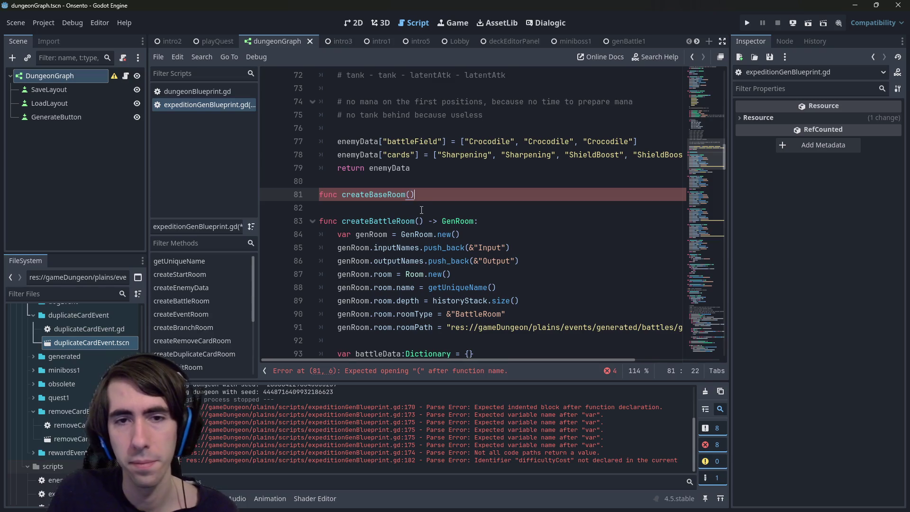
{"action": "key", "text": "Return"}
{"action": "scroll", "coordinate": [422, 209], "scroll_direction": "down", "scroll_amount": 1}
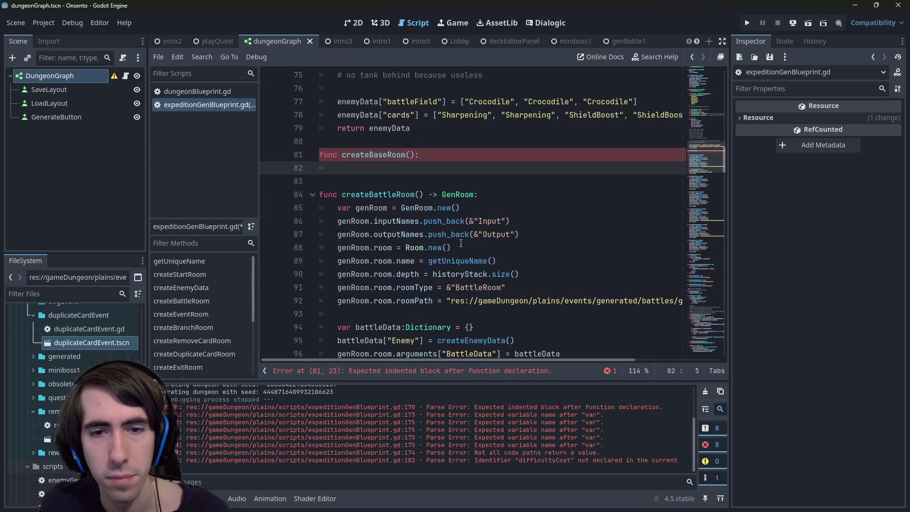
- Fill createBaseRoom with the copied GenRoom setup lines, add a -> GenRoom return type, and save
{"action": "mouse_move", "coordinate": [535, 275]}
{"action": "left_mouse_down"}
{"action": "mouse_move", "coordinate": [334, 234]}
{"action": "mouse_move", "coordinate": [286, 220]}
{"action": "mouse_move", "coordinate": [279, 204]}
{"action": "left_mouse_up"}
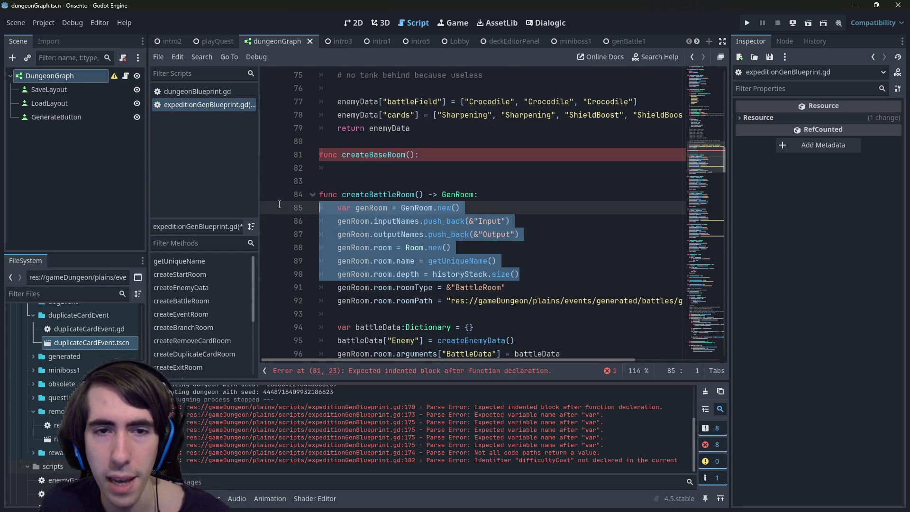
{"action": "key", "text": "ctrl+c"}
{"action": "left_click", "coordinate": [312, 168]}
{"action": "key", "text": "ctrl+v"}
{"action": "double_click", "coordinate": [416, 168]}
{"action": "key", "text": "ctrl+c"}
{"action": "left_click", "coordinate": [416, 156]}
{"action": "type", "text": "->"}
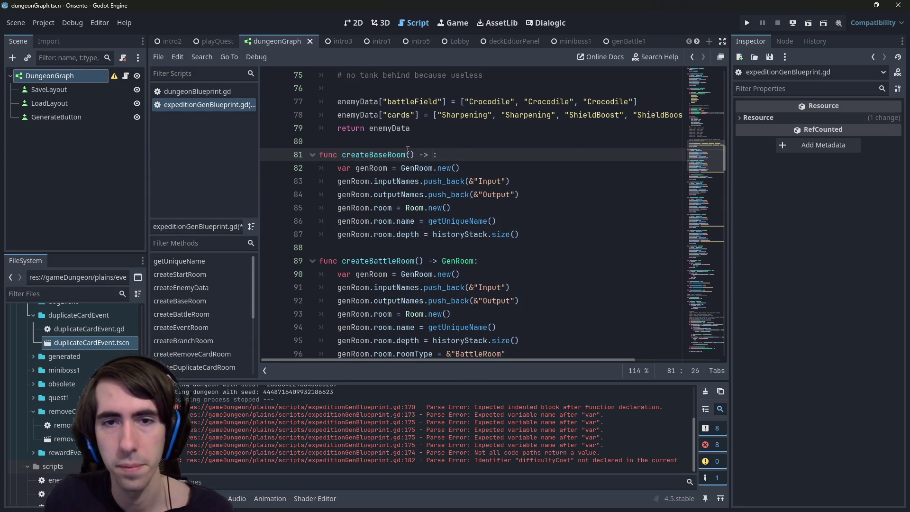
{"action": "key", "text": "ctrl+v"}
{"action": "key", "text": "ctrl+s"}
- End createBaseRoom with 'return genRoom' after the depth line
{"action": "double_click", "coordinate": [387, 208]}
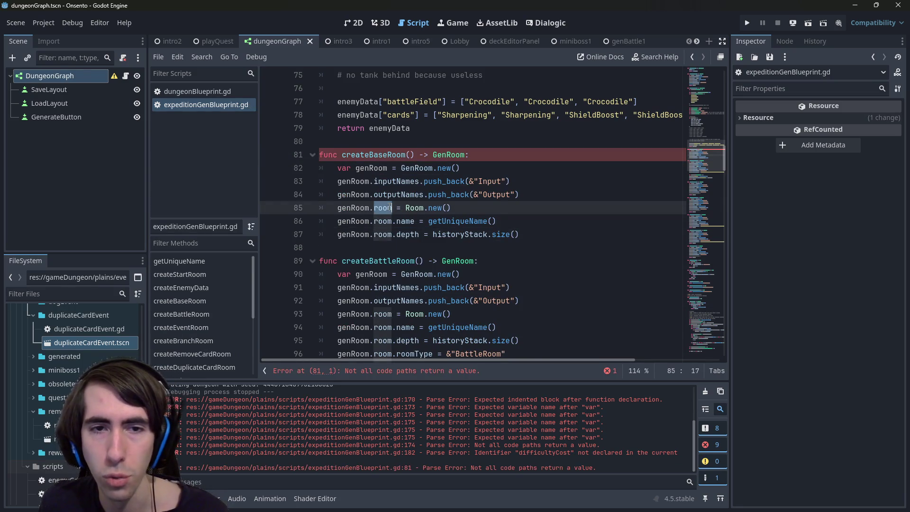
{"action": "double_click", "coordinate": [362, 207]}
{"action": "left_click", "coordinate": [533, 235]}
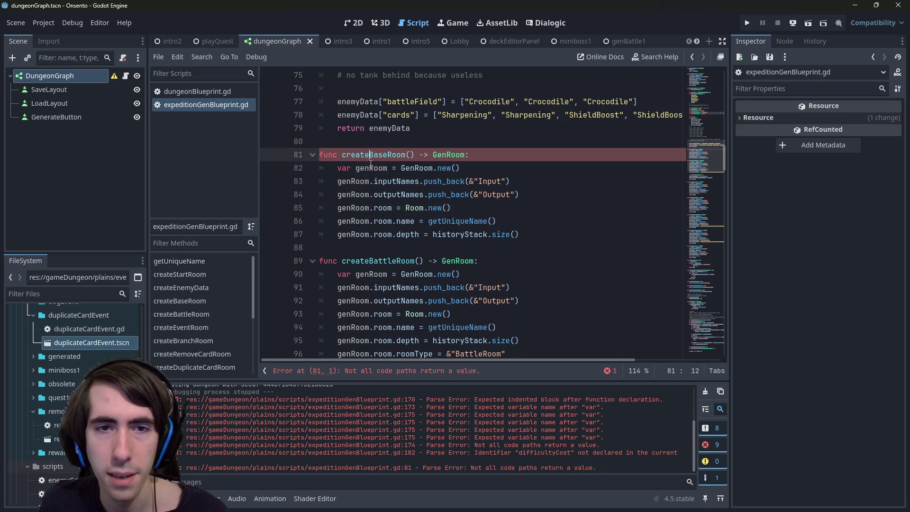
{"action": "key", "text": "Return"}
{"action": "type", "text": "return genRoom"}
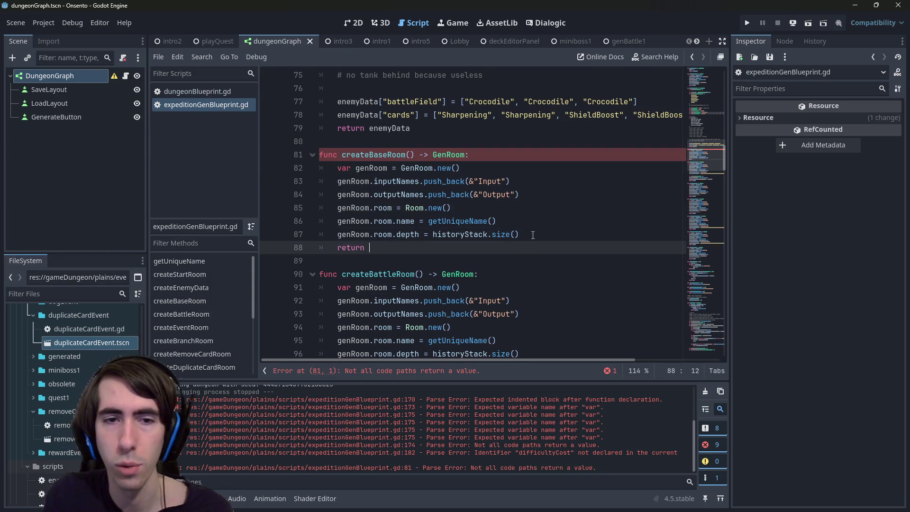
{"action": "left_click", "coordinate": [441, 208]}
{"action": "left_click", "coordinate": [422, 221]}
- Select the createBaseRoom name and the duplicated setup code in createBattleRoom
{"action": "double_click", "coordinate": [408, 234]}
{"action": "scroll", "coordinate": [412, 236], "scroll_direction": "down", "scroll_amount": 2}
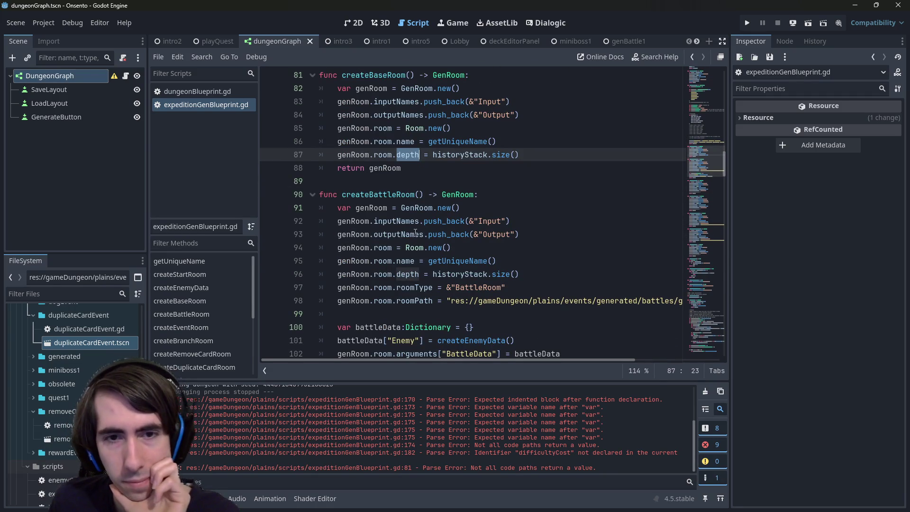
{"action": "double_click", "coordinate": [414, 288]}
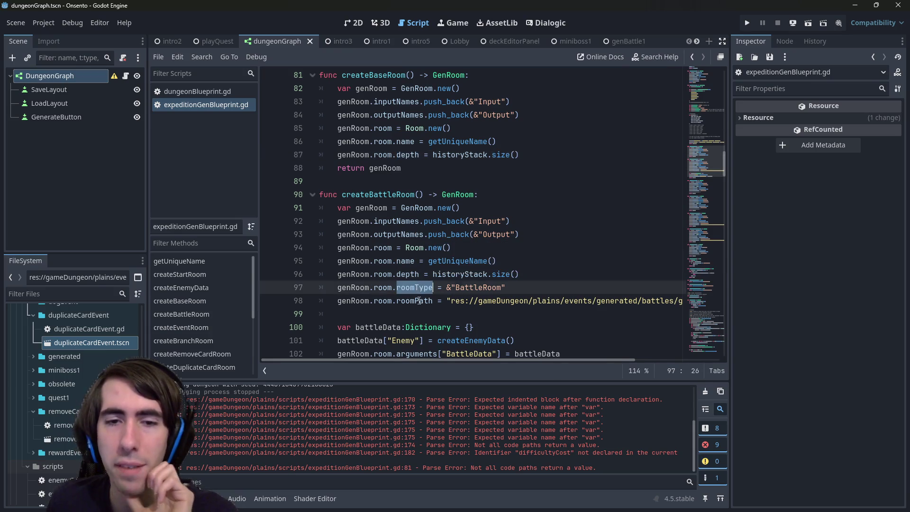
{"action": "left_click", "coordinate": [408, 301]}
{"action": "scroll", "coordinate": [398, 213], "scroll_direction": "up", "scroll_amount": 1}
{"action": "left_click", "coordinate": [384, 102]}
{"action": "double_click", "coordinate": [382, 115]}
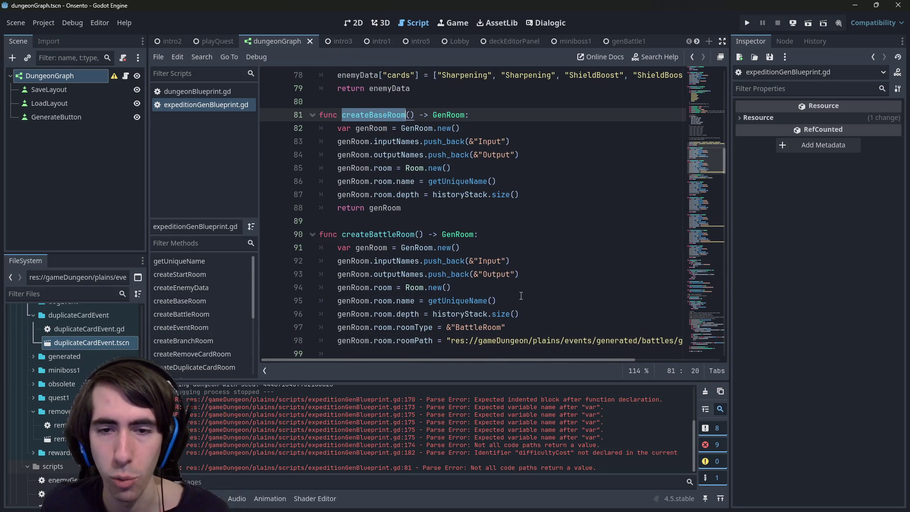
{"action": "mouse_move", "coordinate": [538, 319]}
{"action": "left_mouse_down"}
{"action": "mouse_move", "coordinate": [491, 261]}
{"action": "mouse_move", "coordinate": [400, 247]}
{"action": "left_mouse_up"}
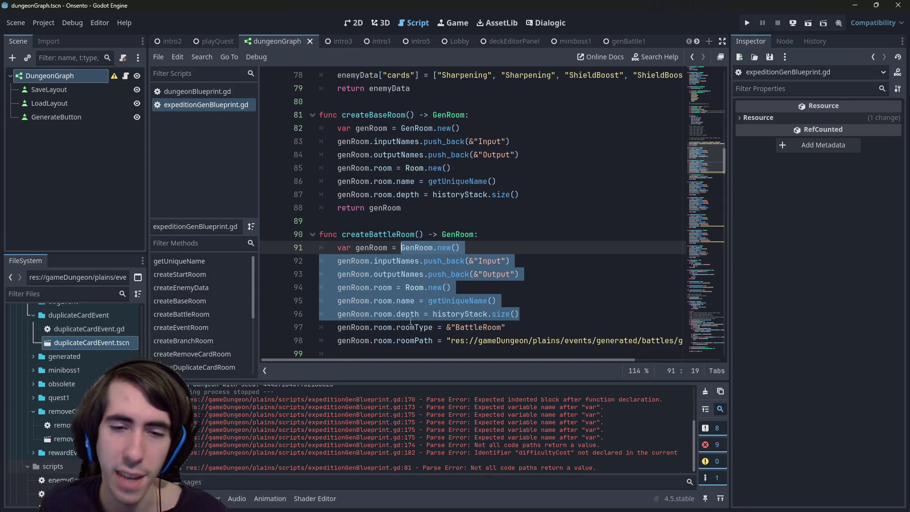
- Replace the setup lines at line 91 with createBaseRoom(), typing genRoom as GenRoom, and save
{"action": "key", "text": "ctrl+v"}
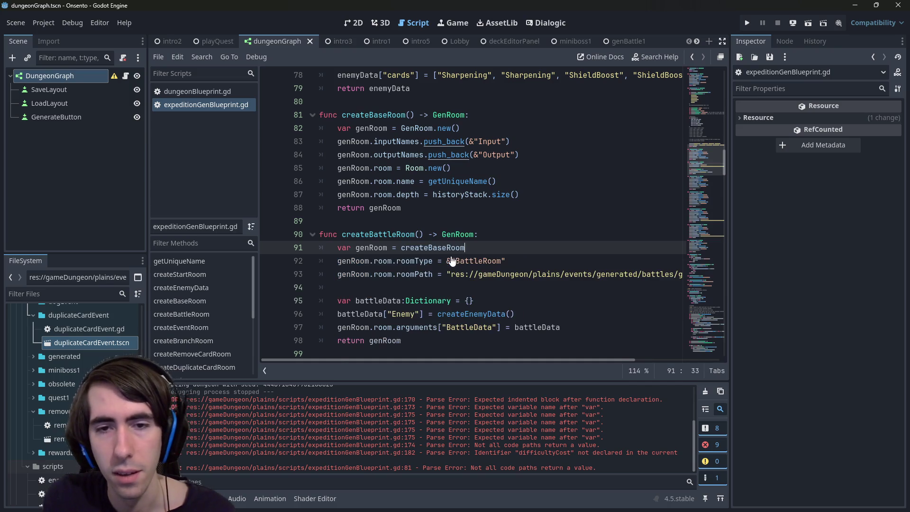
{"action": "type", "text": "()"}
{"action": "key", "text": "ctrl+s"}
{"action": "left_click", "coordinate": [389, 243]}
{"action": "type", "text": ":GenRoom"}
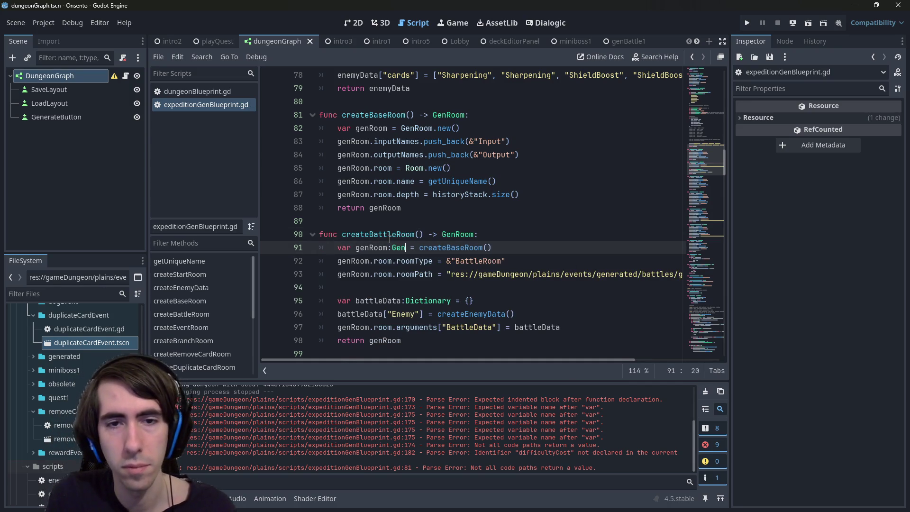
{"action": "key", "text": "ctrl+s"}
{"action": "scroll", "coordinate": [390, 239], "scroll_direction": "down", "scroll_amount": 5}
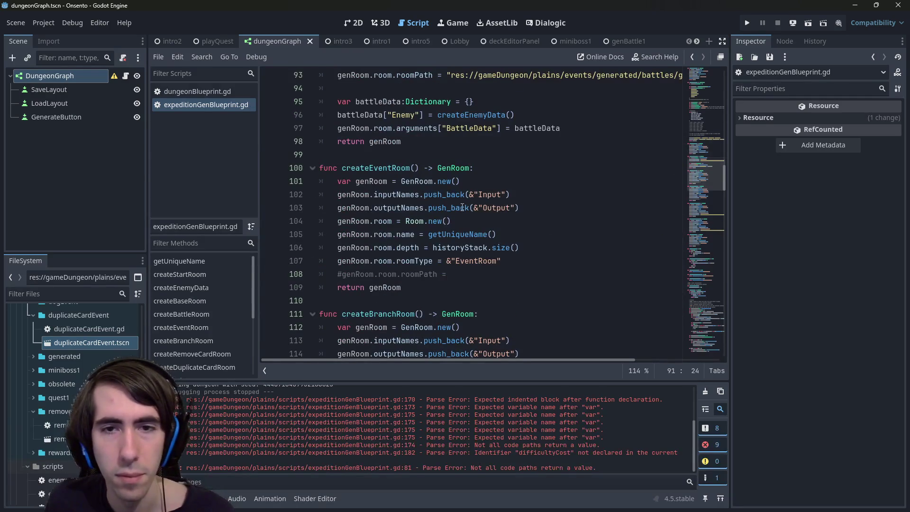
{"action": "left_click", "coordinate": [496, 208]}
{"action": "double_click", "coordinate": [448, 208]}
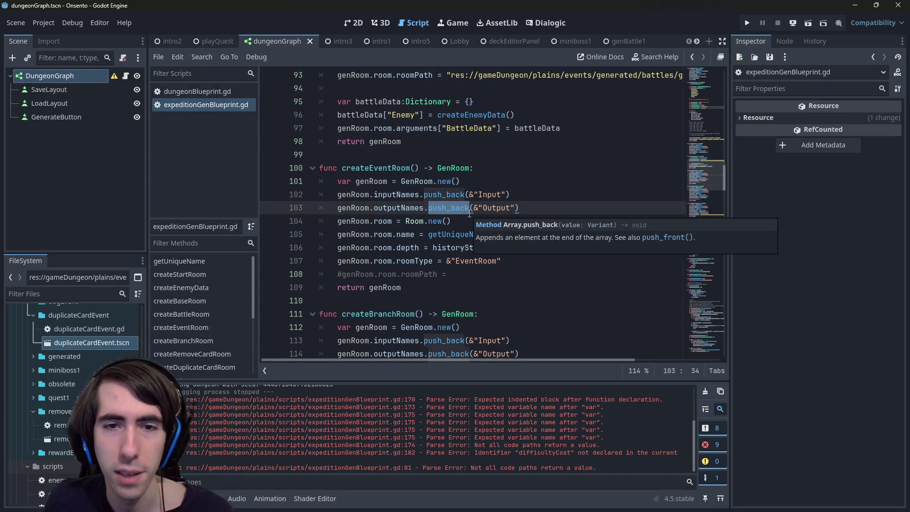
- In createEventRoom, replace the duplicated setup with 'var genRoom:GenRoom = createBaseRoom()'
{"action": "left_click", "coordinate": [497, 234]}
{"action": "mouse_move", "coordinate": [520, 248]}
{"action": "left_mouse_down"}
{"action": "mouse_move", "coordinate": [417, 182]}
{"action": "mouse_move", "coordinate": [399, 181]}
{"action": "left_mouse_up"}
{"action": "type", "text": "createBaseRoom("}
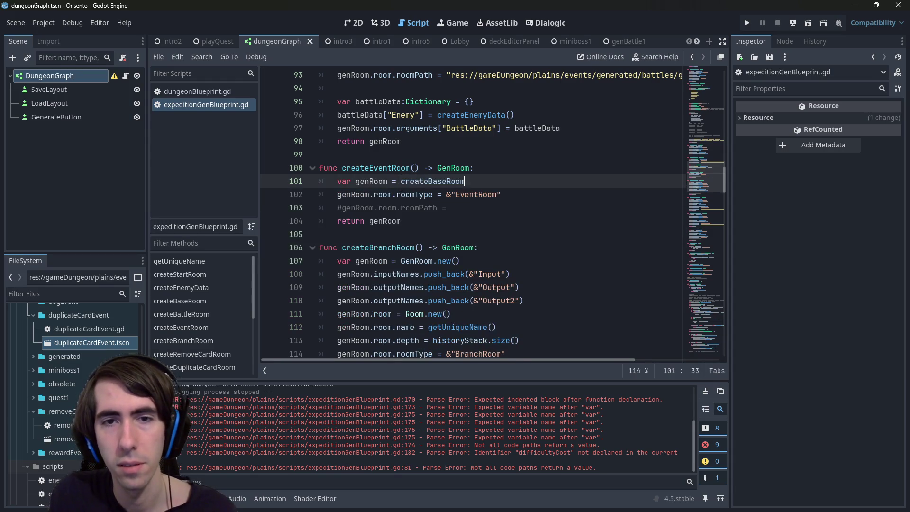
{"action": "left_click", "coordinate": [388, 181]}
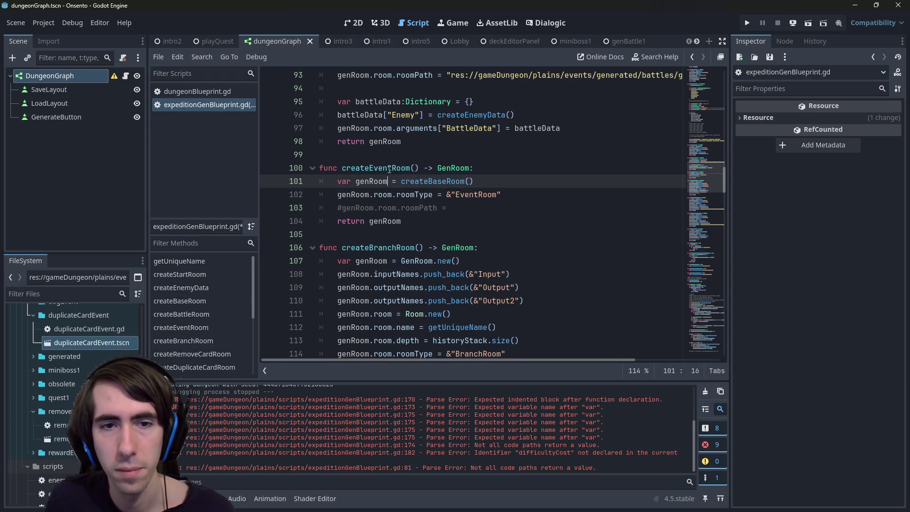
{"action": "type", "text": ":GenRoom"}
- Move the Output2 line down, then swap createBranchRoom's setup for 'var genRoom:GenRoom = createBaseRoom()'
{"action": "scroll", "coordinate": [448, 197], "scroll_direction": "down", "scroll_amount": 3}
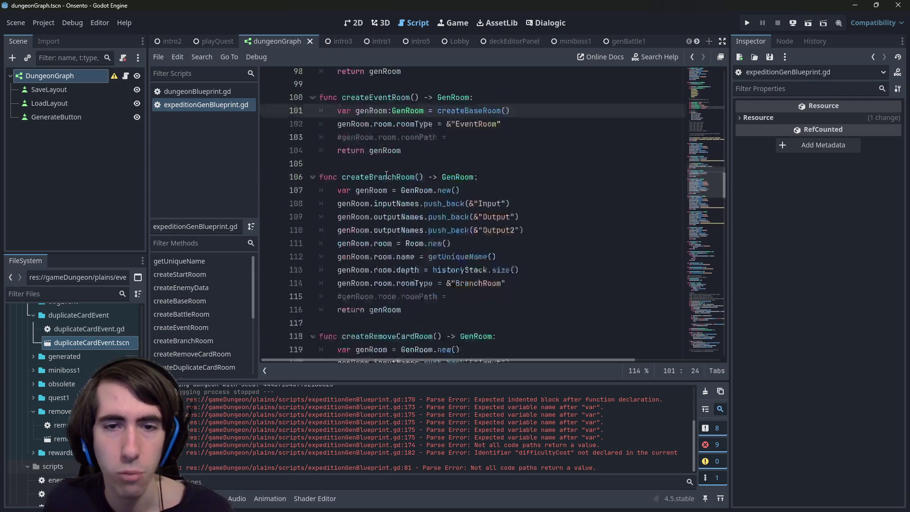
{"action": "left_click", "coordinate": [566, 180]}
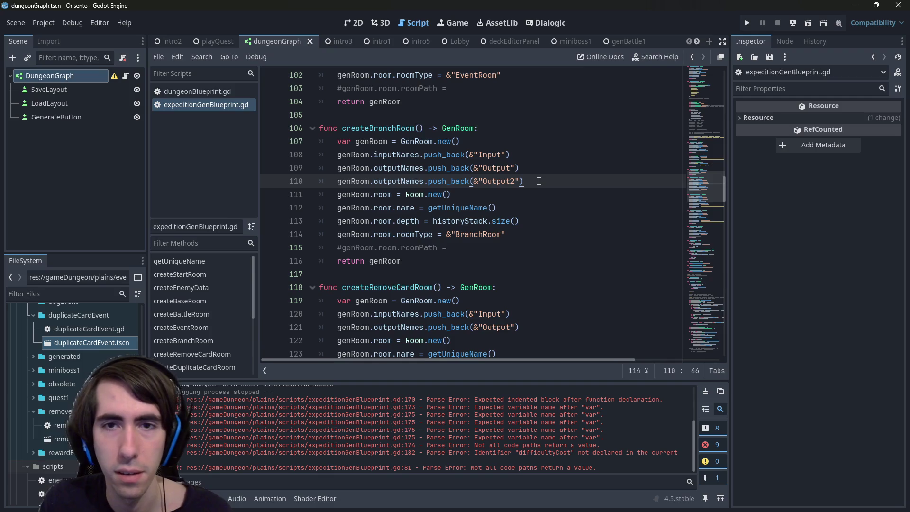
{"action": "key", "text": "alt+Down"}
{"action": "key", "text": "alt+Down"}
{"action": "key", "text": "alt+Down"}
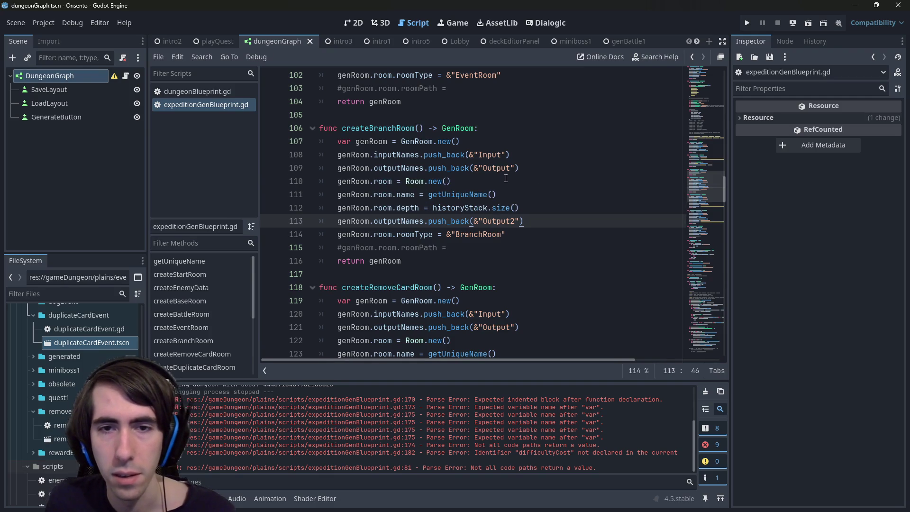
{"action": "left_click", "coordinate": [539, 211]}
{"action": "left_click", "coordinate": [402, 141], "text": "shift"}
{"action": "key", "text": "ctrl+v"}
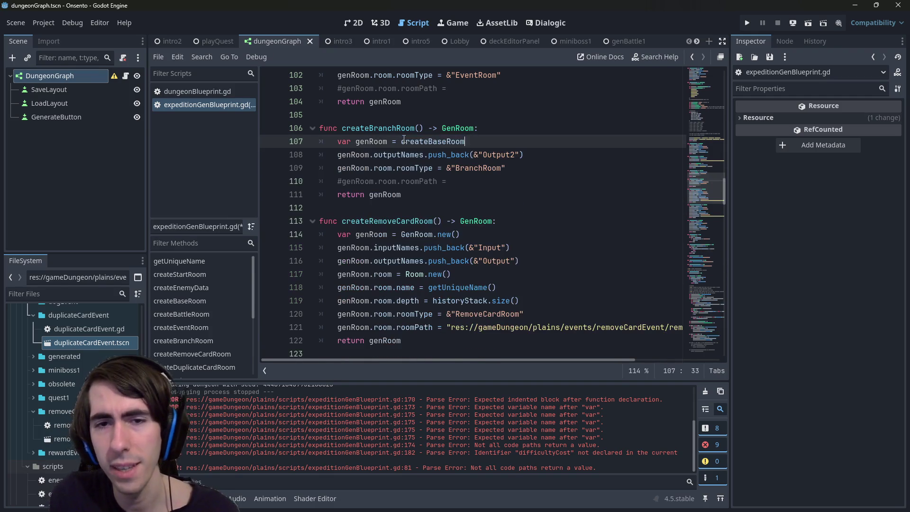
{"action": "key", "text": "ctrl+Left"}
{"action": "key", "text": "ctrl+Left"}
{"action": "key", "text": "ctrl+Left"}
{"action": "key", "text": "Left"}
{"action": "type", "text": ":GenRoo"}
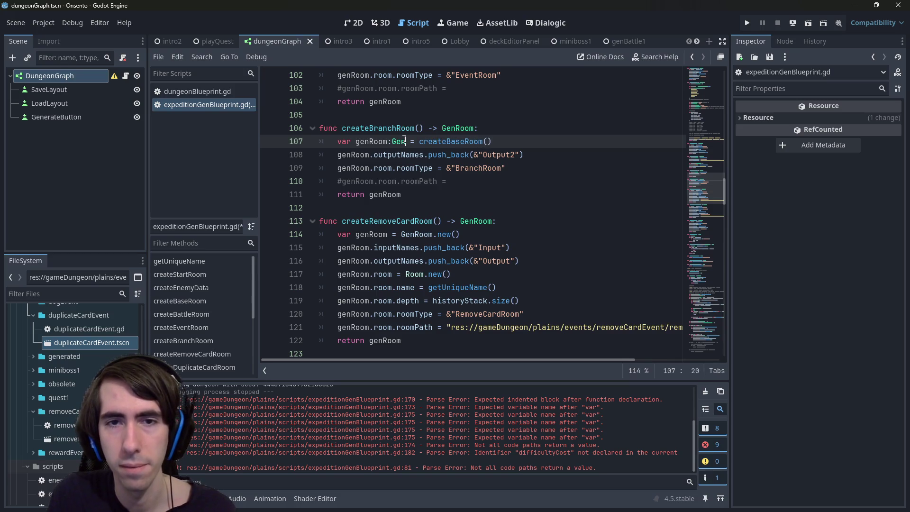
{"action": "type", "text": "m"}
- In createRemoveCardRoom, replace the setup lines with 'var genRoom:GenRoom = createBaseRoom()'
{"action": "scroll", "coordinate": [434, 176], "scroll_direction": "down", "scroll_amount": 2}
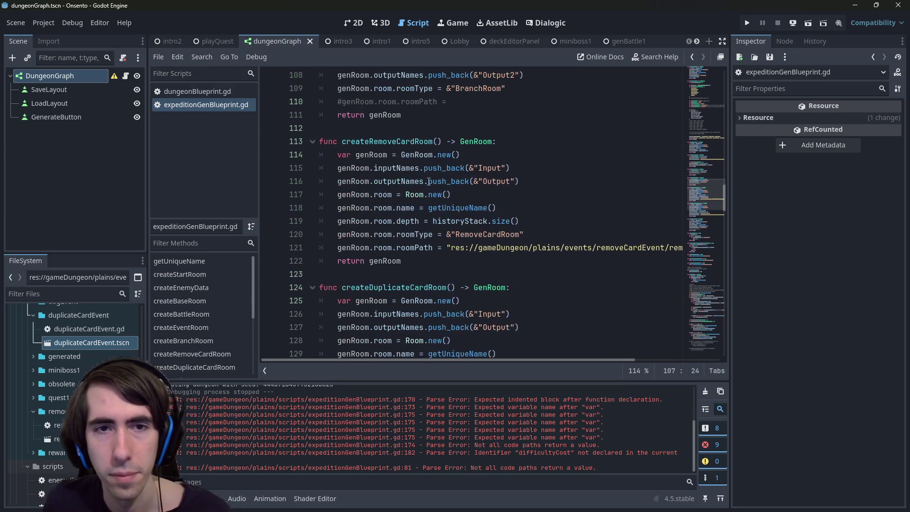
{"action": "left_click", "coordinate": [542, 222]}
{"action": "mouse_move", "coordinate": [550, 221]}
{"action": "left_mouse_down"}
{"action": "mouse_move", "coordinate": [403, 155]}
{"action": "mouse_move", "coordinate": [436, 154]}
{"action": "left_mouse_up"}
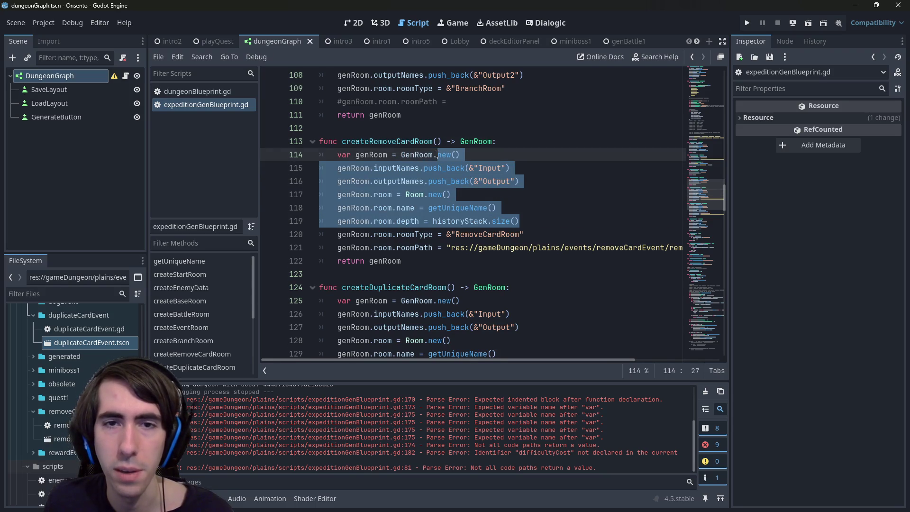
{"action": "type", "text": ".createBaseRoom()"}
{"action": "double_click", "coordinate": [436, 154]}
{"action": "key", "text": "BackSpace"}
{"action": "key", "text": "Delete"}
{"action": "type", "text": ":GenRoom"}
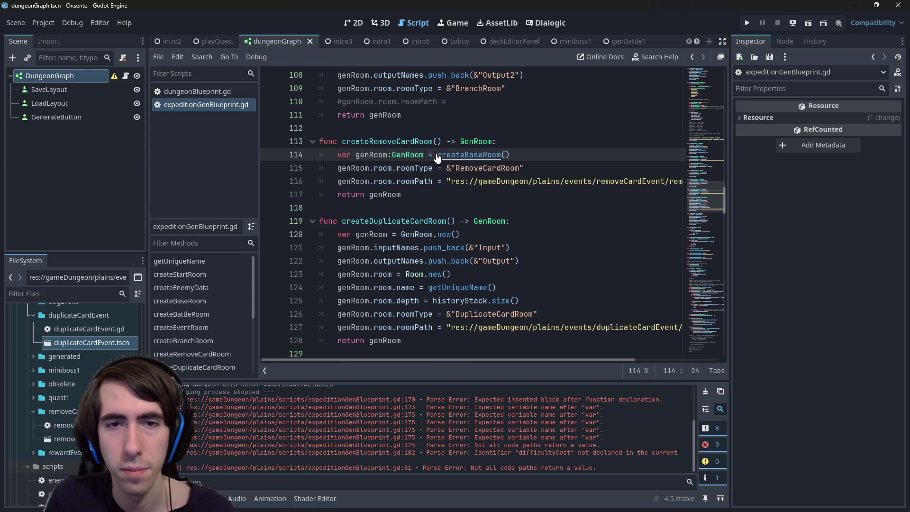
- Paste the createBaseRoom() assignment over createDuplicateCardRoom's setup and review where genRoom is used
{"action": "left_click_drag", "start_coordinate": [510, 154], "coordinate": [447, 154]}
{"action": "key", "text": "shift+Home"}
{"action": "key", "text": "shift+Home"}
{"action": "key", "text": "ctrl+c"}
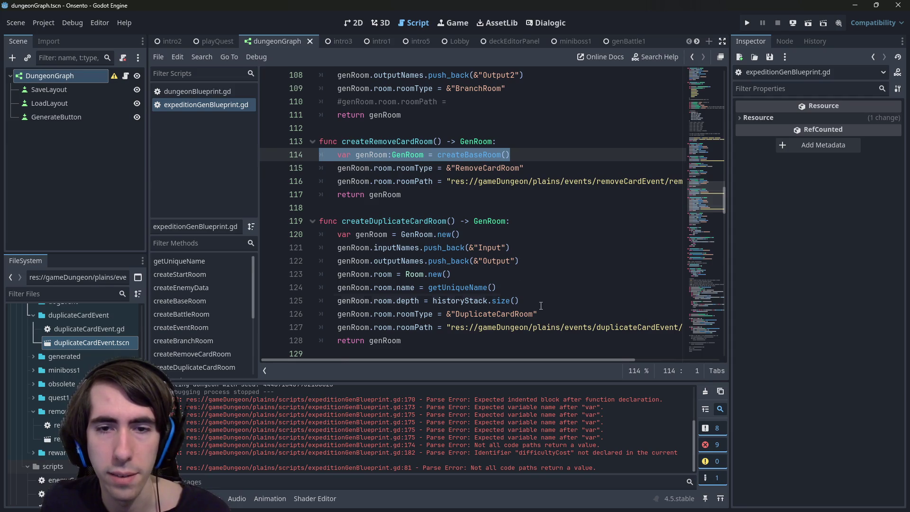
{"action": "left_click_drag", "start_coordinate": [540, 303], "coordinate": [287, 236]}
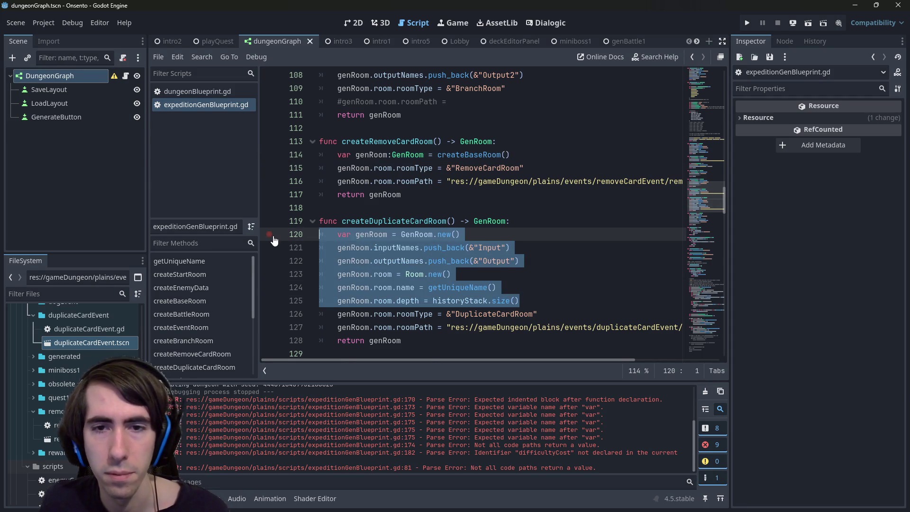
{"action": "key", "text": "ctrl+v"}
{"action": "scroll", "coordinate": [525, 257], "scroll_direction": "down", "scroll_amount": 2}
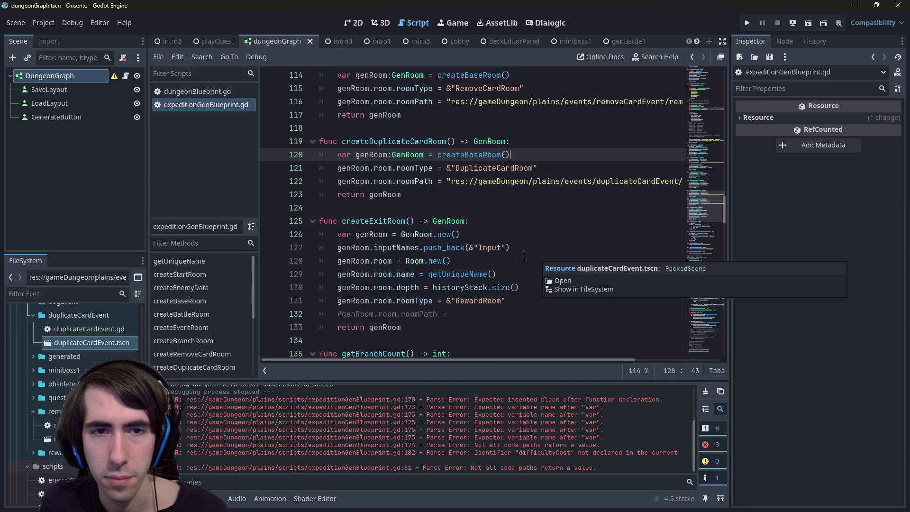
{"action": "scroll", "coordinate": [483, 268], "scroll_direction": "up", "scroll_amount": 3}
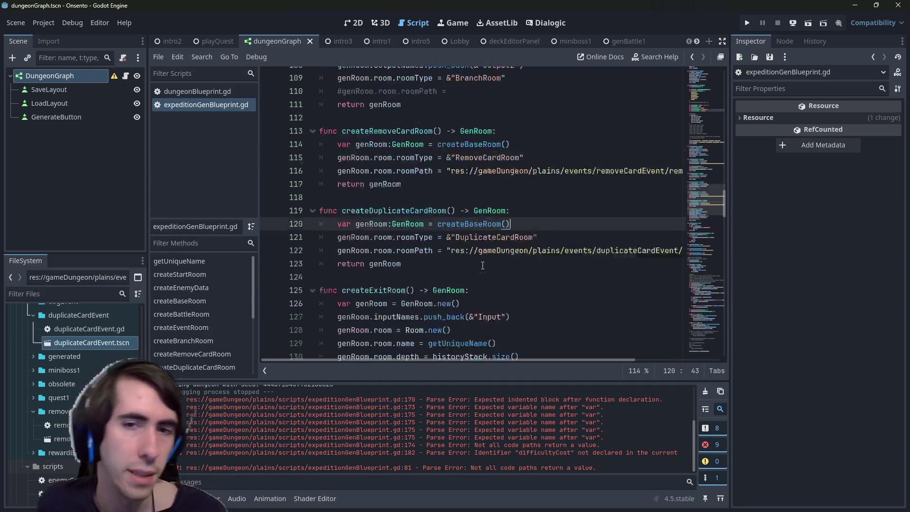
{"action": "scroll", "coordinate": [444, 129], "scroll_direction": "up", "scroll_amount": 1}
{"action": "scroll", "coordinate": [455, 152], "scroll_direction": "down", "scroll_amount": 1}
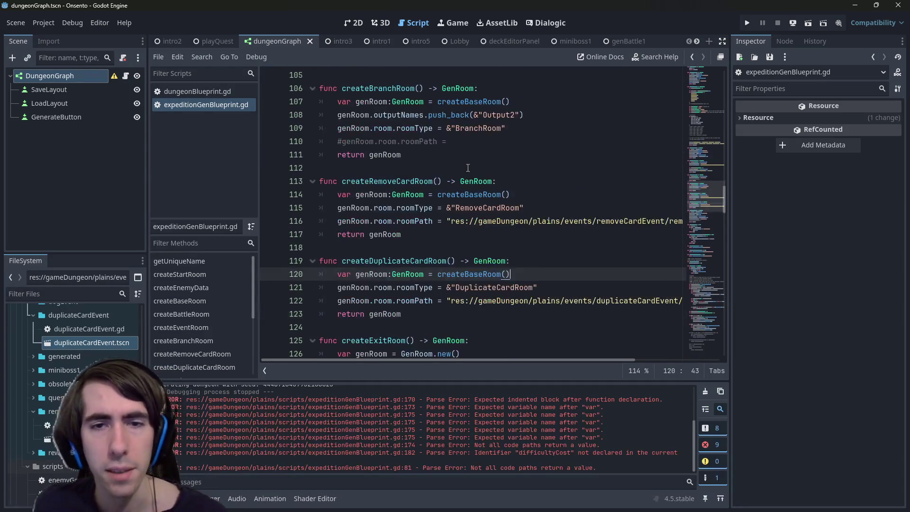
{"action": "scroll", "coordinate": [393, 200], "scroll_direction": "up", "scroll_amount": 4}
{"action": "scroll", "coordinate": [395, 202], "scroll_direction": "down", "scroll_amount": 3}
{"action": "scroll", "coordinate": [395, 203], "scroll_direction": "up", "scroll_amount": 1}
{"action": "double_click", "coordinate": [363, 181]}
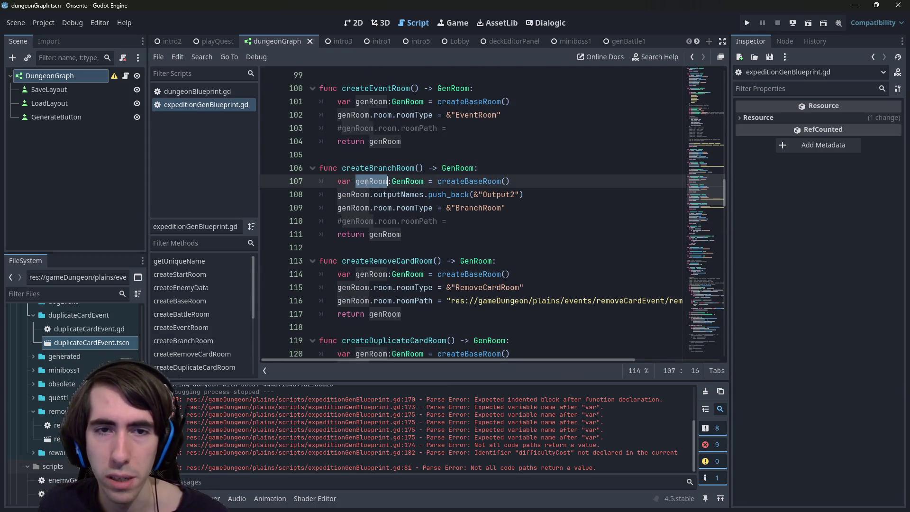
{"action": "left_click", "coordinate": [534, 185]}
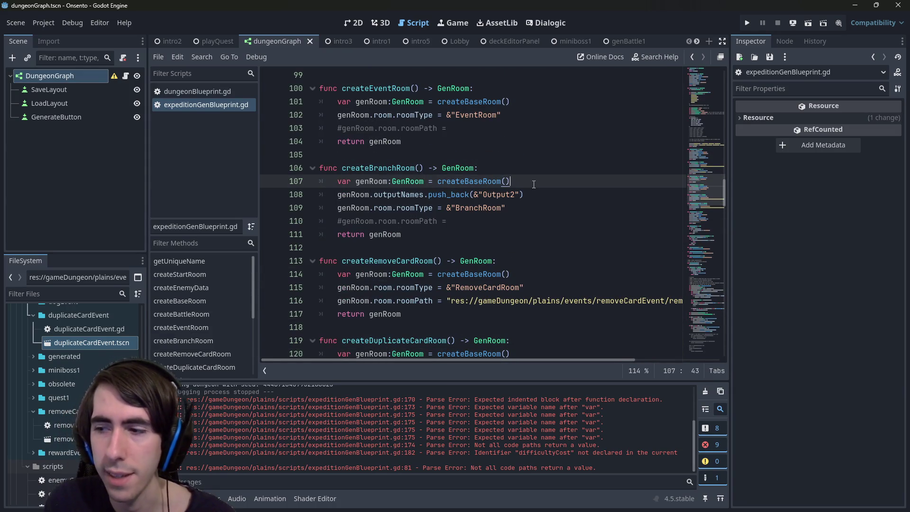
- Add 'genRoom.difficultyCost = 0' below line 107 in createBranchRoom, save, and copy the line
{"action": "key", "text": "Return"}
{"action": "type", "text": "genRoom.cost"}
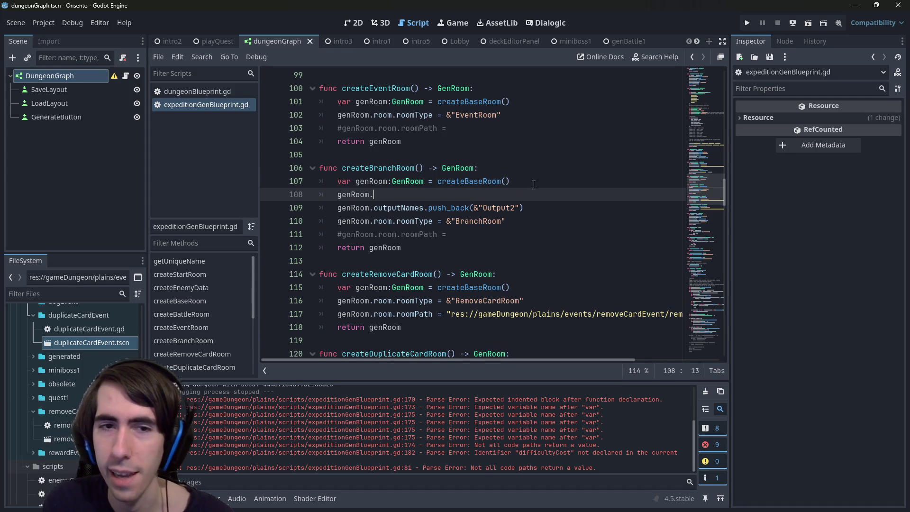
{"action": "key", "text": "Return"}
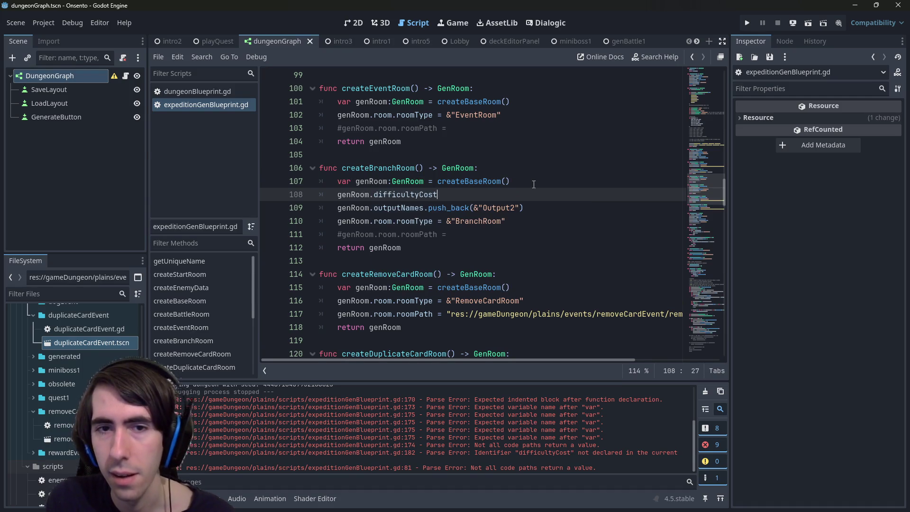
{"action": "type", "text": " += "}
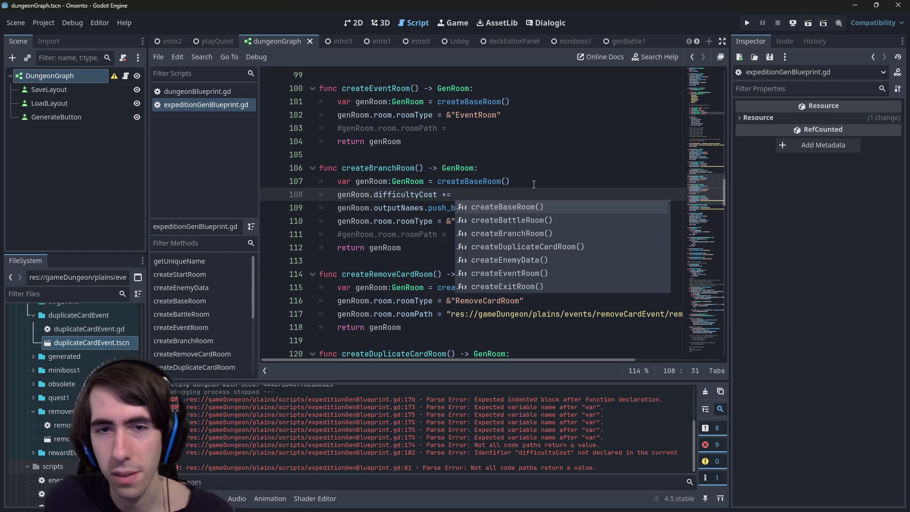
{"action": "type", "text": "0.01"}
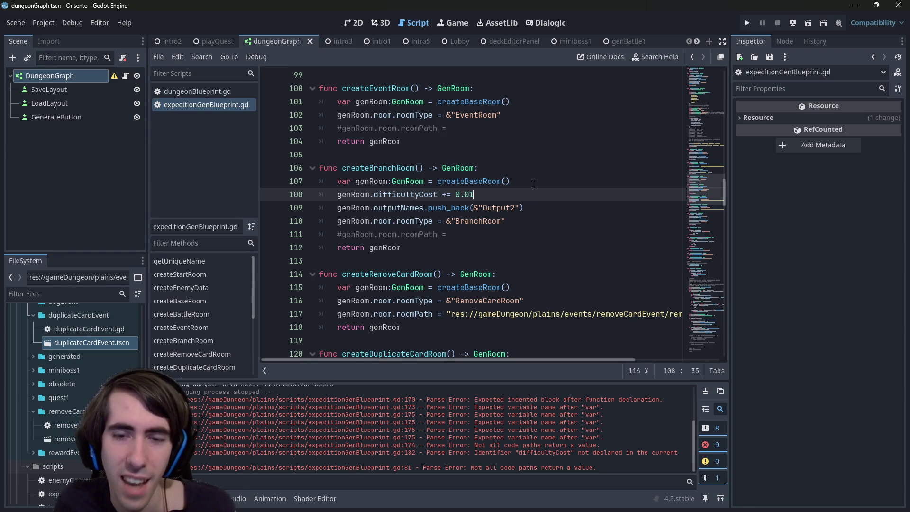
{"action": "key", "text": "ctrl+s"}
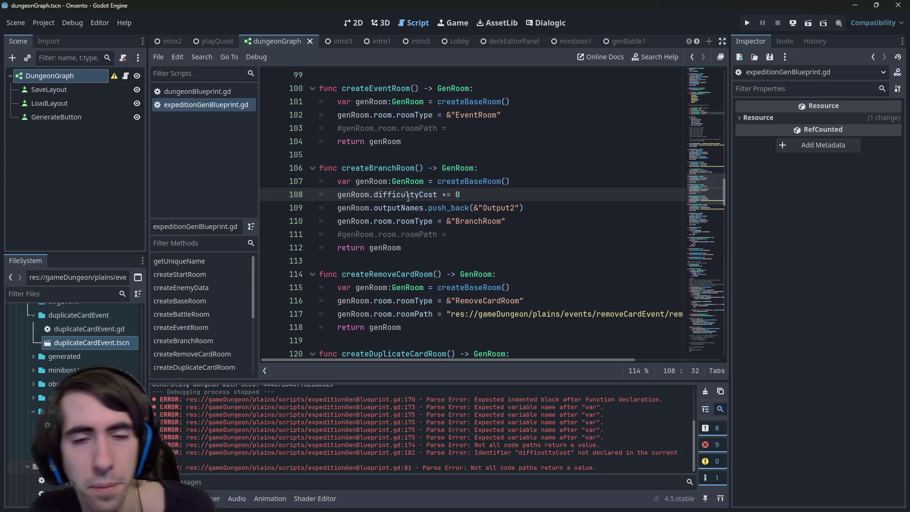
{"action": "left_click_drag", "start_coordinate": [488, 194], "coordinate": [219, 192]}
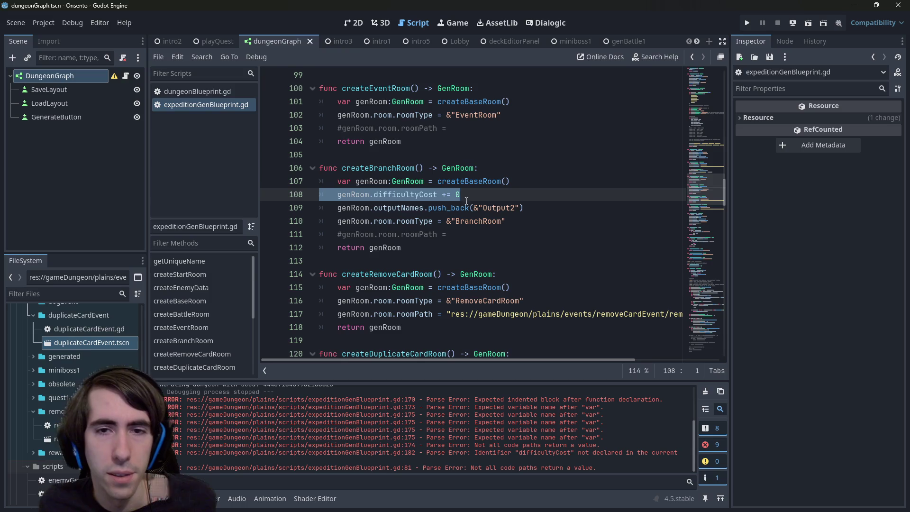
{"action": "left_click", "coordinate": [442, 194]}
{"action": "key", "text": "Delete"}
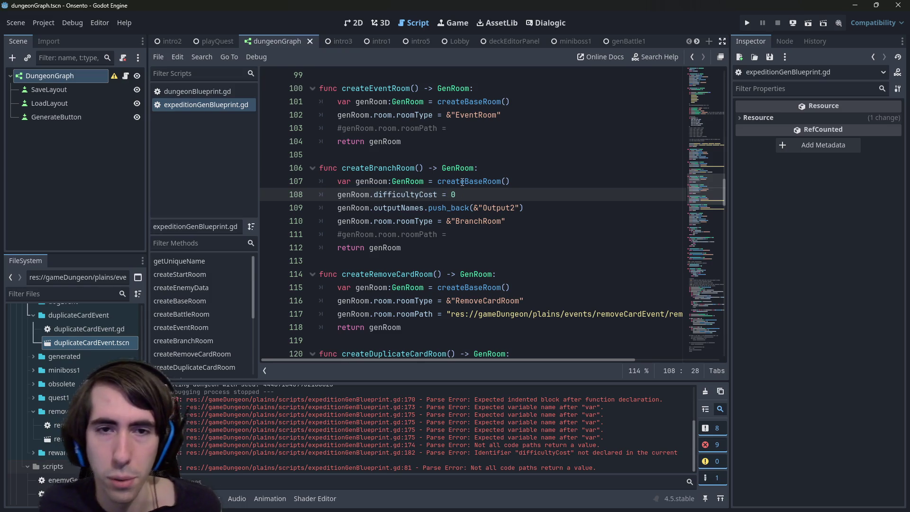
{"action": "left_click_drag", "start_coordinate": [478, 195], "coordinate": [263, 192]}
{"action": "key", "text": "ctrl+c"}
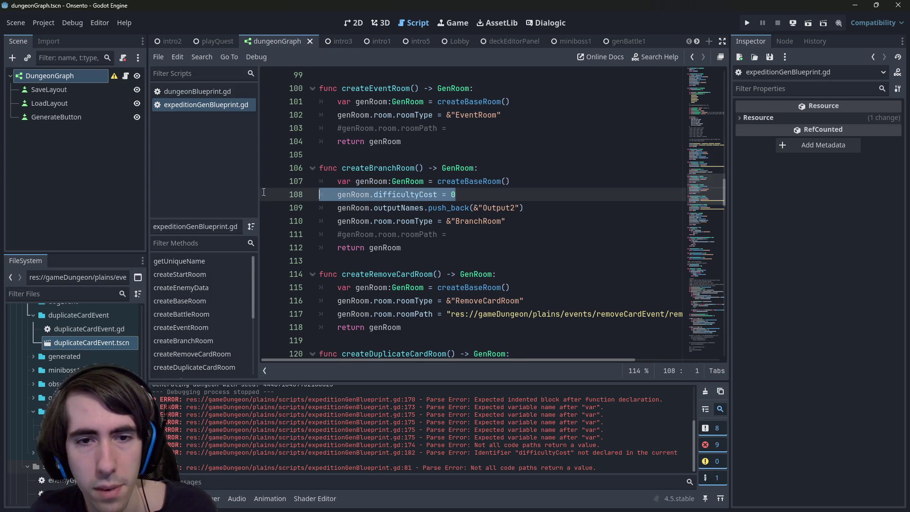
{"action": "scroll", "coordinate": [471, 233], "scroll_direction": "up", "scroll_amount": 5}
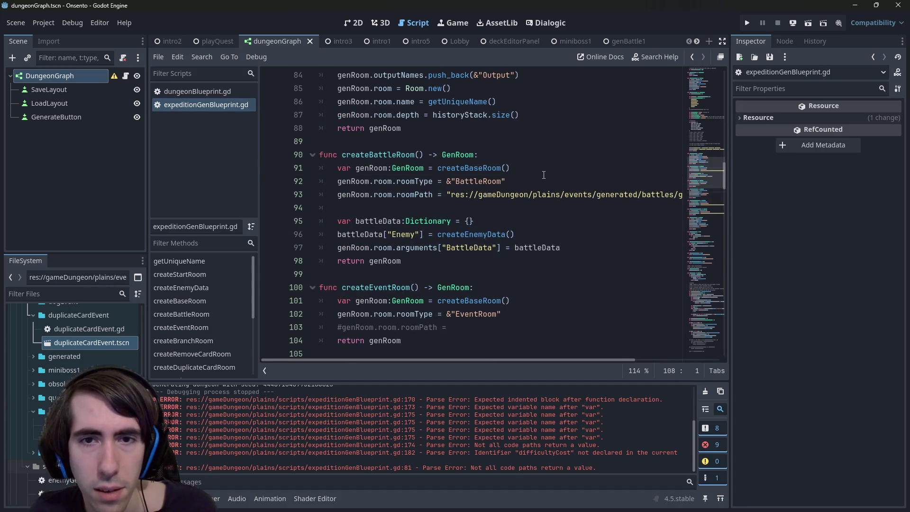
- Paste the difficultyCost line into createBattleRoom with value 1 and fix its indentation
{"action": "left_click", "coordinate": [544, 175]}
{"action": "key", "text": "Return"}
{"action": "key", "text": "ctrl+v"}
{"action": "key", "text": "shift+Tab"}
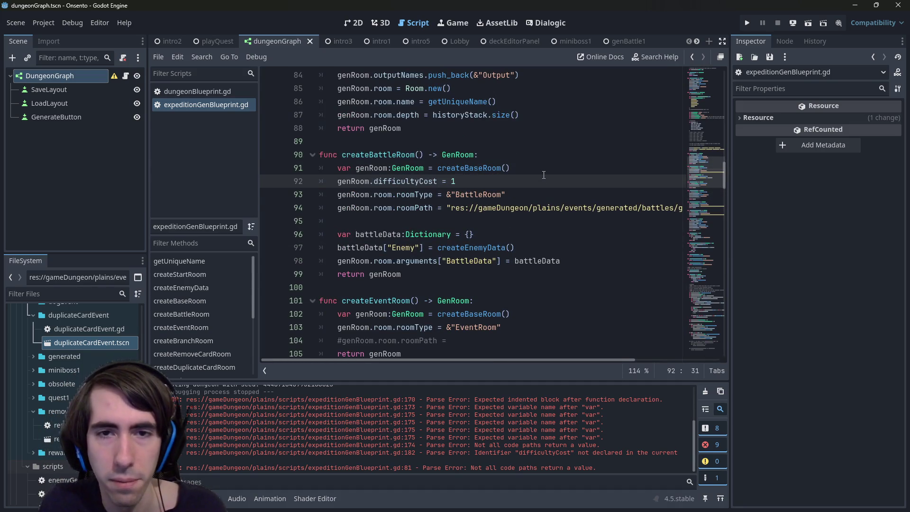
{"action": "scroll", "coordinate": [536, 166], "scroll_direction": "down", "scroll_amount": 3}
{"action": "scroll", "coordinate": [520, 152], "scroll_direction": "up", "scroll_amount": 1}
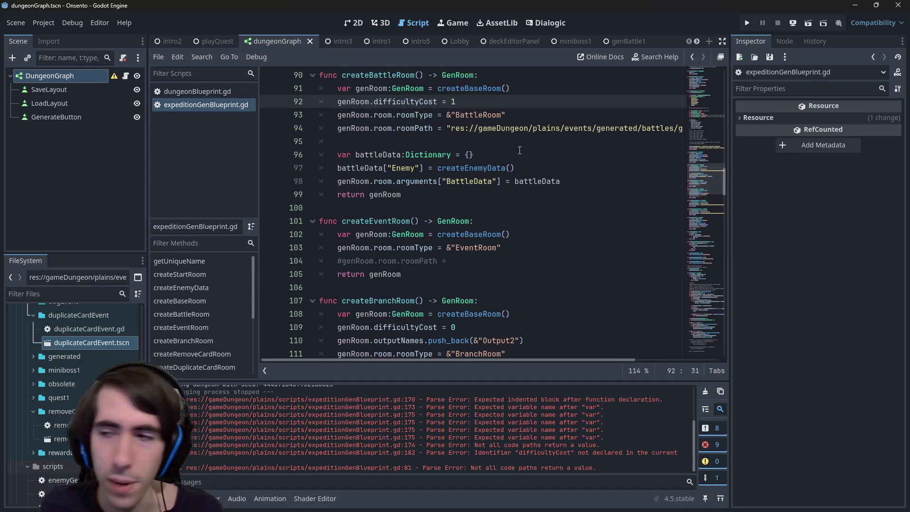
{"action": "scroll", "coordinate": [521, 181], "scroll_direction": "up", "scroll_amount": 1}
{"action": "scroll", "coordinate": [526, 223], "scroll_direction": "down", "scroll_amount": 1}
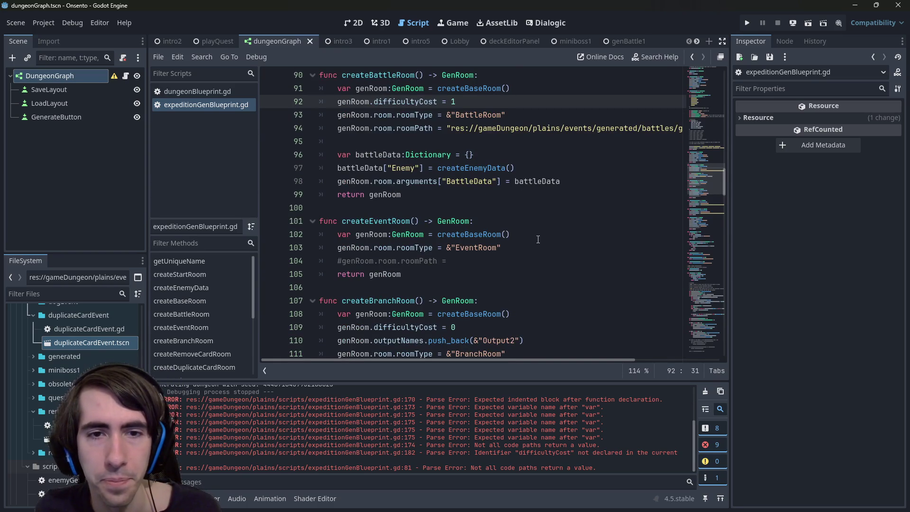
{"action": "left_click", "coordinate": [529, 235]}
{"action": "scroll", "coordinate": [531, 235], "scroll_direction": "up", "scroll_amount": 3}
{"action": "scroll", "coordinate": [536, 238], "scroll_direction": "down", "scroll_amount": 1}
{"action": "scroll", "coordinate": [536, 239], "scroll_direction": "down", "scroll_amount": 6}
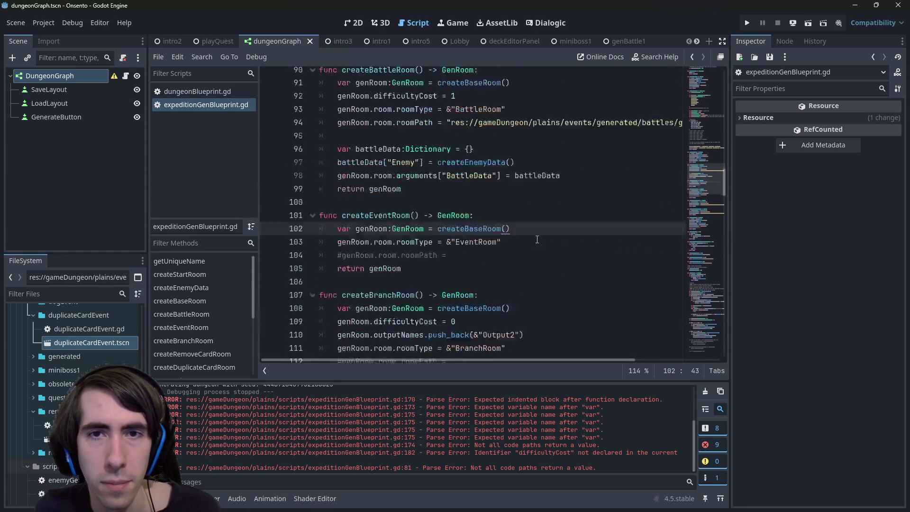
- Add 'genRoom.difficultyCost = 0' to createRemoveCardRoom and createDuplicateCardRoom
{"action": "left_click", "coordinate": [518, 257]}
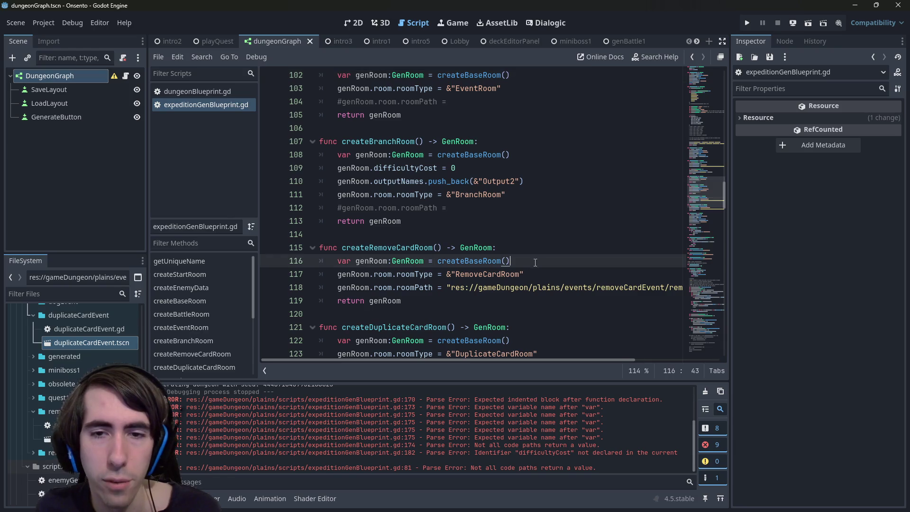
{"action": "key", "text": "Return"}
{"action": "key", "text": "ctrl+v"}
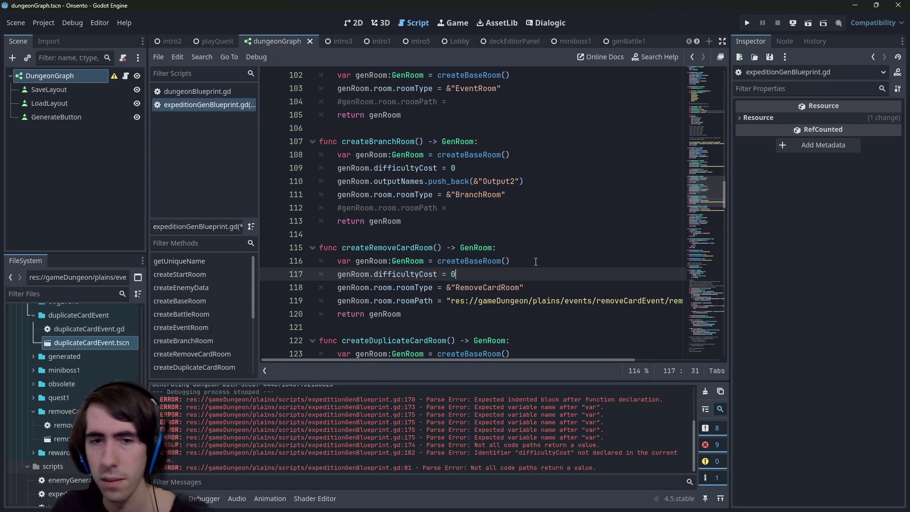
{"action": "left_click_drag", "start_coordinate": [476, 276], "coordinate": [243, 275]}
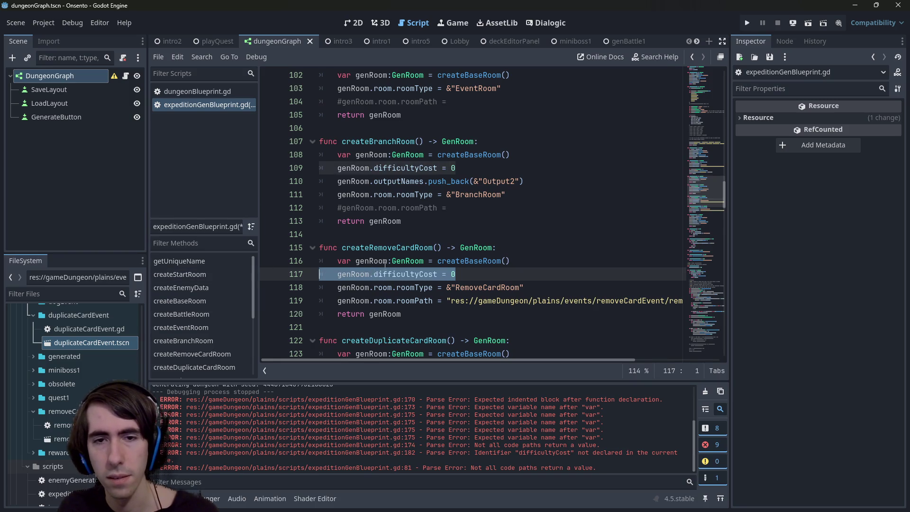
{"action": "scroll", "coordinate": [380, 269], "scroll_direction": "down", "scroll_amount": 3}
{"action": "left_click", "coordinate": [561, 237]}
{"action": "key", "text": "Return"}
{"action": "key", "text": "ctrl+v"}
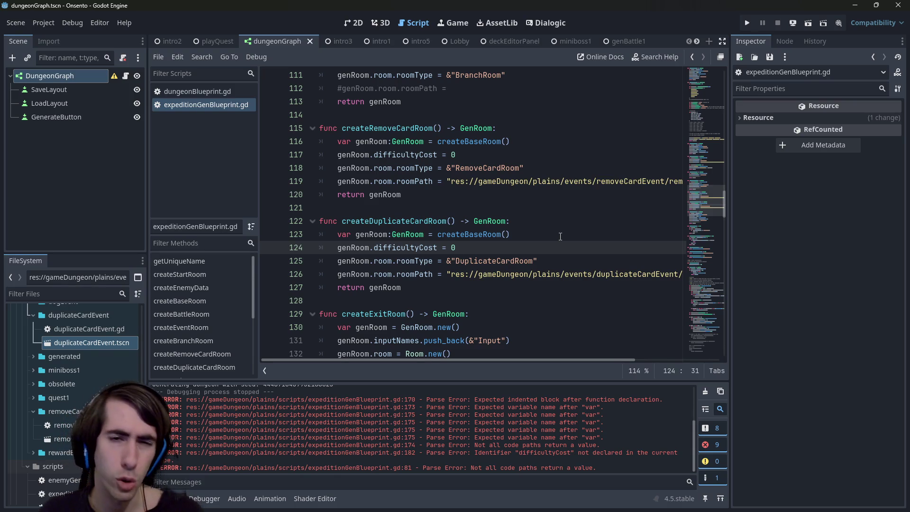
{"action": "scroll", "coordinate": [568, 245], "scroll_direction": "down", "scroll_amount": 2}
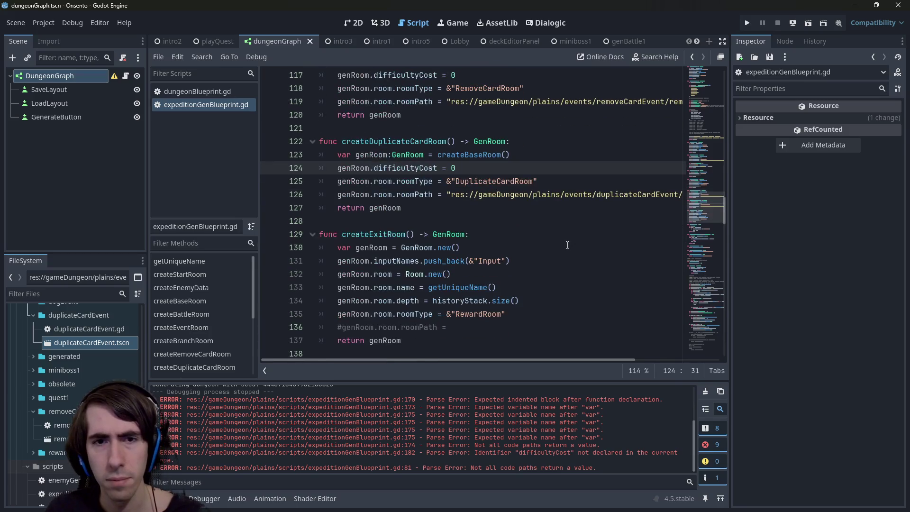
{"action": "double_click", "coordinate": [391, 155]}
{"action": "double_click", "coordinate": [406, 168]}
{"action": "scroll", "coordinate": [486, 237], "scroll_direction": "down", "scroll_amount": 10}
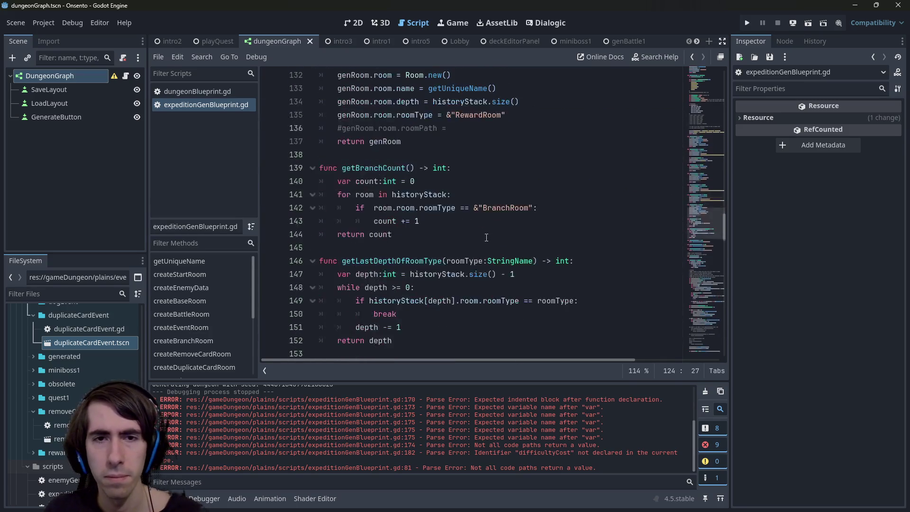
{"action": "scroll", "coordinate": [487, 238], "scroll_direction": "down", "scroll_amount": 5}
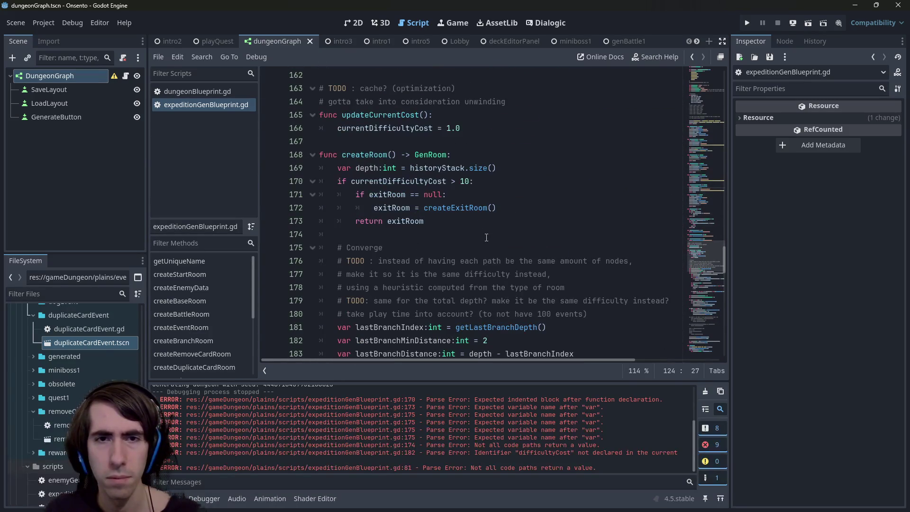
{"action": "double_click", "coordinate": [433, 182]}
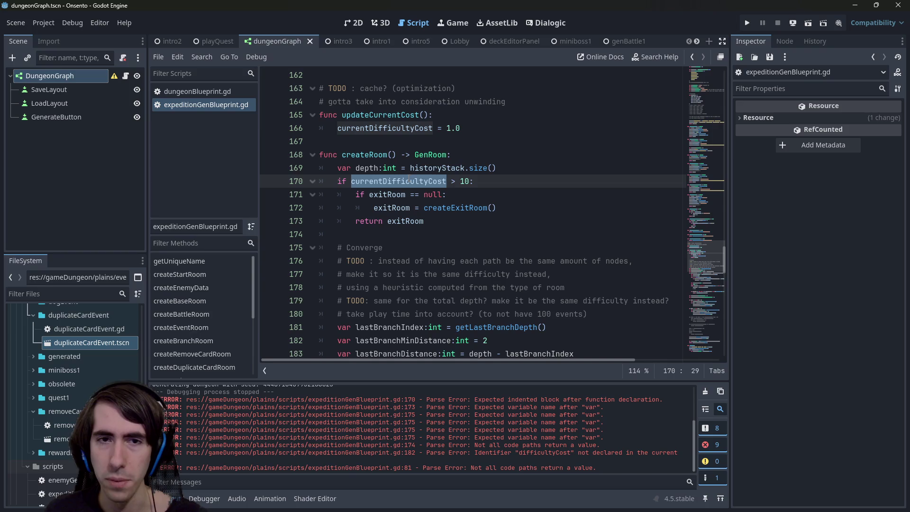
{"action": "scroll", "coordinate": [408, 182], "scroll_direction": "down", "scroll_amount": 7}
{"action": "scroll", "coordinate": [405, 182], "scroll_direction": "down", "scroll_amount": 4}
{"action": "left_click_drag", "start_coordinate": [404, 181], "coordinate": [455, 182]}
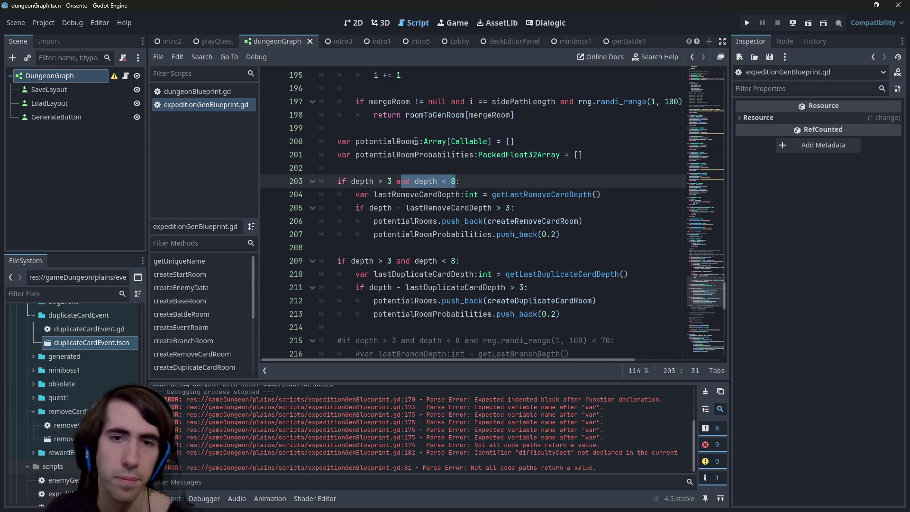
{"action": "mouse_move", "coordinate": [425, 230]}
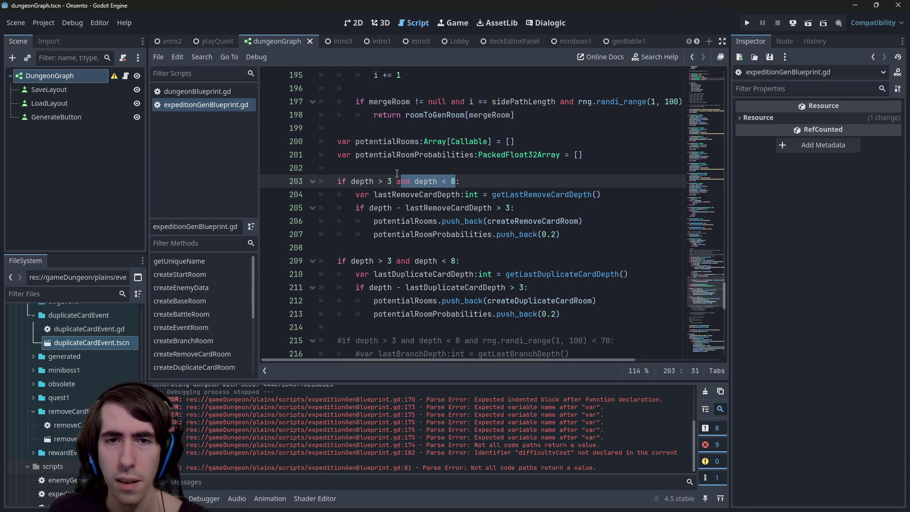
- Comment out the depth conditions on lines 203 and 209 and dedent the remove-card and duplicate-card blocks
{"action": "scroll", "coordinate": [398, 174], "scroll_direction": "down", "scroll_amount": 1}
{"action": "scroll", "coordinate": [397, 176], "scroll_direction": "up", "scroll_amount": 4}
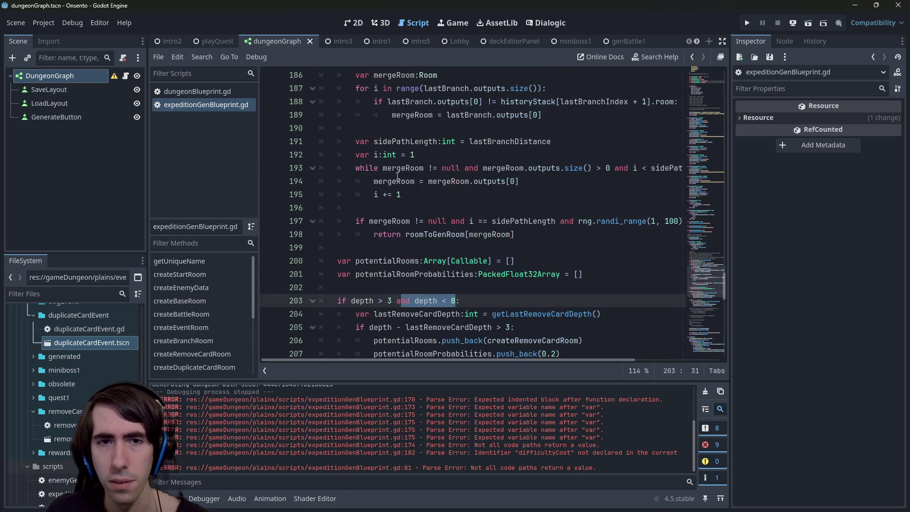
{"action": "scroll", "coordinate": [397, 176], "scroll_direction": "down", "scroll_amount": 3}
{"action": "left_click", "coordinate": [477, 181]}
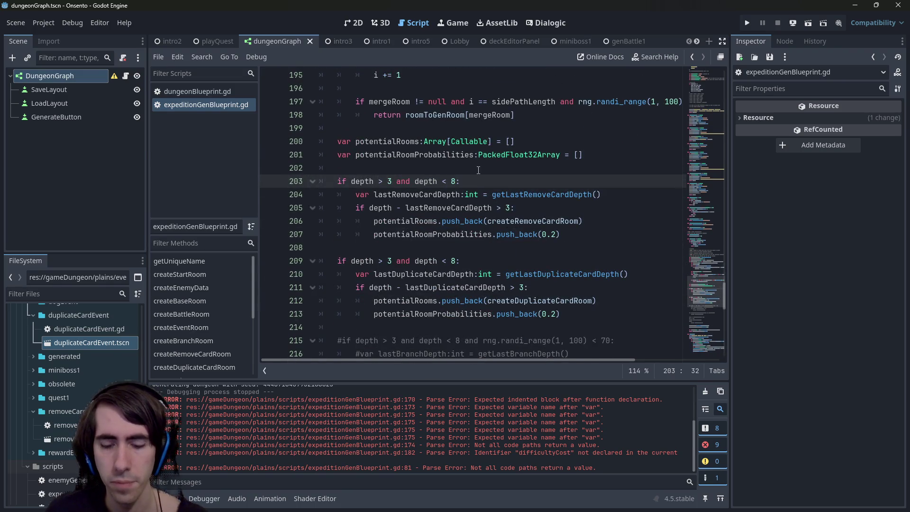
{"action": "key", "text": "ctrl+k"}
{"action": "left_click_drag", "start_coordinate": [562, 234], "coordinate": [320, 194]}
{"action": "key", "text": "shift+Tab"}
{"action": "left_click", "coordinate": [479, 261]}
{"action": "key", "text": "ctrl+k"}
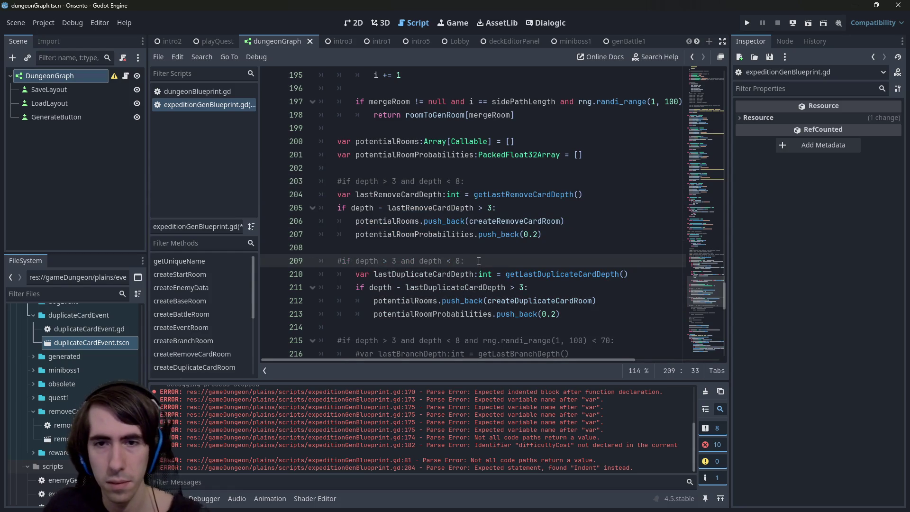
{"action": "left_click_drag", "start_coordinate": [576, 313], "coordinate": [320, 274]}
{"action": "key", "text": "shift+Tab"}
- Uncomment the branch room lines 216–218, dedent them one level, and save
{"action": "scroll", "coordinate": [490, 269], "scroll_direction": "down", "scroll_amount": 5}
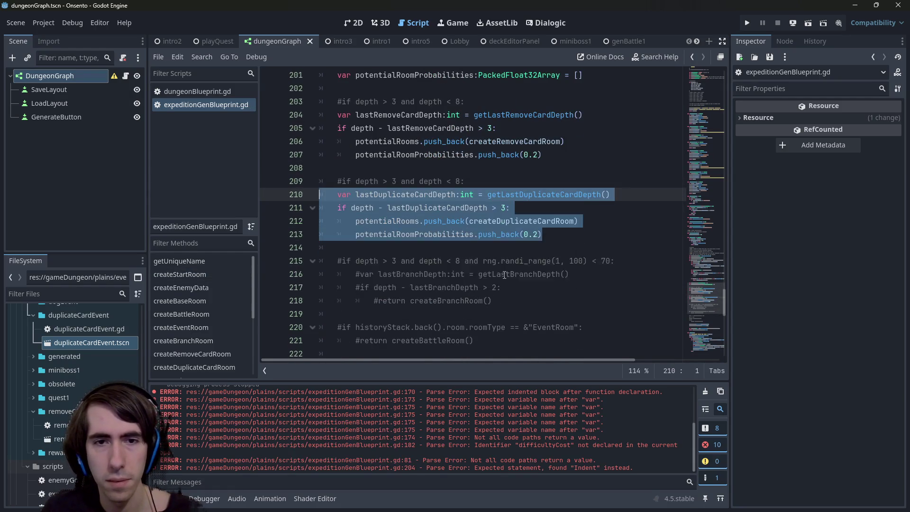
{"action": "scroll", "coordinate": [490, 270], "scroll_direction": "down", "scroll_amount": 3}
{"action": "scroll", "coordinate": [490, 269], "scroll_direction": "up", "scroll_amount": 5}
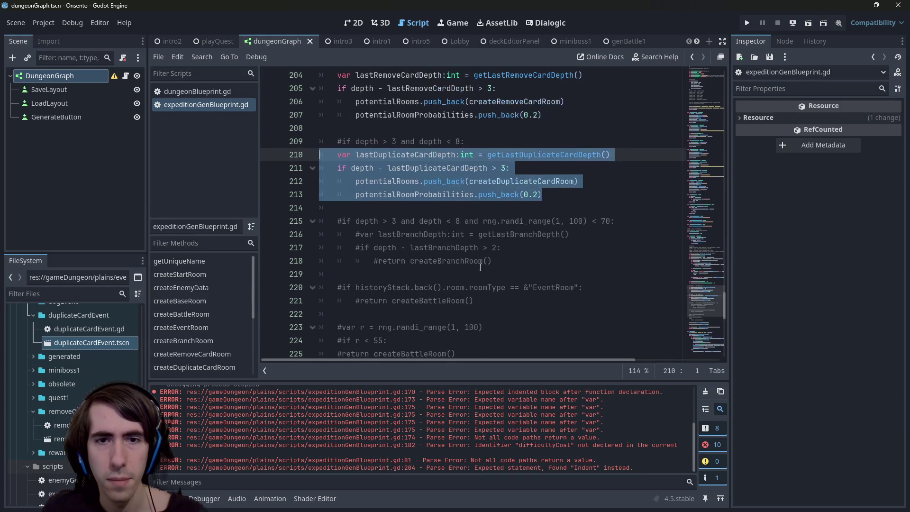
{"action": "left_click_drag", "start_coordinate": [493, 261], "coordinate": [209, 226]}
{"action": "key", "text": "shift+Down"}
{"action": "key", "text": "ctrl+k"}
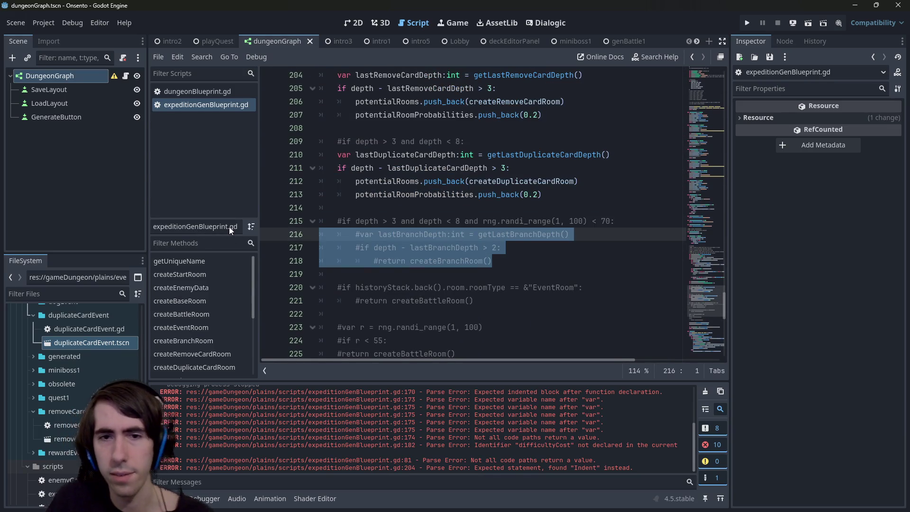
{"action": "key", "text": "shift+Tab"}
{"action": "key", "text": "ctrl+s"}
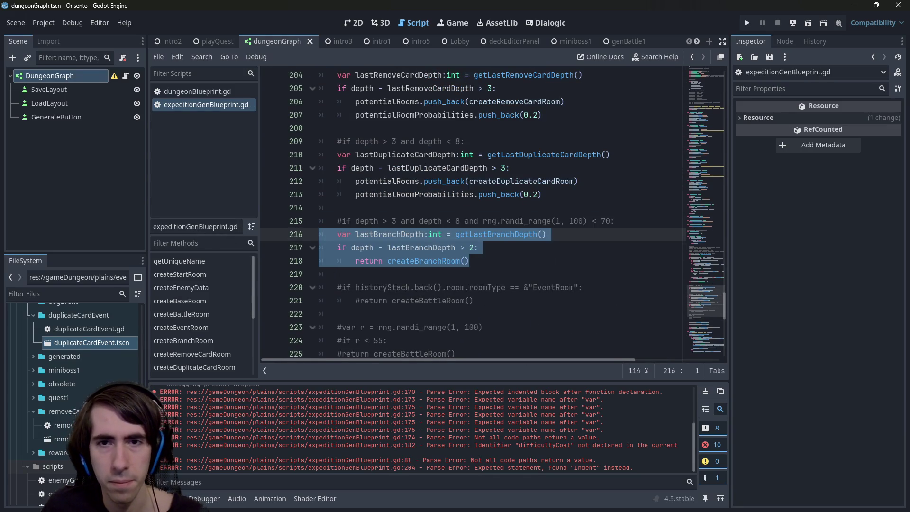
- Paste the weighted-room lines into the branch block, comment out the old return, use createBranchRoom, and save
{"action": "scroll", "coordinate": [543, 234], "scroll_direction": "up", "scroll_amount": 1}
{"action": "left_click_drag", "start_coordinate": [543, 234], "coordinate": [236, 182]}
{"action": "left_click", "coordinate": [529, 288]}
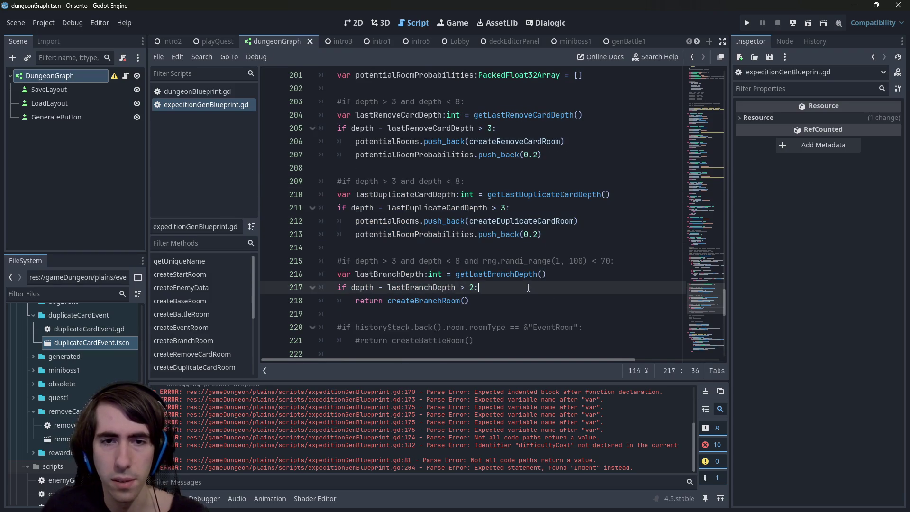
{"action": "key", "text": "Return"}
{"action": "type", "text": "potentialRooms.push_back(createDuplicateCardRoom) \t\tpotentialRoomProbabilities.push_back(0.2)"}
{"action": "left_click", "coordinate": [490, 326]}
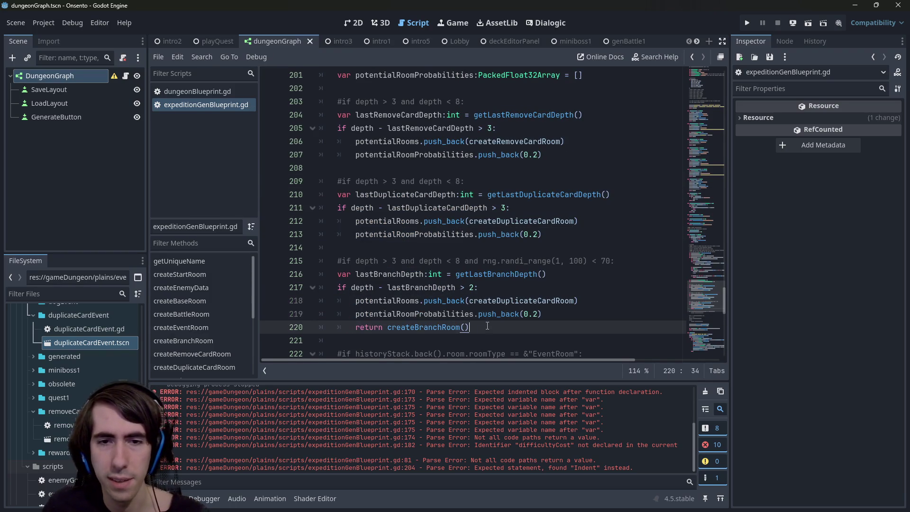
{"action": "key", "text": "ctrl+k"}
{"action": "double_click", "coordinate": [429, 327]}
{"action": "key", "text": "ctrl+c"}
{"action": "double_click", "coordinate": [522, 300]}
{"action": "key", "text": "ctrl+v"}
{"action": "key", "text": "ctrl+s"}
{"action": "left_click", "coordinate": [542, 314]}
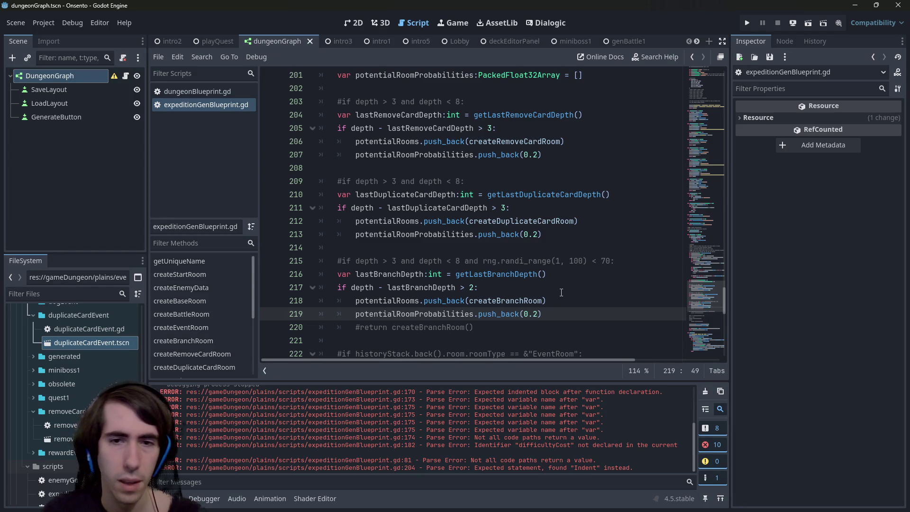
- Change the branch gap value from 2 to 3 and save
{"action": "left_click", "coordinate": [474, 282]}
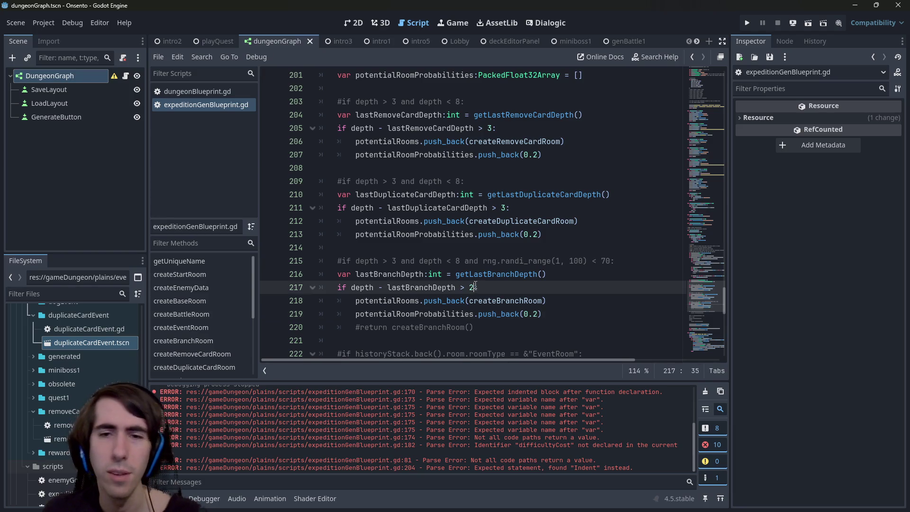
{"action": "key", "text": "BackSpace"}
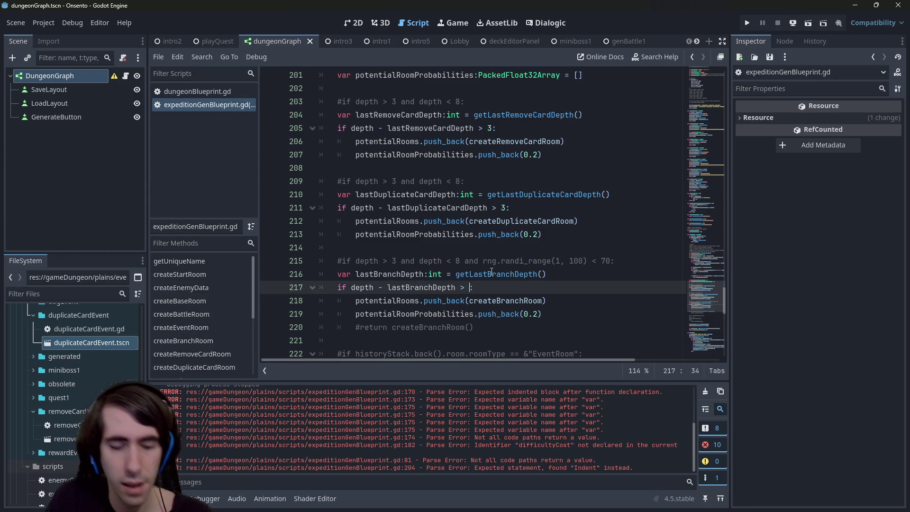
{"action": "type", "text": "3"}
{"action": "key", "text": "ctrl+s"}
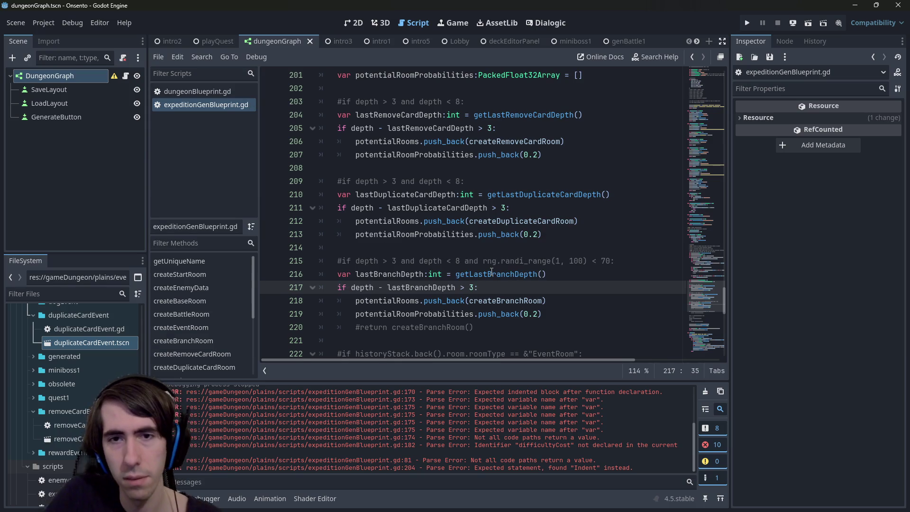
- Review the createBattleRoom fallback and potentialRoomProbabilities, then launch the game to test generation
{"action": "scroll", "coordinate": [492, 271], "scroll_direction": "down", "scroll_amount": 4}
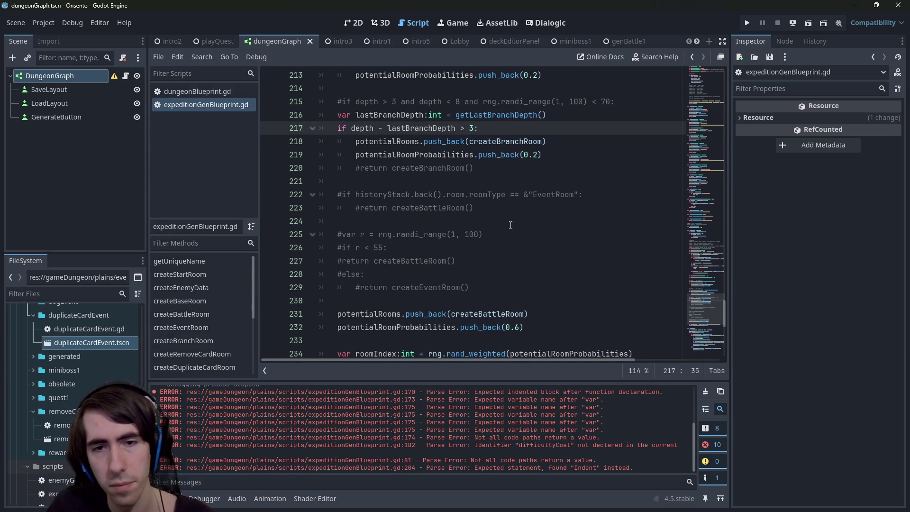
{"action": "double_click", "coordinate": [489, 314]}
{"action": "scroll", "coordinate": [484, 300], "scroll_direction": "down", "scroll_amount": 2}
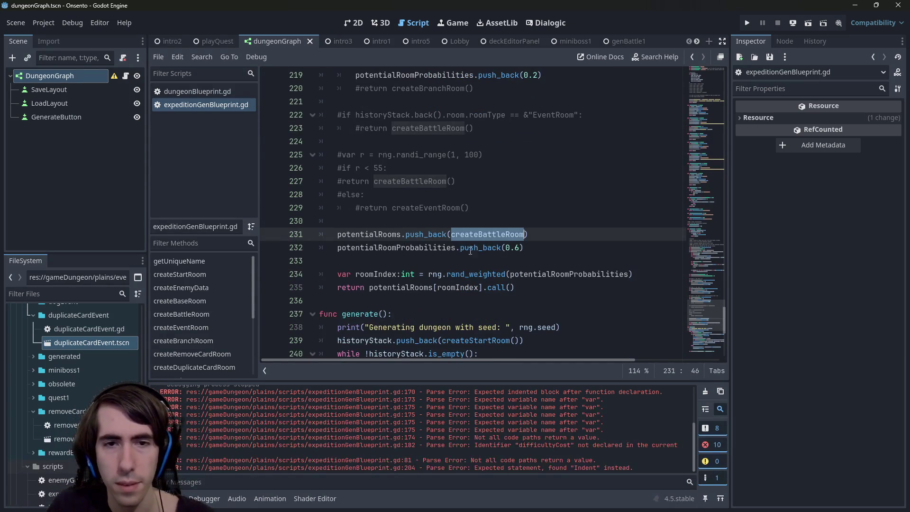
{"action": "double_click", "coordinate": [399, 247]}
{"action": "scroll", "coordinate": [485, 238], "scroll_direction": "up", "scroll_amount": 4}
{"action": "scroll", "coordinate": [485, 238], "scroll_direction": "down", "scroll_amount": 3}
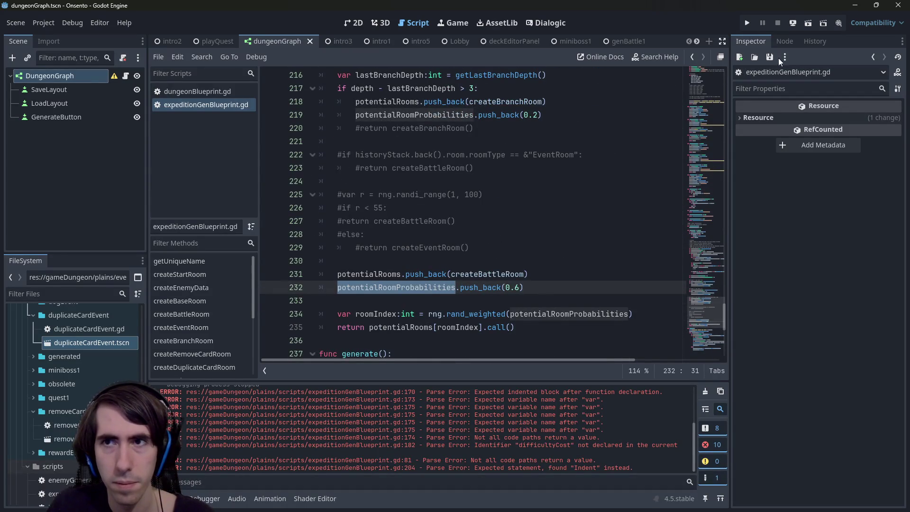
{"action": "left_click", "coordinate": [807, 29]}
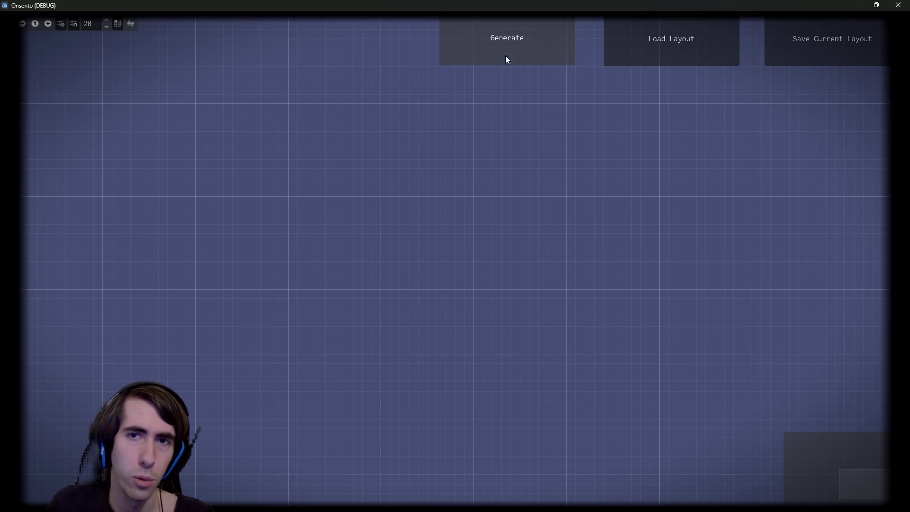
{"action": "left_click", "coordinate": [507, 59]}
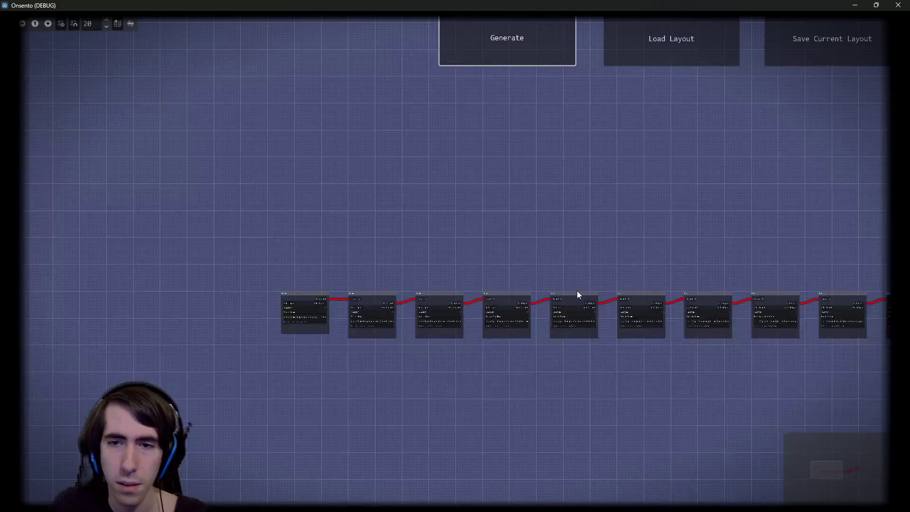
{"action": "mouse_move", "coordinate": [337, 305]}
{"action": "left_mouse_down"}
{"action": "mouse_move", "coordinate": [670, 368]}
{"action": "mouse_move", "coordinate": [205, 354]}
{"action": "mouse_move", "coordinate": [543, 358]}
{"action": "left_mouse_up"}
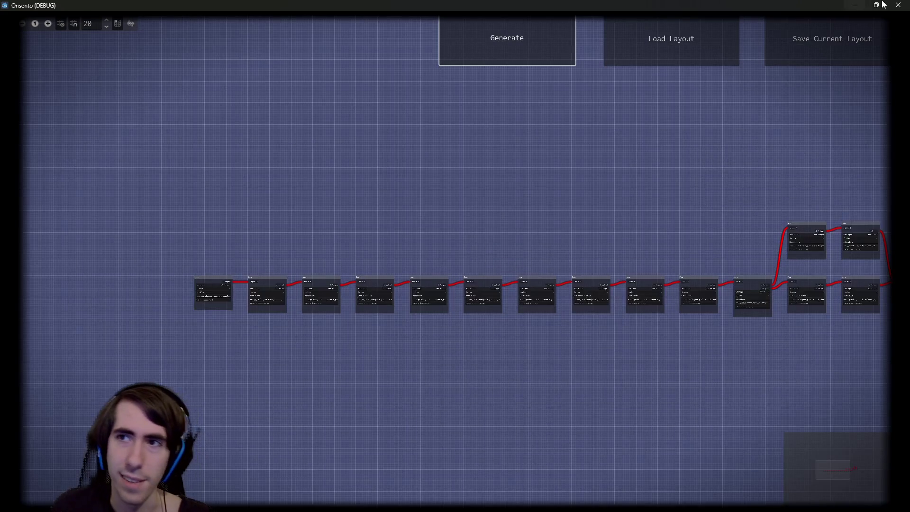
{"action": "left_click", "coordinate": [898, 4]}
{"action": "scroll", "coordinate": [535, 241], "scroll_direction": "up", "scroll_amount": 4}
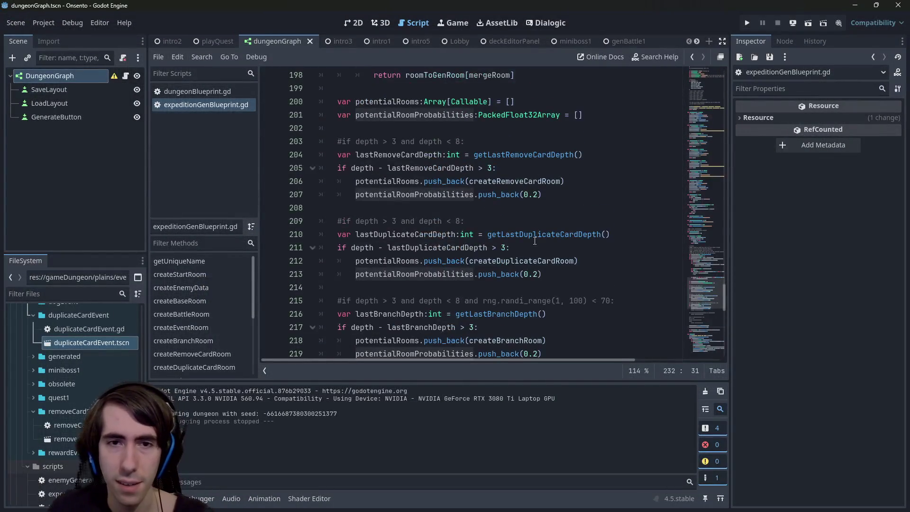
- Lower the difficulty limit on line 170 from 10 to 5 in createRoom's exit check
{"action": "scroll", "coordinate": [535, 241], "scroll_direction": "up", "scroll_amount": 10}
{"action": "scroll", "coordinate": [535, 241], "scroll_direction": "up", "scroll_amount": 4}
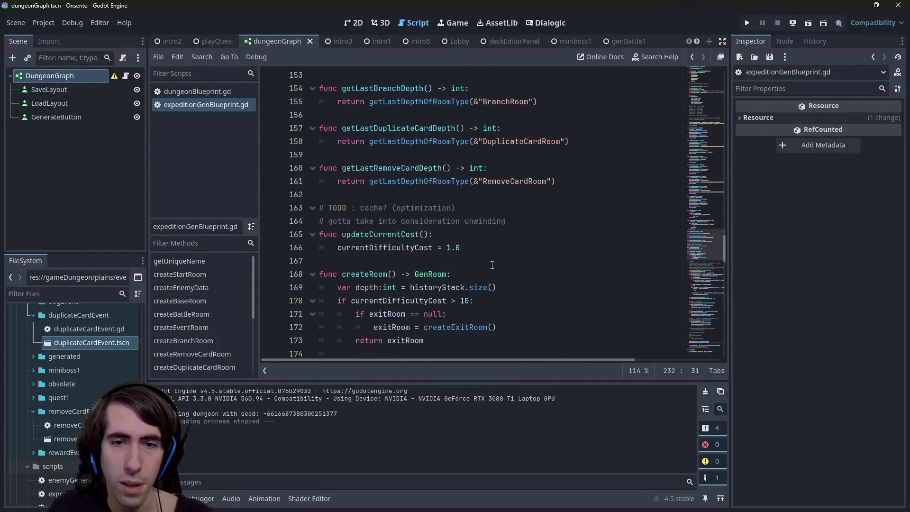
{"action": "double_click", "coordinate": [465, 301]}
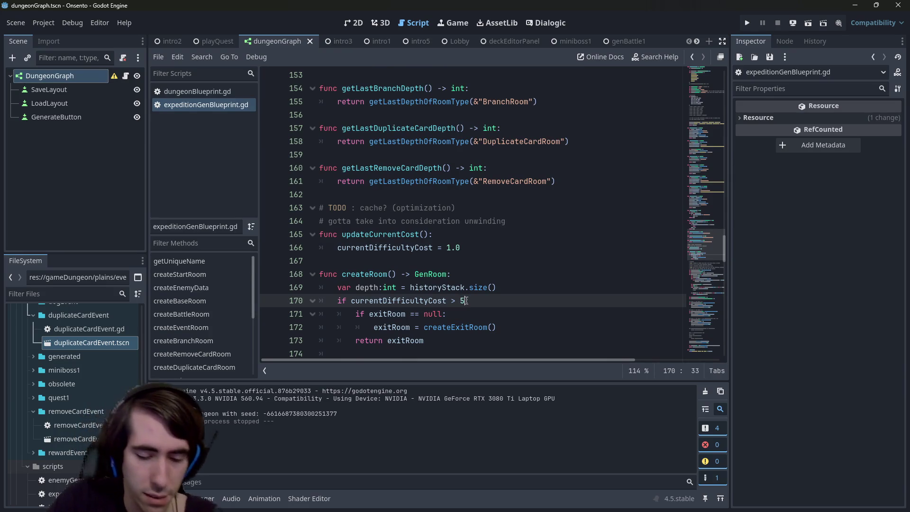
{"action": "type", "text": "5:"}
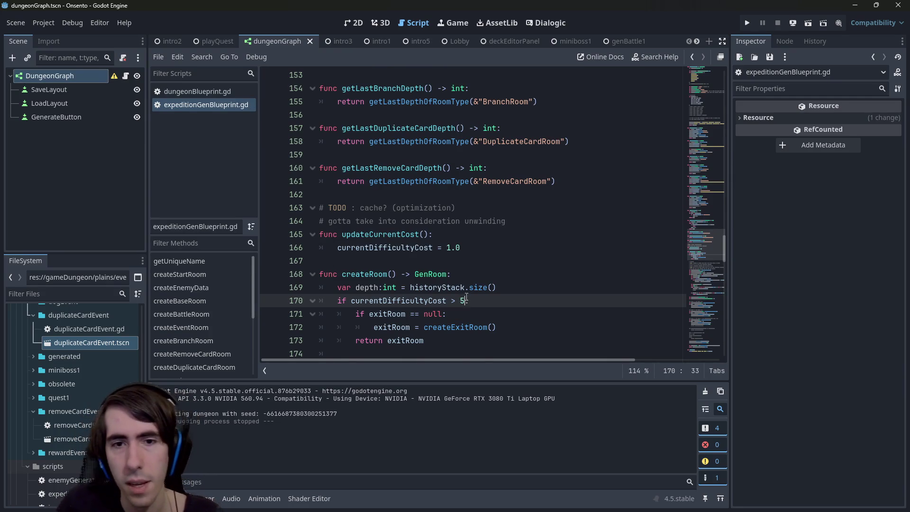
{"action": "scroll", "coordinate": [466, 301], "scroll_direction": "down", "scroll_amount": 3}
{"action": "double_click", "coordinate": [379, 182]}
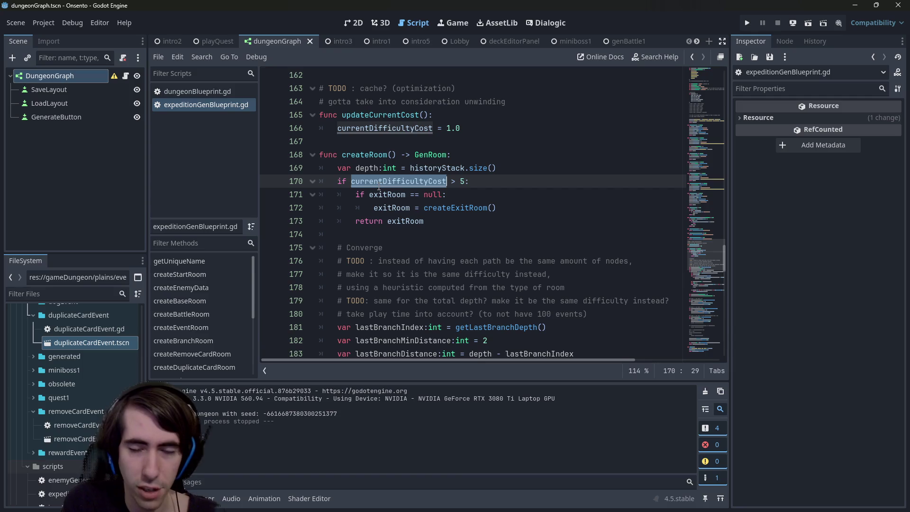
- Run the current scene to test dungeon generation, then close the game
{"action": "left_click", "coordinate": [807, 23]}
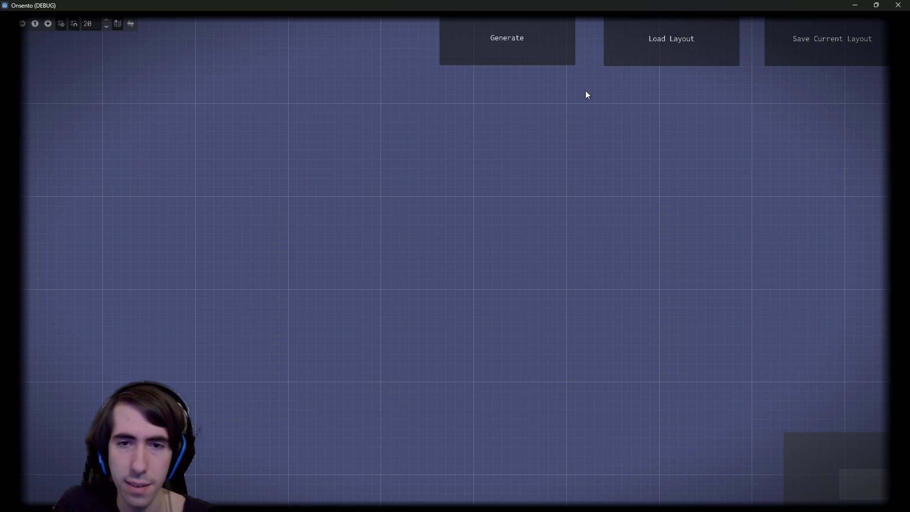
{"action": "left_click", "coordinate": [503, 50]}
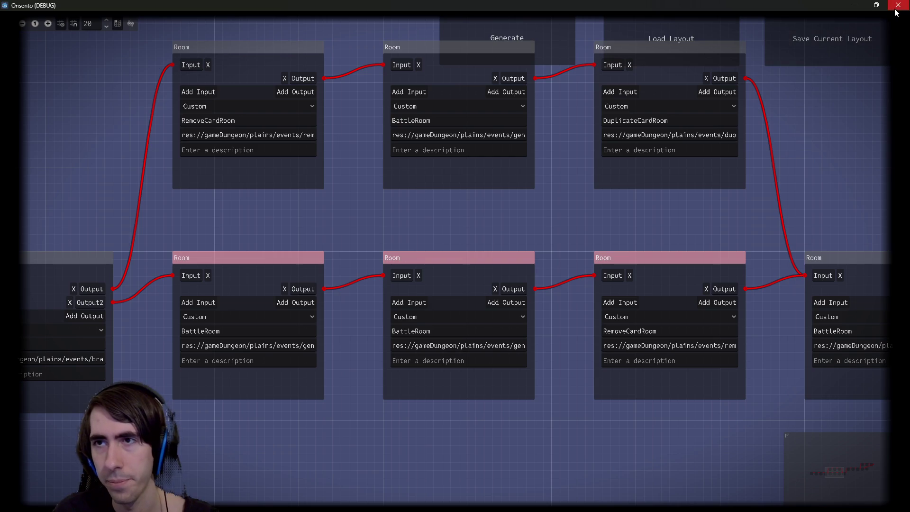
{"action": "left_click", "coordinate": [898, 5]}
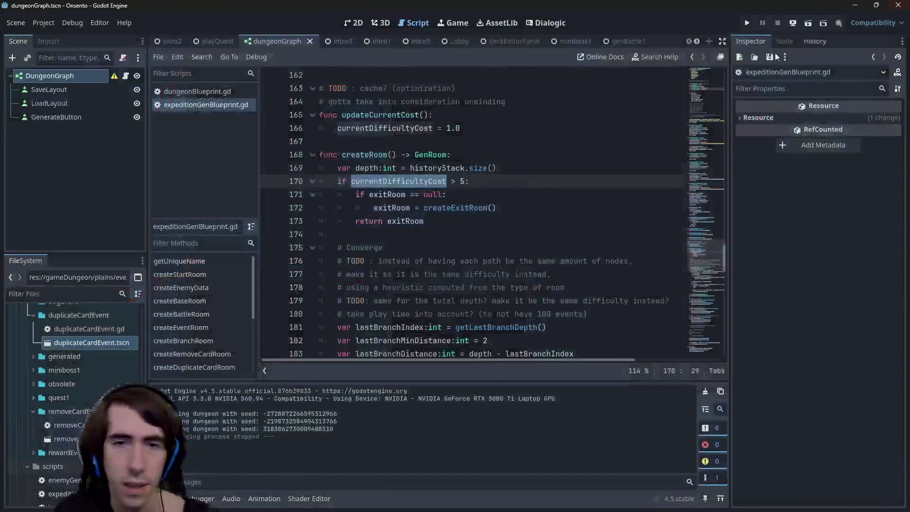
{"action": "scroll", "coordinate": [394, 286], "scroll_direction": "down", "scroll_amount": 3}
{"action": "scroll", "coordinate": [394, 286], "scroll_direction": "up", "scroll_amount": 2}
{"action": "scroll", "coordinate": [394, 286], "scroll_direction": "down", "scroll_amount": 5}
{"action": "scroll", "coordinate": [423, 142], "scroll_direction": "up", "scroll_amount": 2}
{"action": "left_click", "coordinate": [517, 186]}
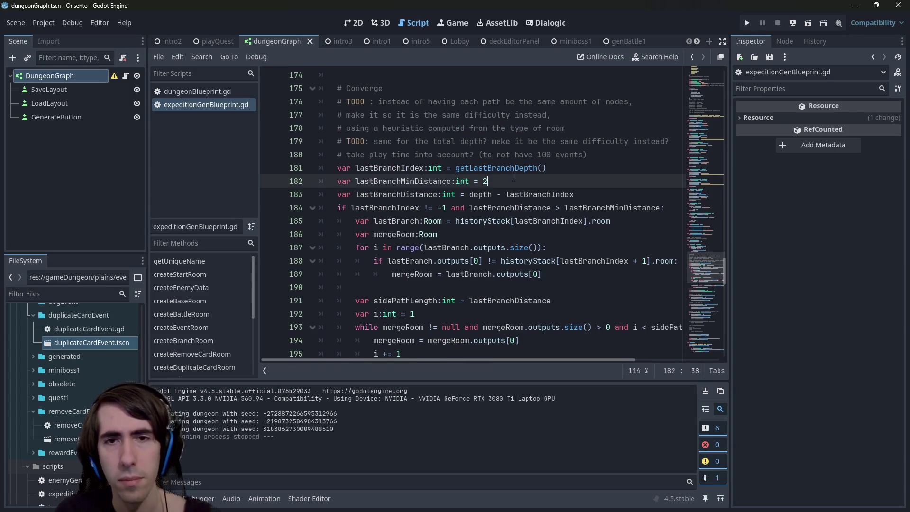
{"action": "double_click", "coordinate": [398, 167]}
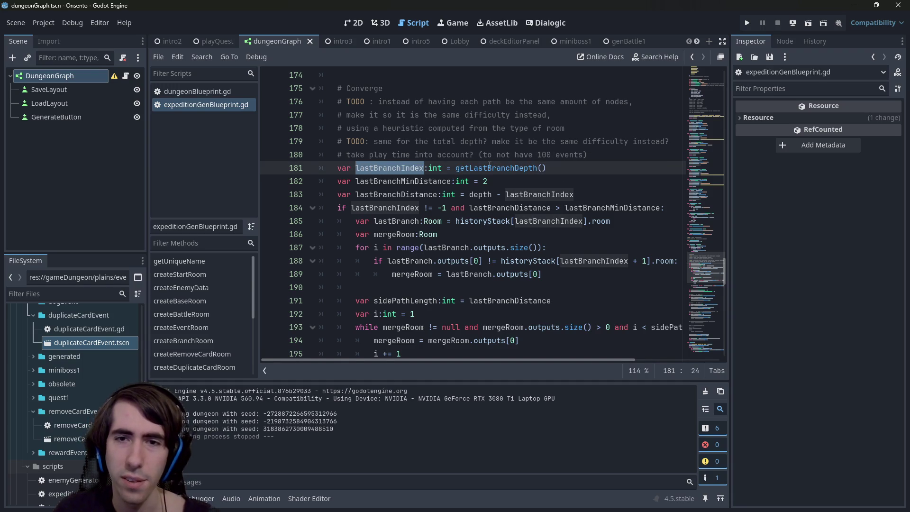
{"action": "mouse_move", "coordinate": [490, 165]}
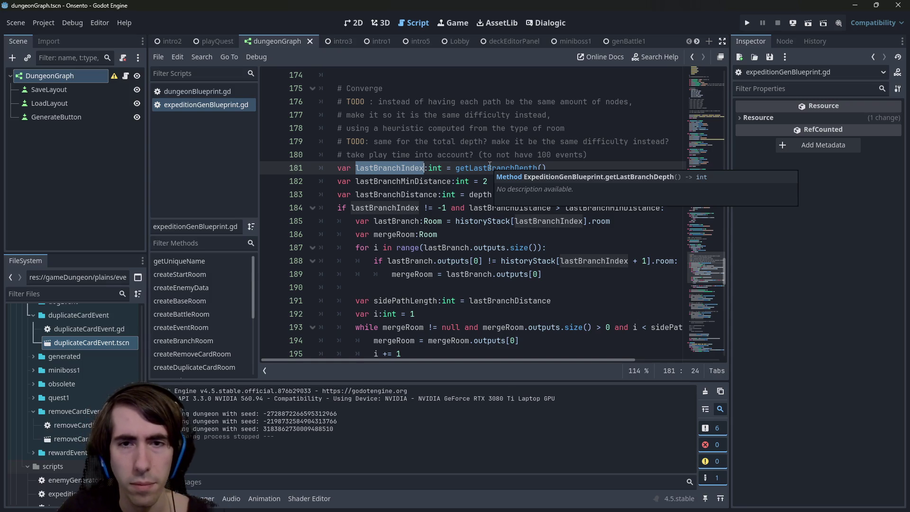
{"action": "left_click", "coordinate": [509, 208]}
{"action": "left_click", "coordinate": [613, 207]}
{"action": "left_click", "coordinate": [532, 221]}
{"action": "left_click", "coordinate": [510, 208]}
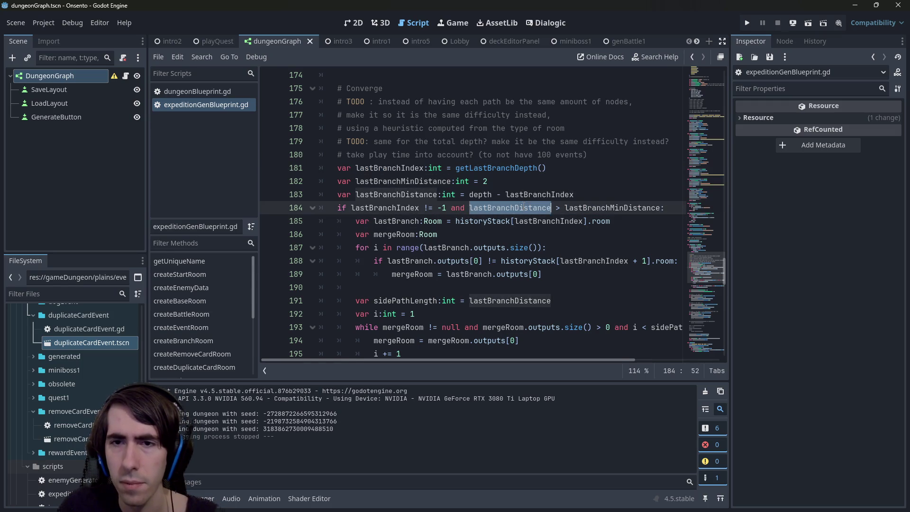
{"action": "double_click", "coordinate": [576, 207]}
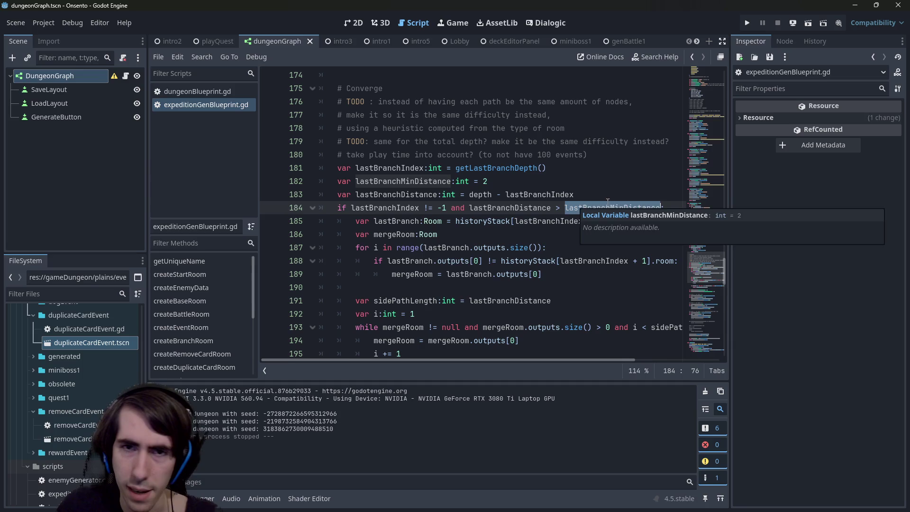
{"action": "scroll", "coordinate": [507, 216], "scroll_direction": "down", "scroll_amount": 1}
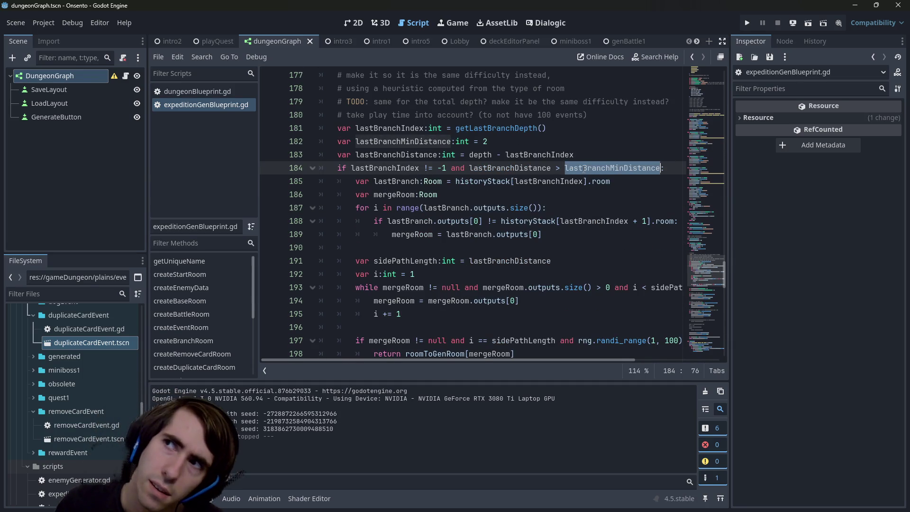
{"action": "mouse_move", "coordinate": [588, 170]}
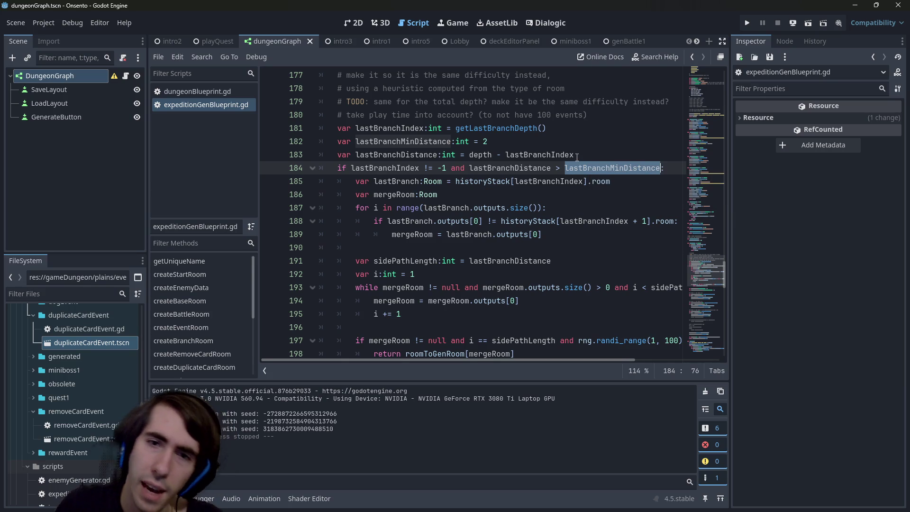
{"action": "scroll", "coordinate": [536, 208], "scroll_direction": "down", "scroll_amount": 1}
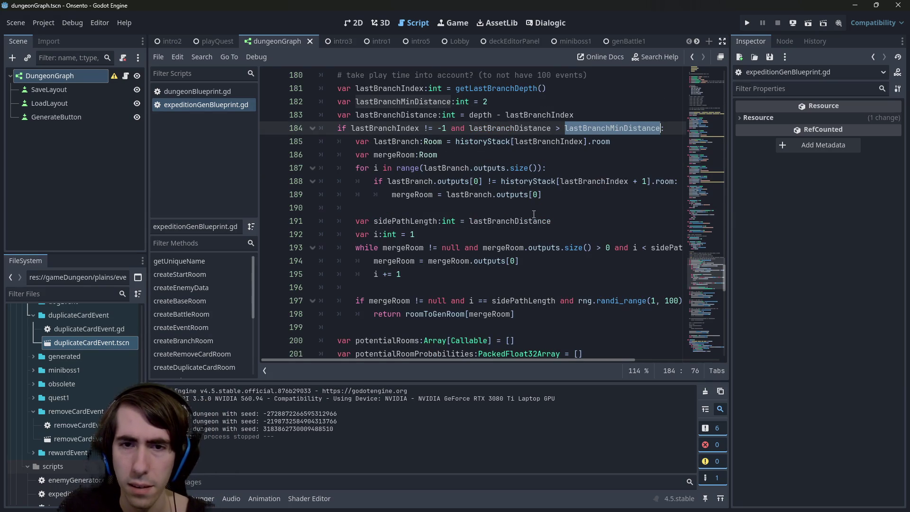
{"action": "scroll", "coordinate": [534, 215], "scroll_direction": "up", "scroll_amount": 1}
{"action": "mouse_move", "coordinate": [556, 158]}
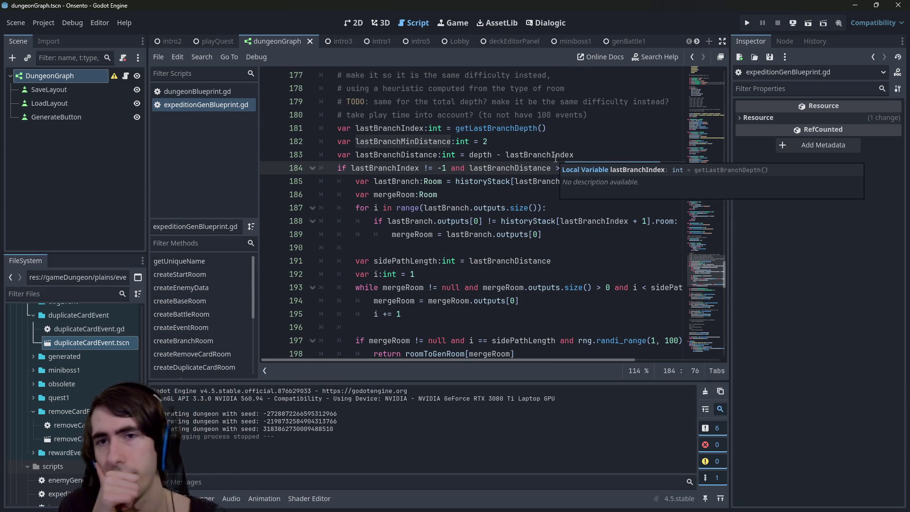
{"action": "double_click", "coordinate": [385, 180]}
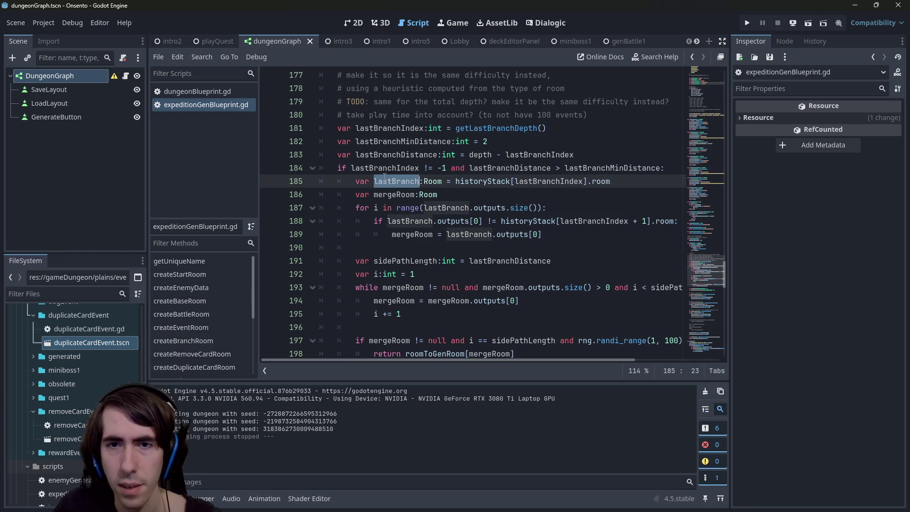
{"action": "double_click", "coordinate": [404, 195]}
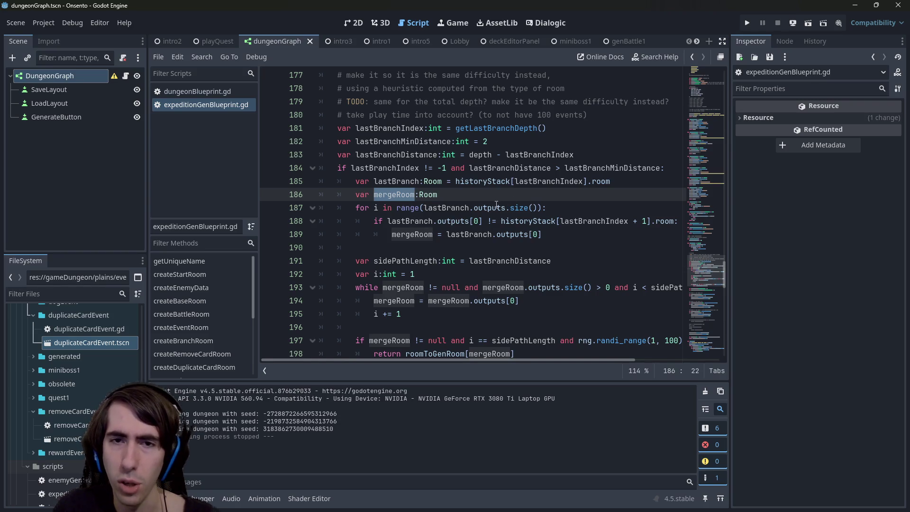
{"action": "left_click", "coordinate": [385, 209]}
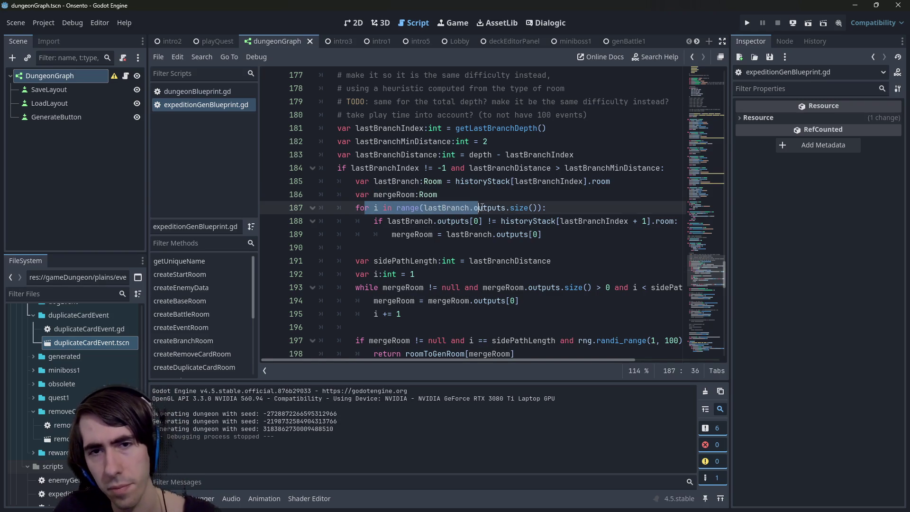
{"action": "double_click", "coordinate": [455, 208]}
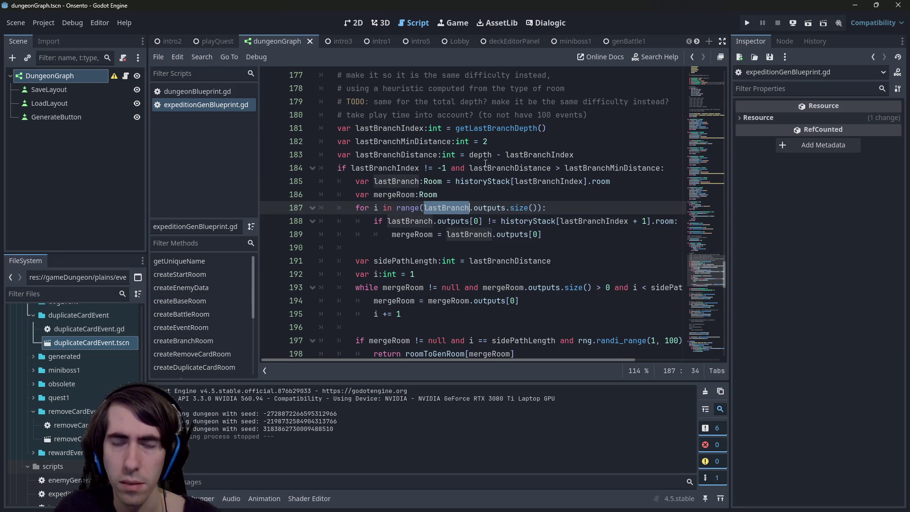
{"action": "double_click", "coordinate": [411, 221]}
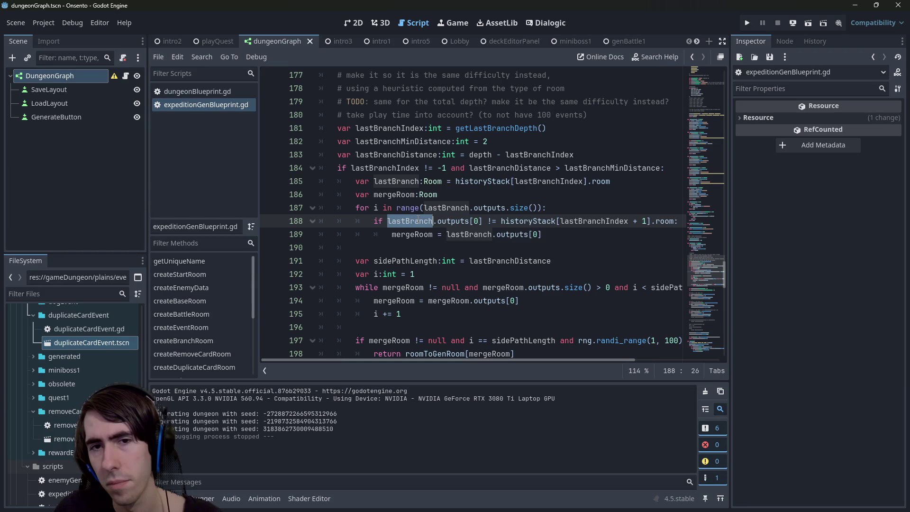
{"action": "double_click", "coordinate": [516, 222]}
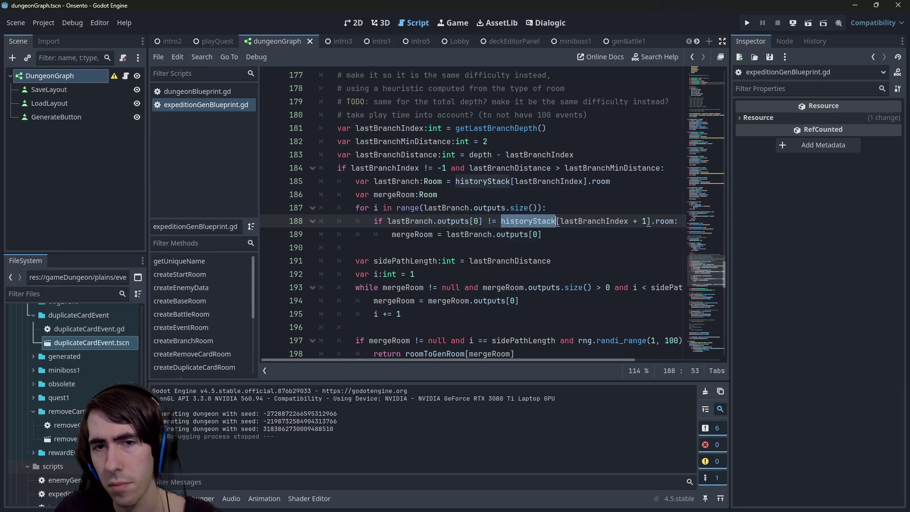
{"action": "mouse_move", "coordinate": [581, 359]}
{"action": "left_mouse_down"}
{"action": "mouse_move", "coordinate": [605, 354]}
{"action": "mouse_move", "coordinate": [559, 357]}
{"action": "left_mouse_up"}
{"action": "double_click", "coordinate": [412, 234]}
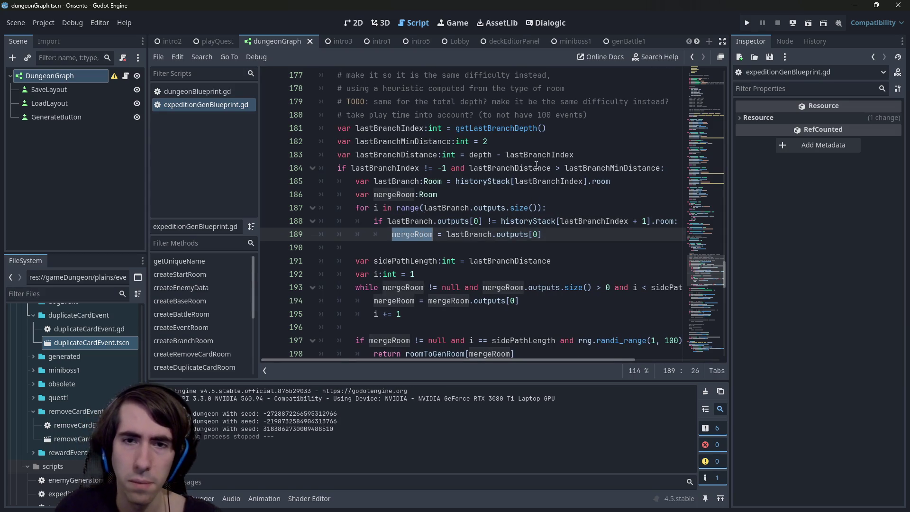
{"action": "mouse_move", "coordinate": [537, 165]}
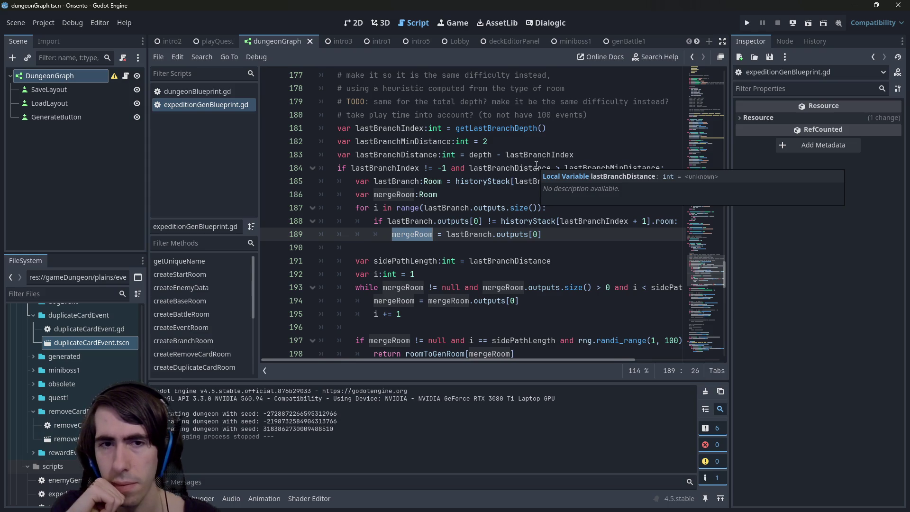
- Add a break line right after the mergeRoom assignment on line 189
{"action": "left_click", "coordinate": [569, 247]}
{"action": "left_click", "coordinate": [564, 238]}
{"action": "key", "text": "Return"}
{"action": "type", "text": "break"}
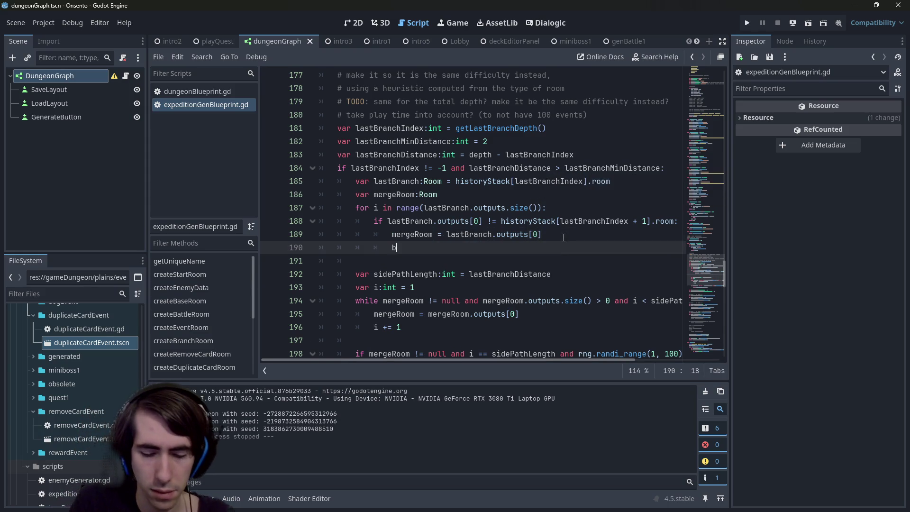
{"action": "key", "text": "Escape"}
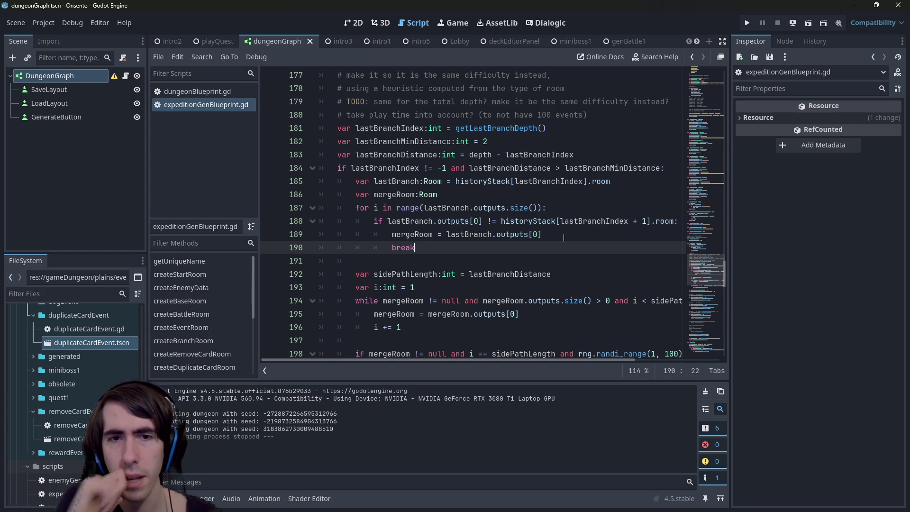
- Change lastBranch.outputs[0] to outputs[i] on both lines 188 and 189
{"action": "left_click", "coordinate": [537, 234]}
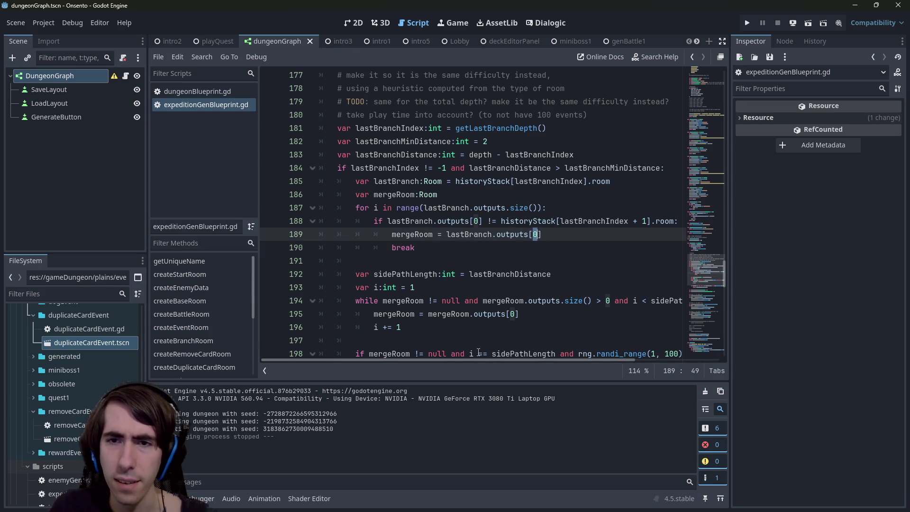
{"action": "mouse_move", "coordinate": [479, 360]}
{"action": "left_mouse_down"}
{"action": "mouse_move", "coordinate": [539, 363]}
{"action": "mouse_move", "coordinate": [483, 368]}
{"action": "left_mouse_up"}
{"action": "double_click", "coordinate": [524, 221]}
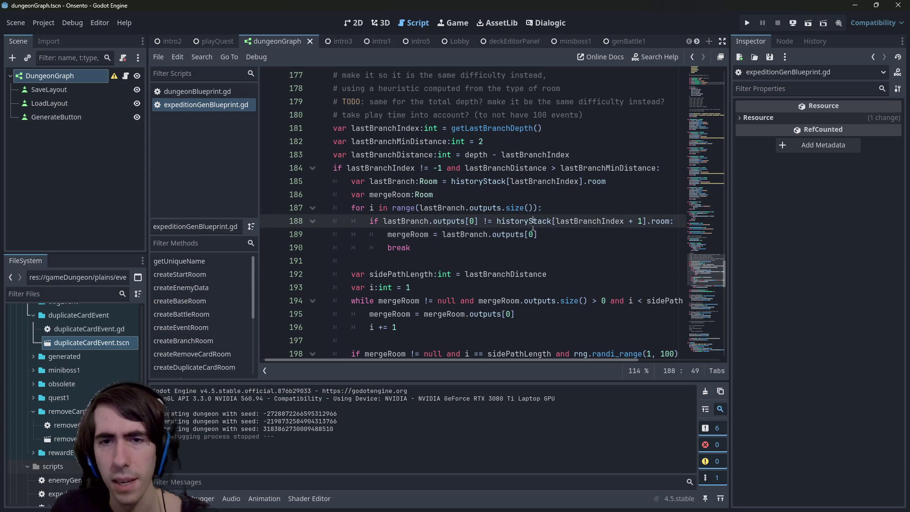
{"action": "double_click", "coordinate": [573, 221]}
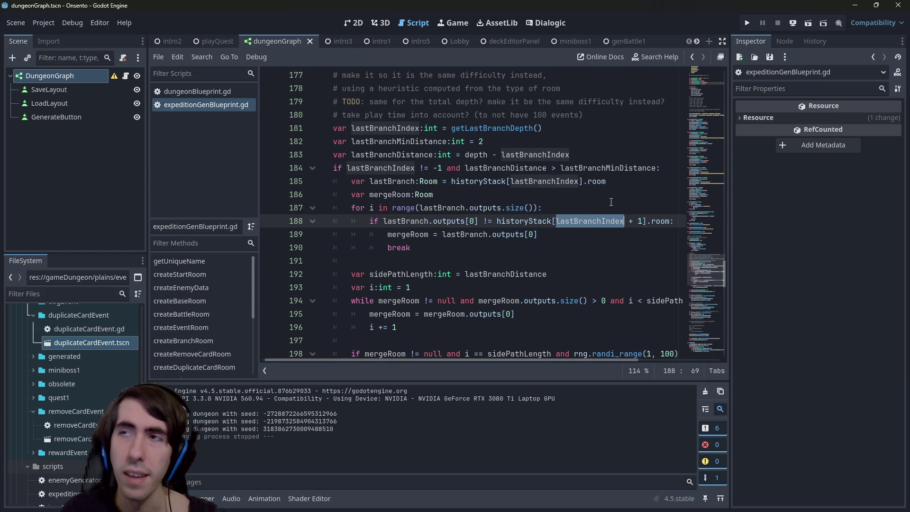
{"action": "left_click", "coordinate": [475, 221]}
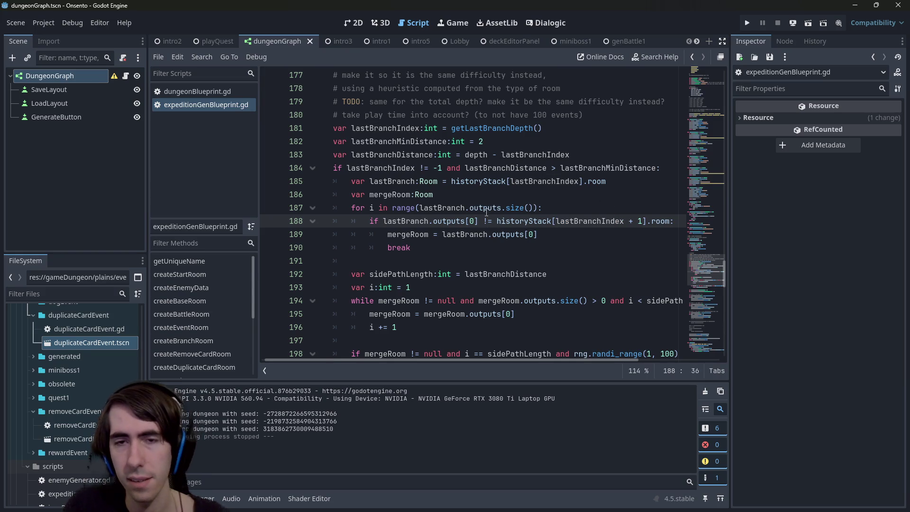
{"action": "key", "text": "BackSpace"}
{"action": "type", "text": "i"}
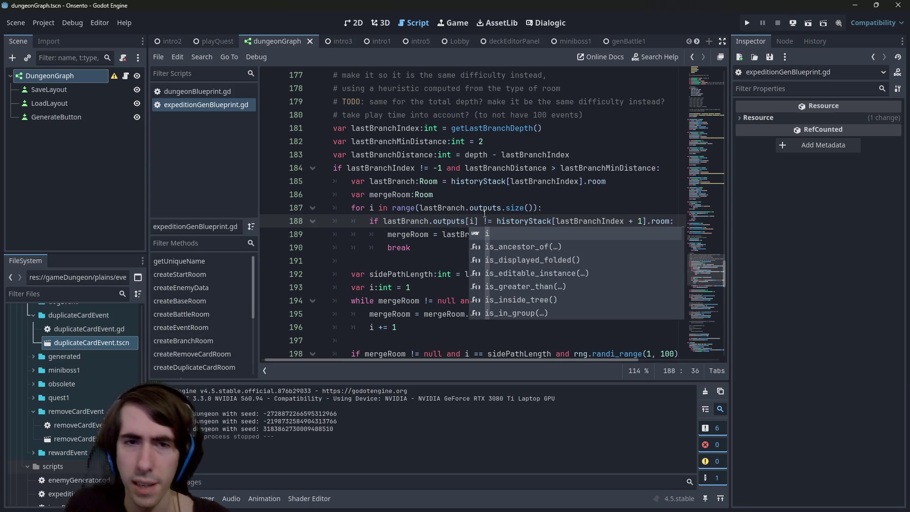
{"action": "key", "text": "Escape"}
{"action": "left_click", "coordinate": [532, 235]}
{"action": "key", "text": "BackSpace"}
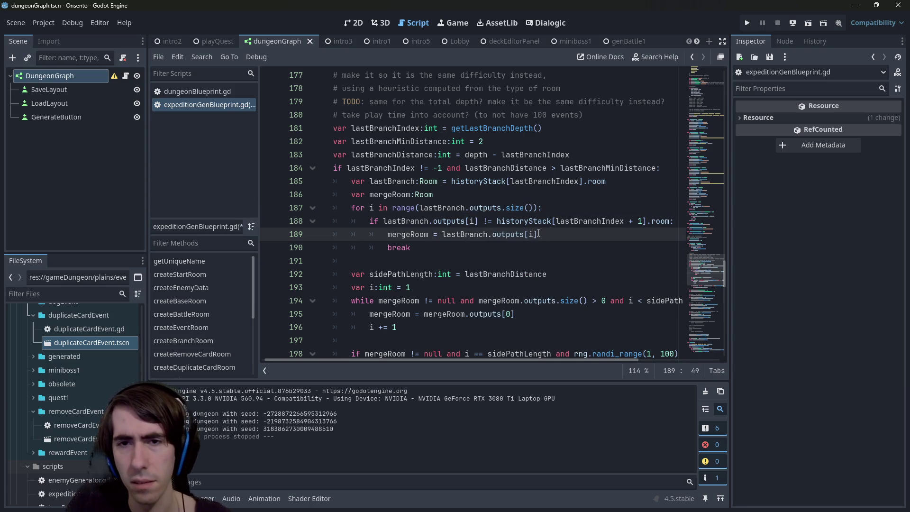
{"action": "type", "text": "i"}
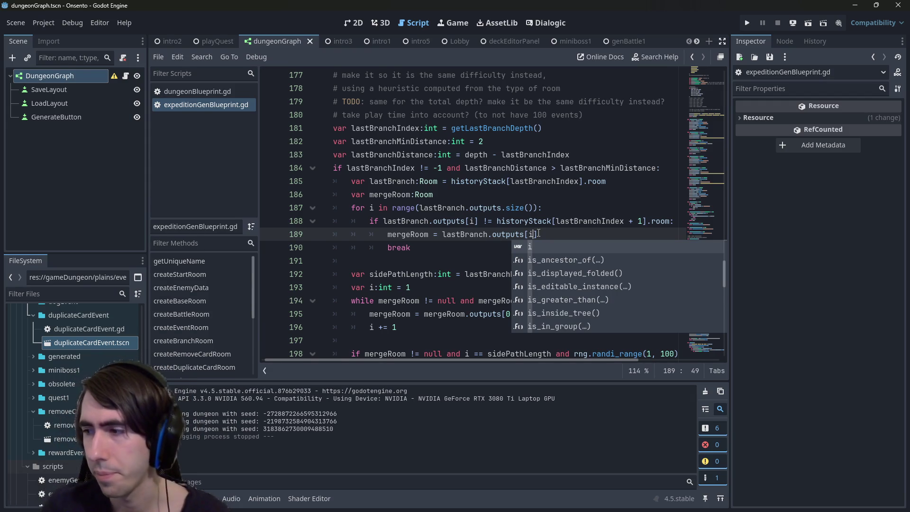
- Check the type of the outputs property on line 189 and scroll down the merge loop
{"action": "double_click", "coordinate": [502, 234]}
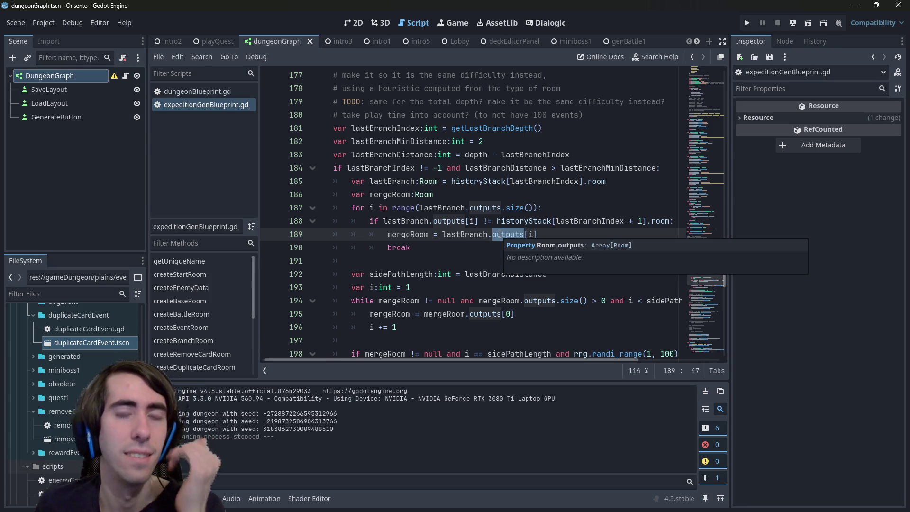
{"action": "scroll", "coordinate": [498, 235], "scroll_direction": "down", "scroll_amount": 1}
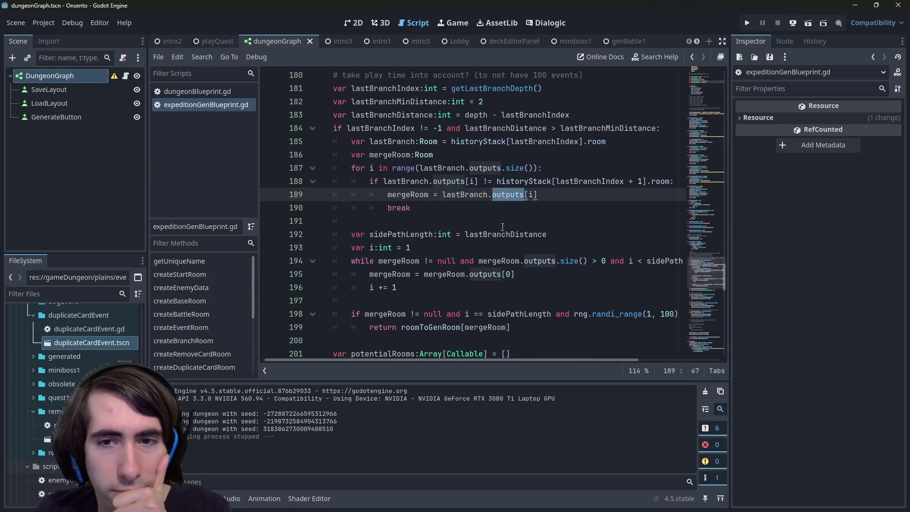
{"action": "left_click_drag", "start_coordinate": [731, 207], "coordinate": [755, 207]}
{"action": "left_click", "coordinate": [485, 198]}
{"action": "key", "text": "Down"}
{"action": "left_click", "coordinate": [485, 198]}
{"action": "key", "text": "Up"}
{"action": "left_click", "coordinate": [491, 194]}
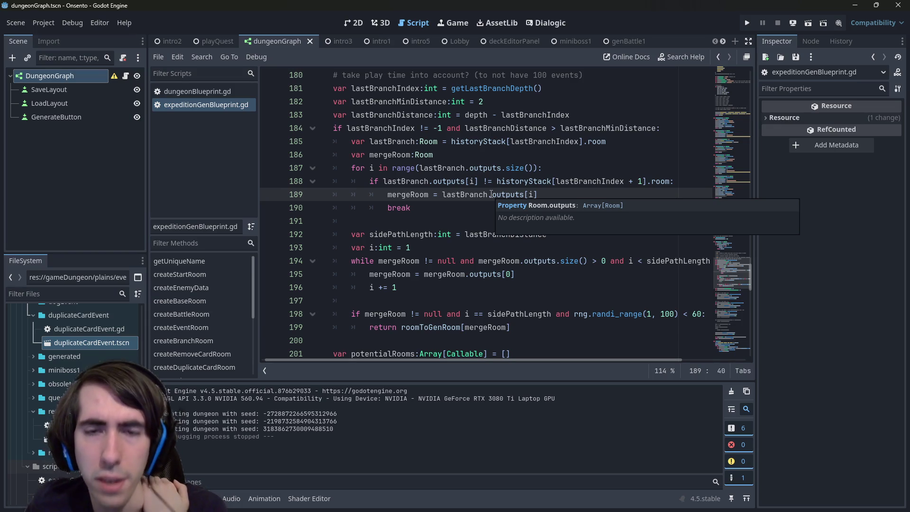
{"action": "left_click", "coordinate": [415, 195]}
{"action": "double_click", "coordinate": [415, 194]}
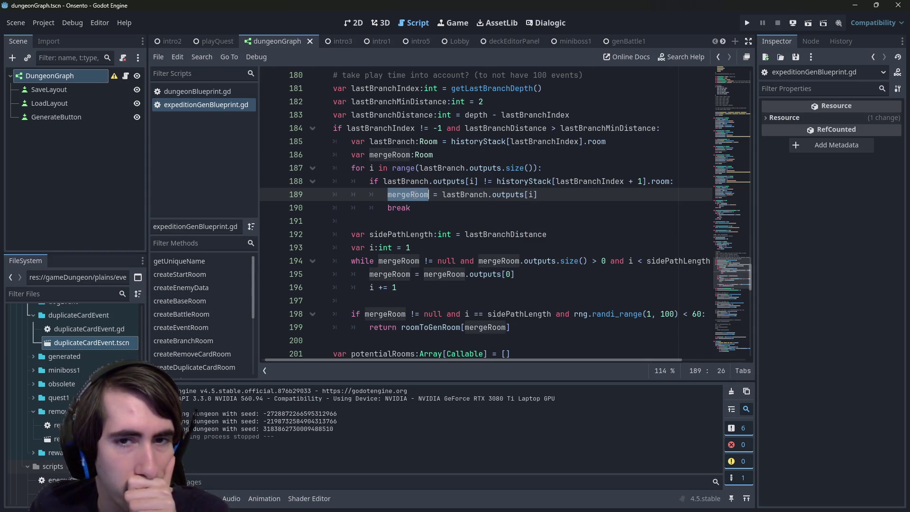
{"action": "double_click", "coordinate": [392, 156]}
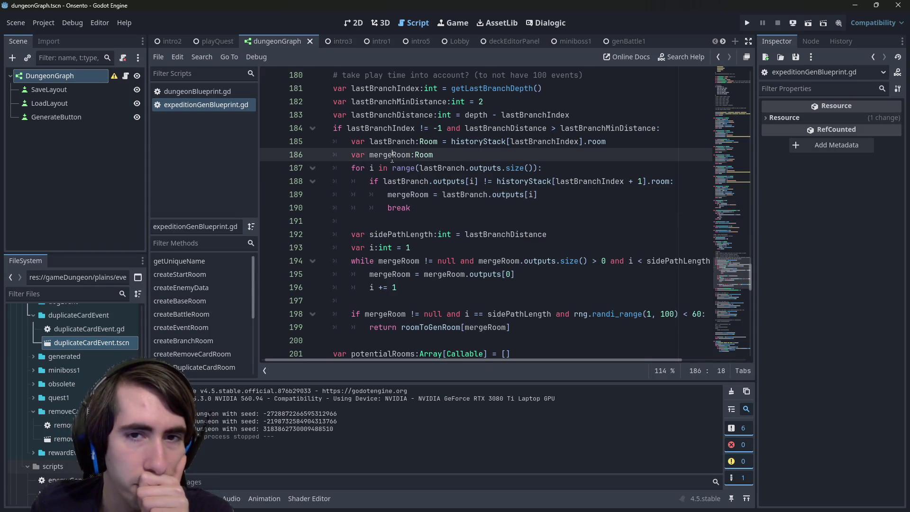
{"action": "double_click", "coordinate": [417, 186]}
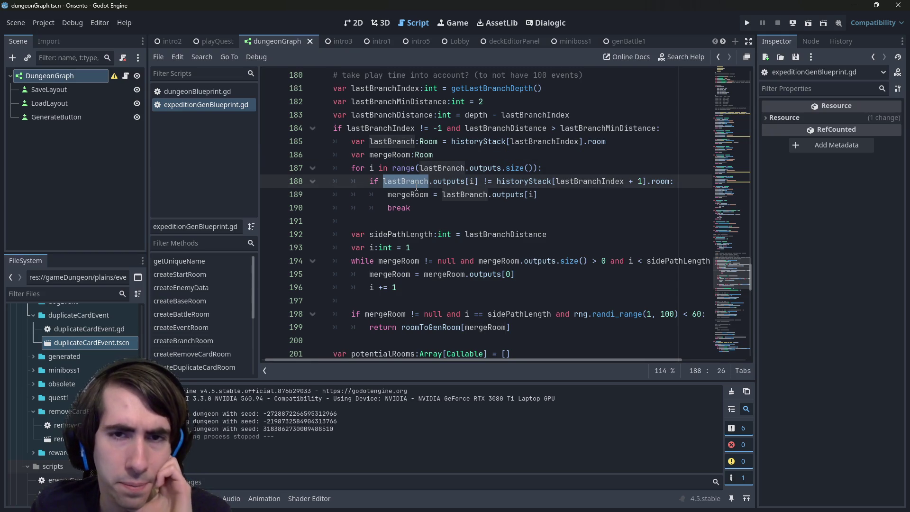
{"action": "double_click", "coordinate": [445, 185]}
{"action": "left_click", "coordinate": [682, 180]}
{"action": "left_click_drag", "start_coordinate": [415, 208], "coordinate": [277, 172]}
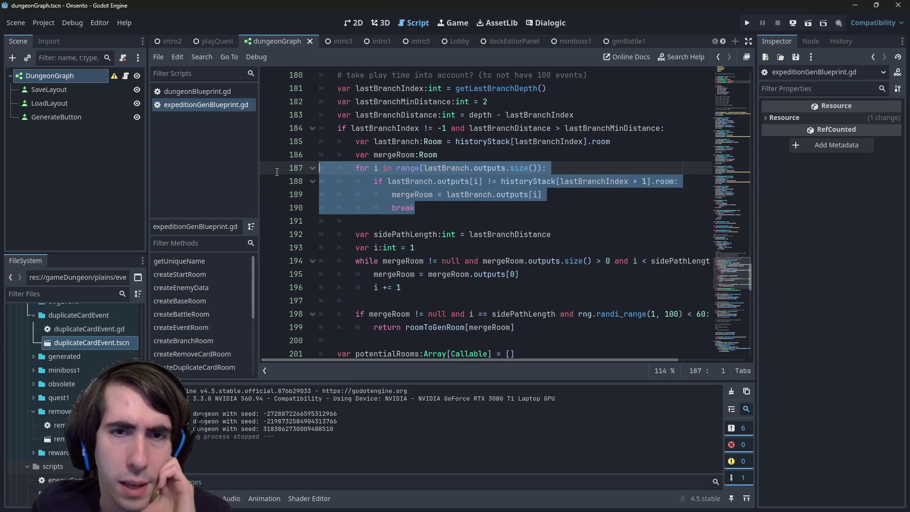
{"action": "double_click", "coordinate": [397, 156]}
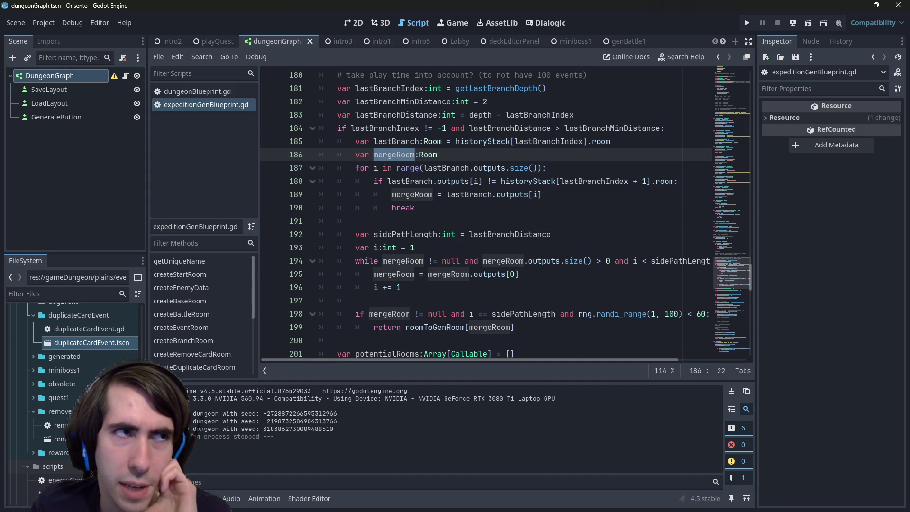
{"action": "double_click", "coordinate": [436, 236]}
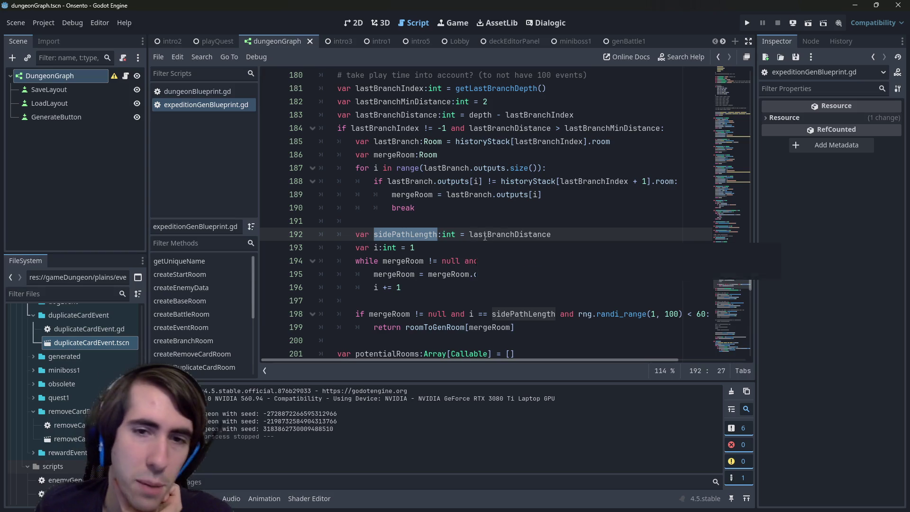
{"action": "left_click_drag", "start_coordinate": [418, 247], "coordinate": [277, 230]}
{"action": "double_click", "coordinate": [530, 236]}
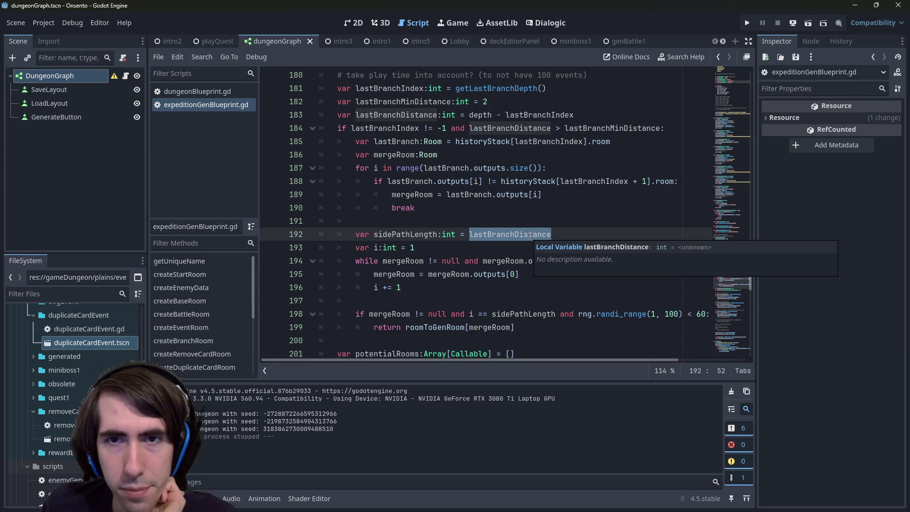
{"action": "double_click", "coordinate": [398, 232]}
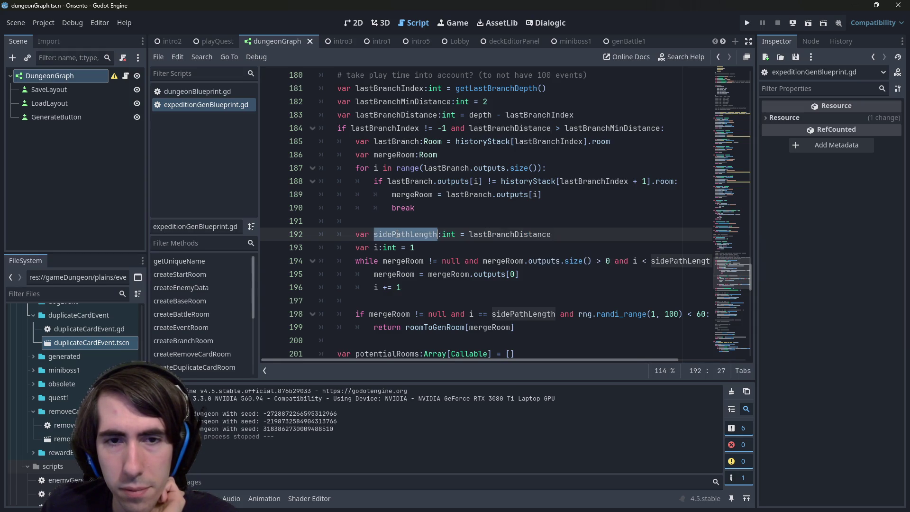
{"action": "double_click", "coordinate": [508, 234]}
{"action": "scroll", "coordinate": [507, 227], "scroll_direction": "down", "scroll_amount": 2}
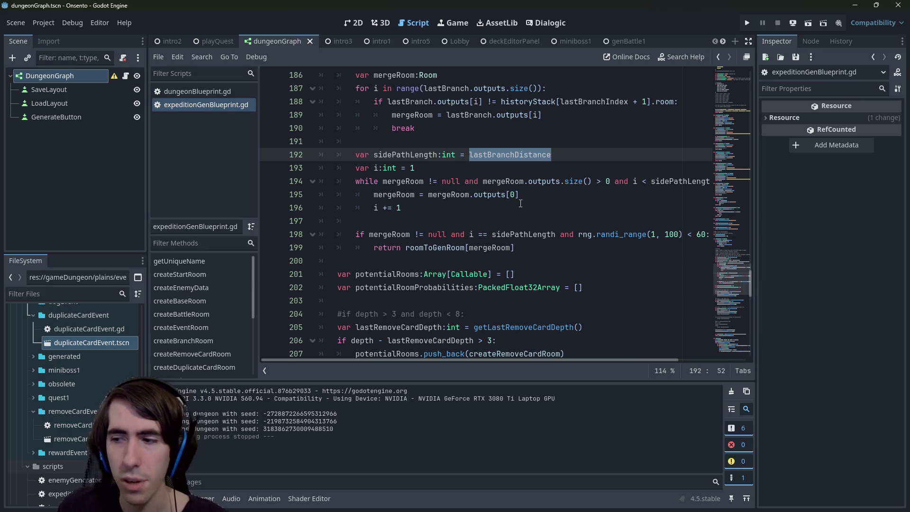
{"action": "scroll", "coordinate": [517, 213], "scroll_direction": "up", "scroll_amount": 1}
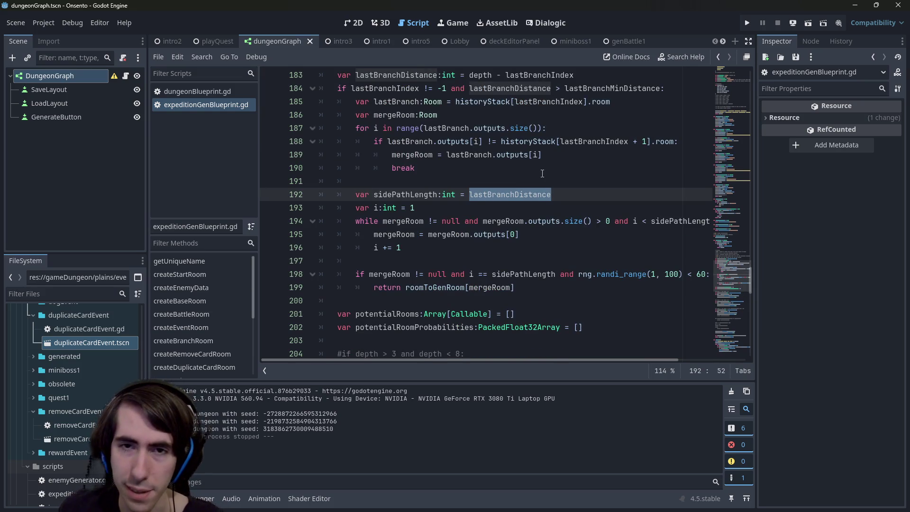
{"action": "scroll", "coordinate": [542, 173], "scroll_direction": "up", "scroll_amount": 1}
{"action": "left_click", "coordinate": [550, 219]}
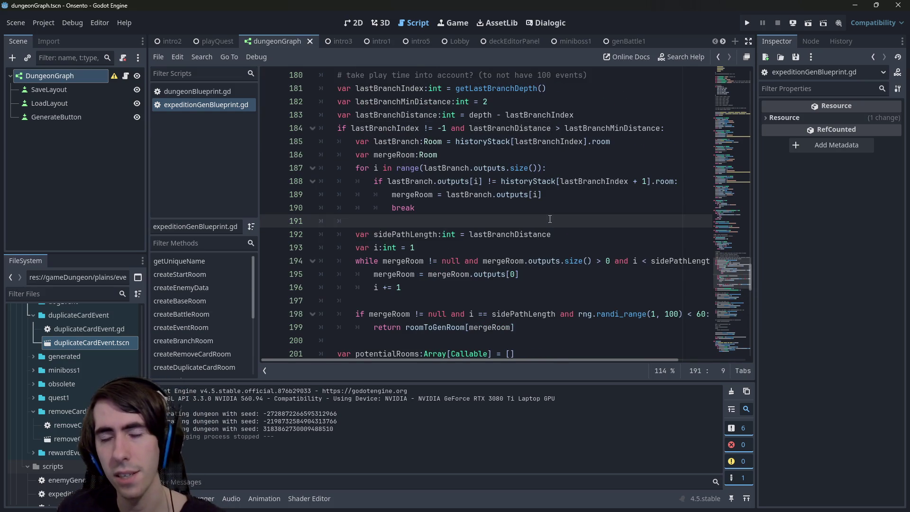
{"action": "double_click", "coordinate": [522, 234]}
{"action": "left_click", "coordinate": [522, 235]}
{"action": "double_click", "coordinate": [400, 115]}
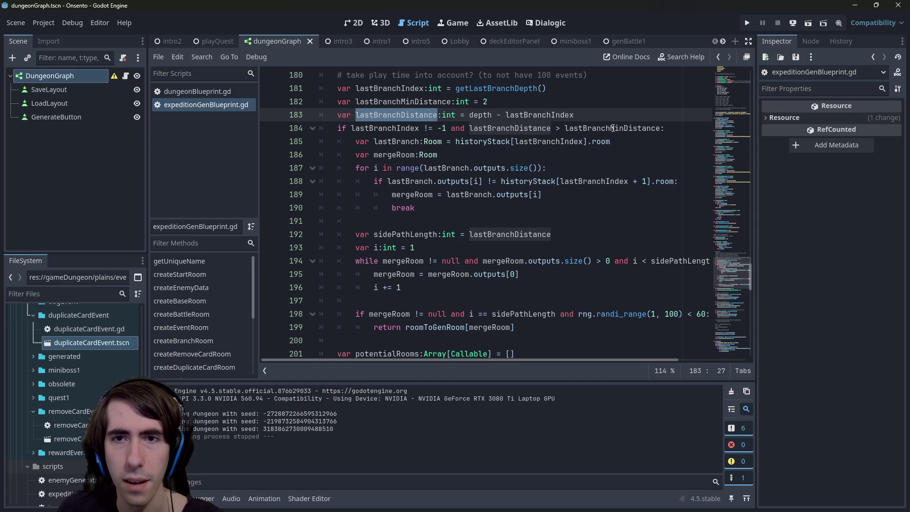
{"action": "left_click", "coordinate": [533, 223]}
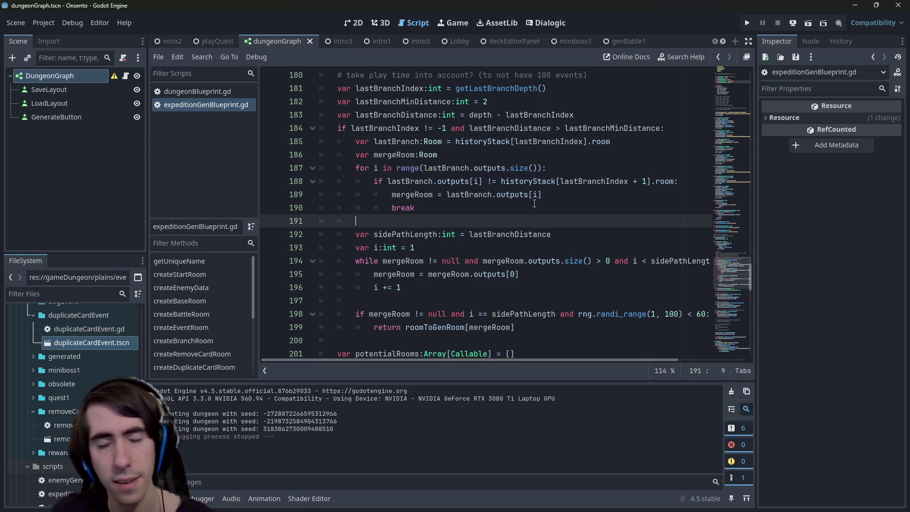
- Declare 'var sidePathDifficulty:float = currentDifficultyCost' on line 192, followed by blank lines
{"action": "key", "text": "Return"}
{"action": "type", "text": "var "}
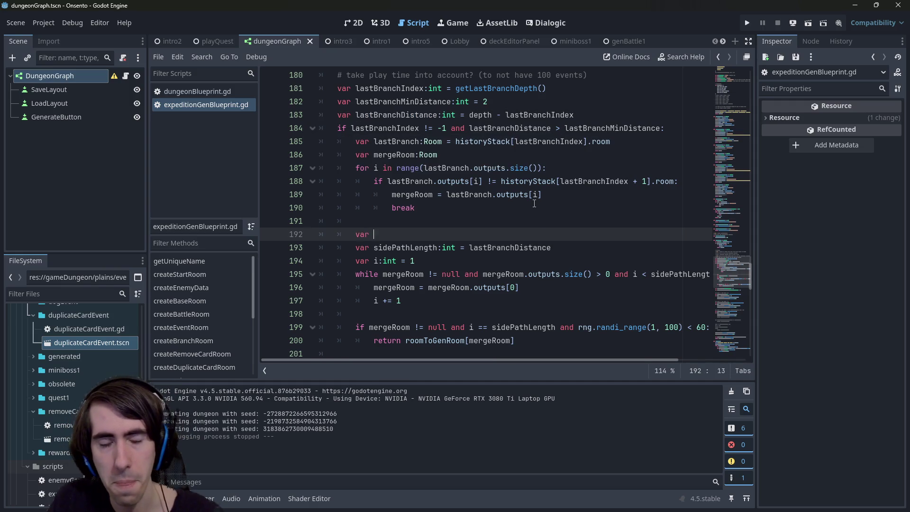
{"action": "type", "text": "sidePathDifficu"}
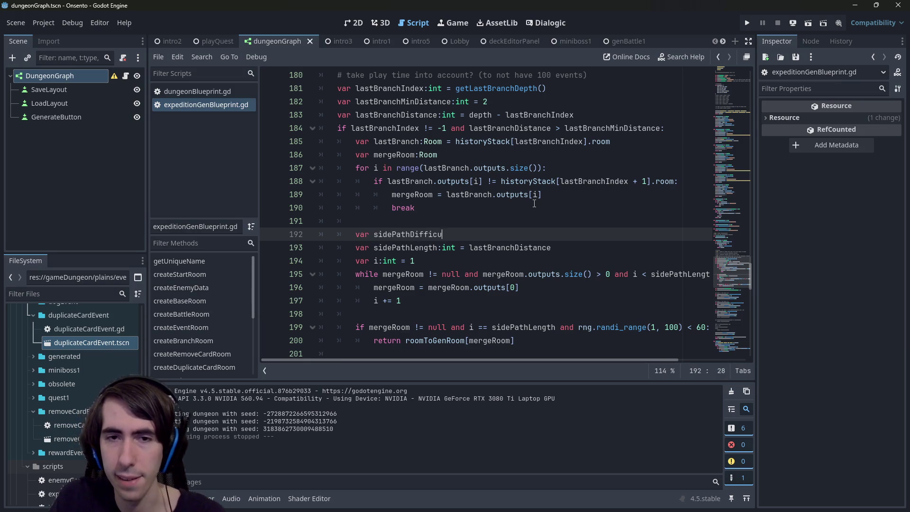
{"action": "type", "text": "lty ="}
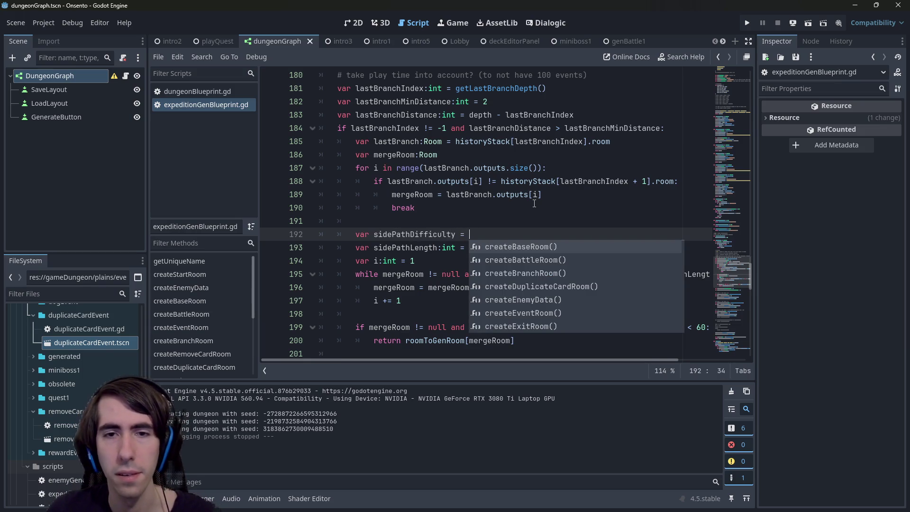
{"action": "key", "text": "Left"}
{"action": "key", "text": "Left"}
{"action": "key", "text": "Left"}
{"action": "type", "text": ":float"}
{"action": "key", "text": "End"}
{"action": "type", "text": "cur"}
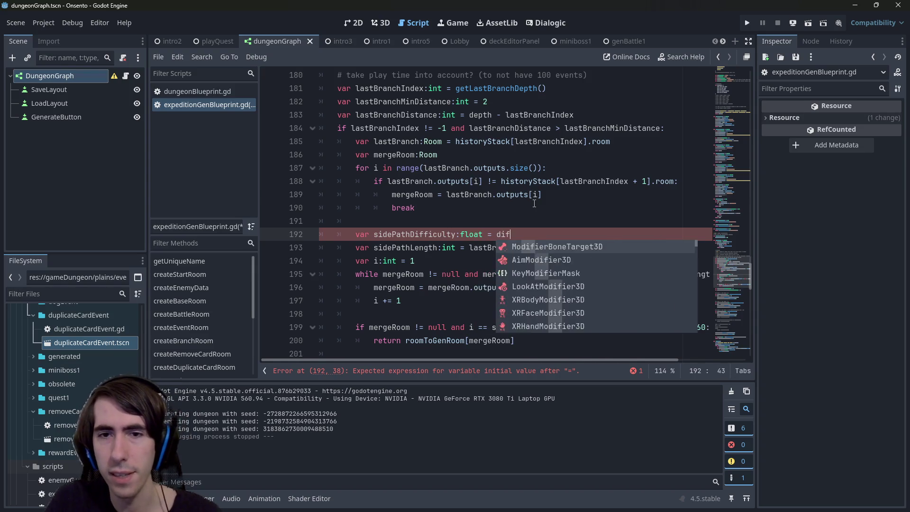
{"action": "type", "text": "rent"}
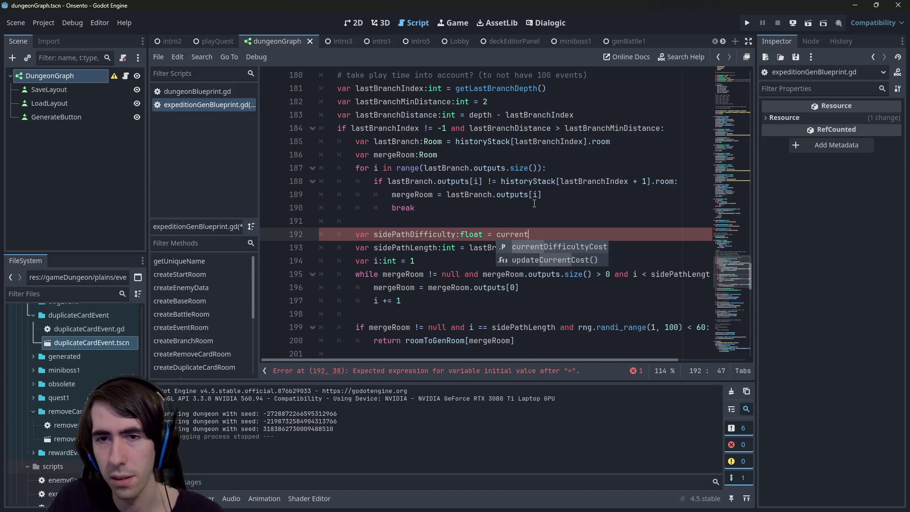
{"action": "key", "text": "Return"}
{"action": "type", "text": "-"}
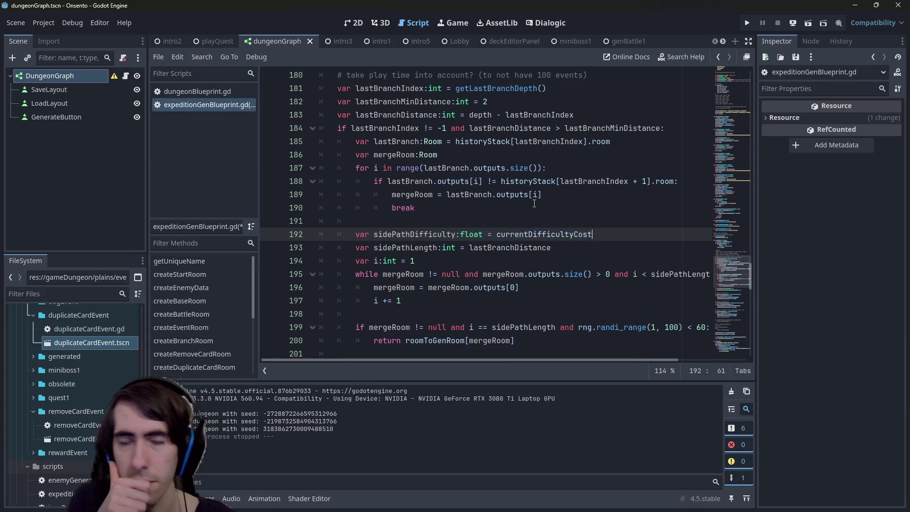
{"action": "key", "text": "Return"}
{"action": "key", "text": "Return"}
{"action": "key", "text": "Up"}
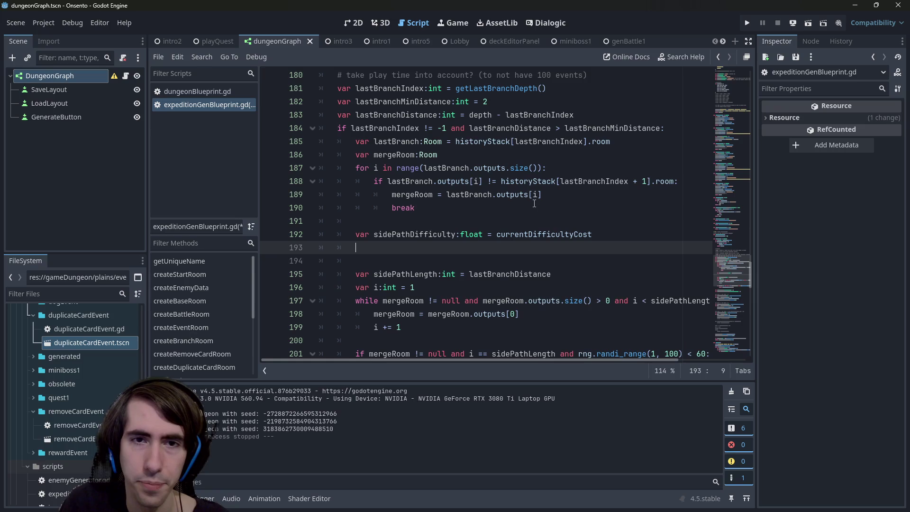
{"action": "double_click", "coordinate": [471, 142]}
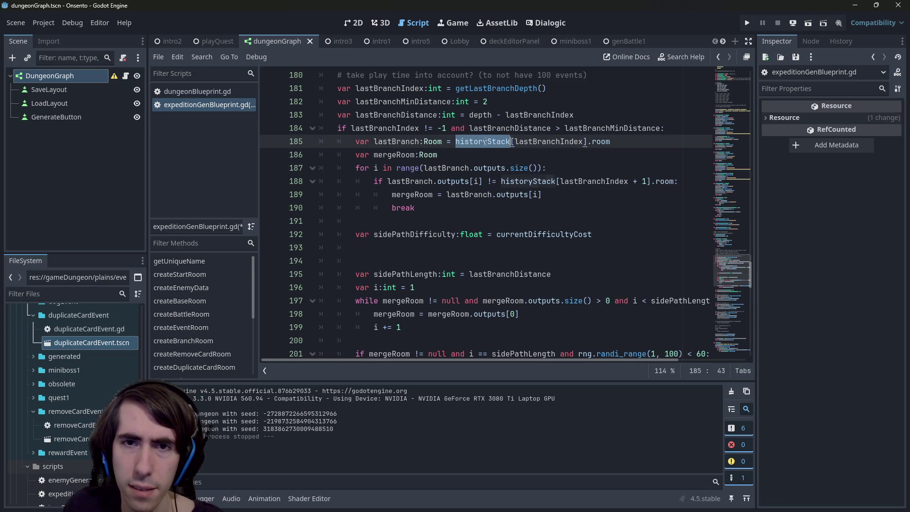
{"action": "left_click", "coordinate": [415, 243]}
{"action": "type", "text": "for i in range("}
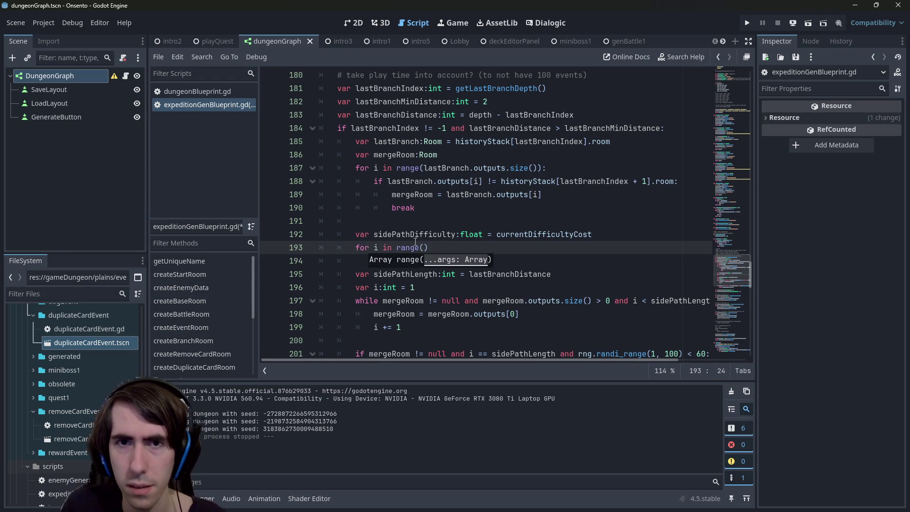
{"action": "double_click", "coordinate": [507, 128]}
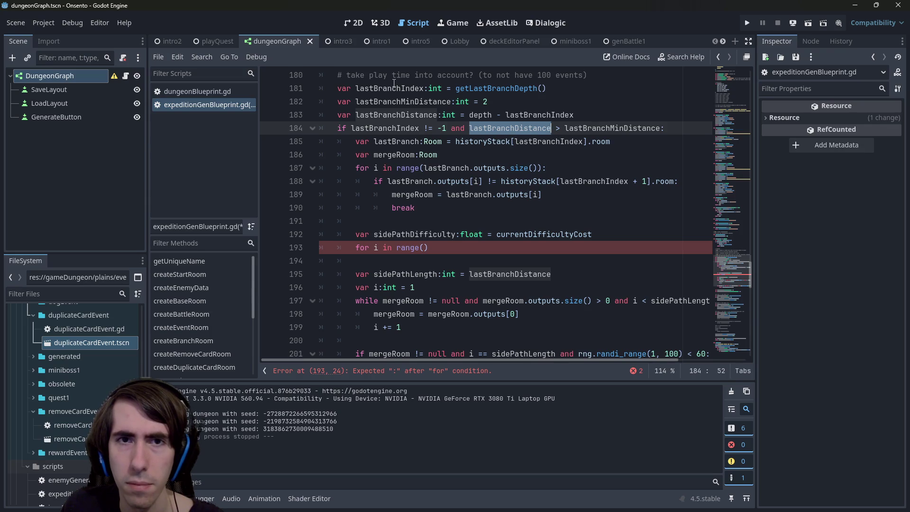
{"action": "left_click", "coordinate": [579, 178]}
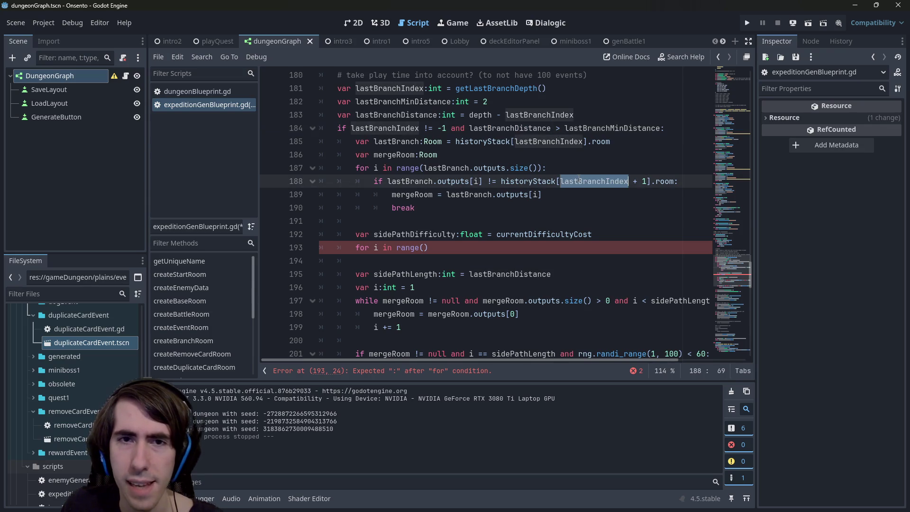
{"action": "left_click", "coordinate": [425, 247]}
{"action": "type", "text": "lastBranchIndex,"}
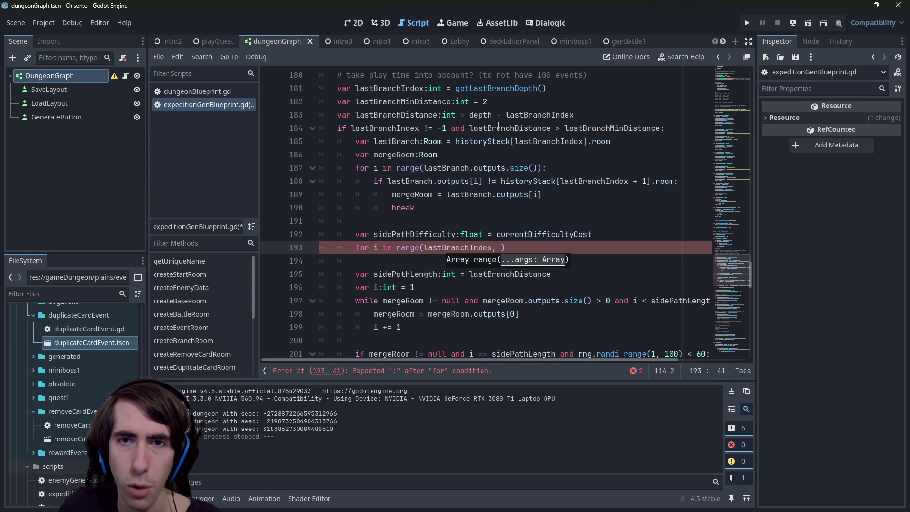
{"action": "double_click", "coordinate": [548, 142]}
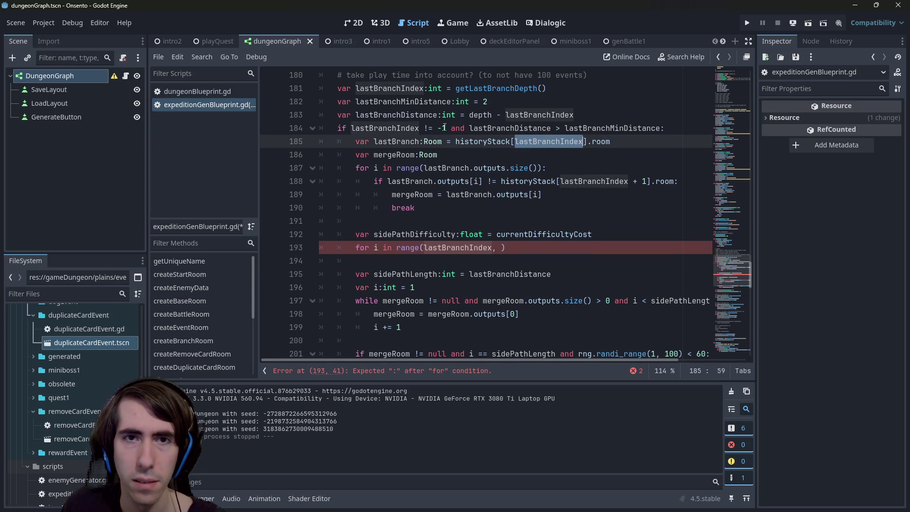
{"action": "double_click", "coordinate": [400, 88]}
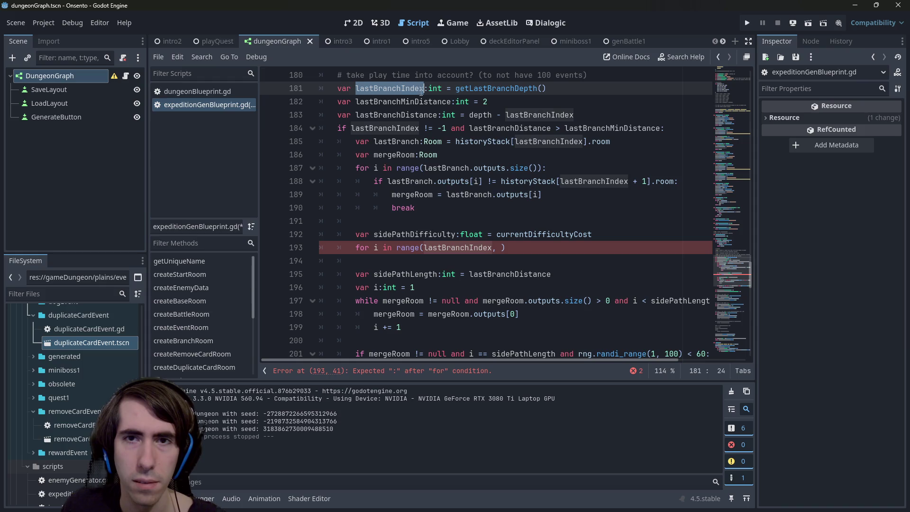
{"action": "left_click", "coordinate": [485, 114]}
{"action": "left_click", "coordinate": [501, 248]}
{"action": "type", "text": "depth - 1"}
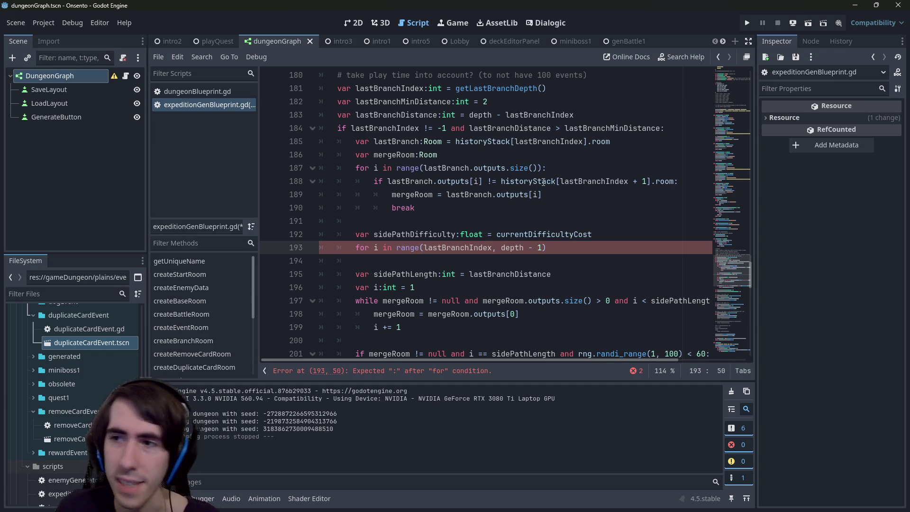
{"action": "double_click", "coordinate": [616, 182]}
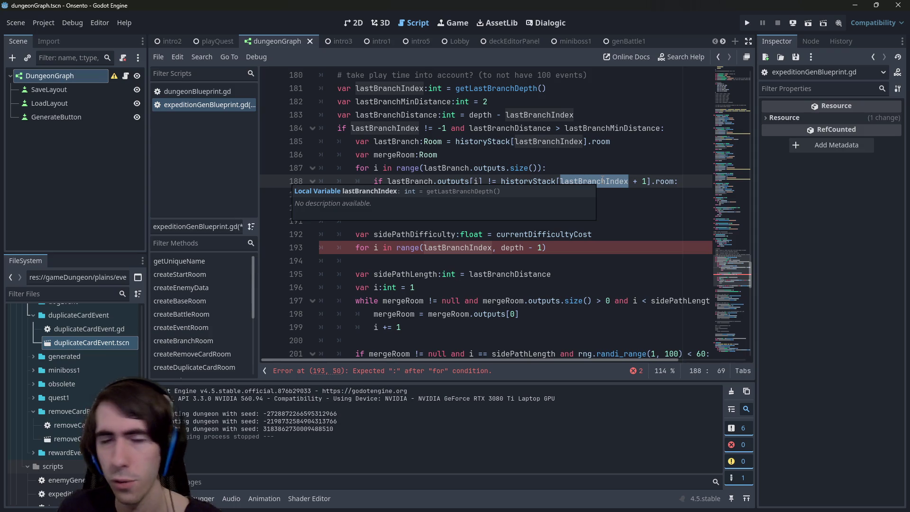
{"action": "double_click", "coordinate": [503, 142]}
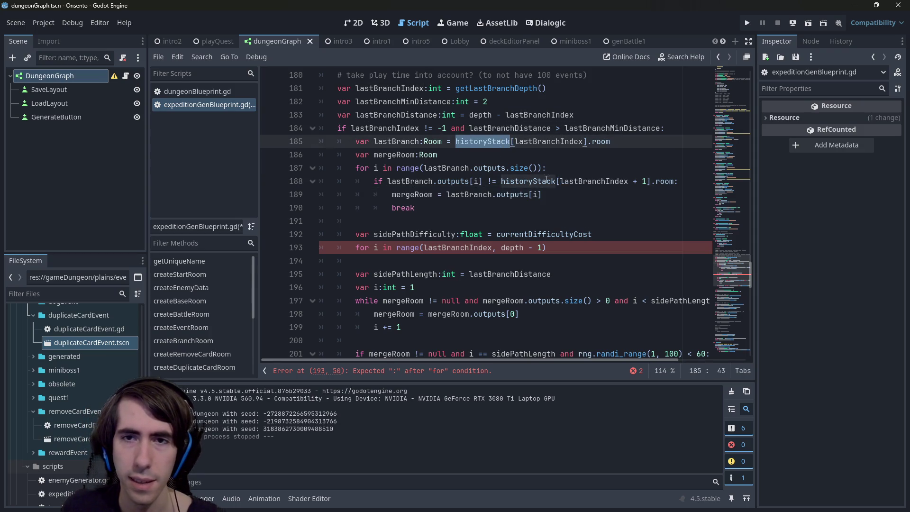
{"action": "scroll", "coordinate": [517, 189], "scroll_direction": "down", "scroll_amount": 10}
{"action": "scroll", "coordinate": [552, 178], "scroll_direction": "up", "scroll_amount": 20}
{"action": "scroll", "coordinate": [491, 231], "scroll_direction": "down", "scroll_amount": 14}
{"action": "scroll", "coordinate": [491, 222], "scroll_direction": "up", "scroll_amount": 2}
{"action": "scroll", "coordinate": [491, 222], "scroll_direction": "down", "scroll_amount": 1}
{"action": "left_click", "coordinate": [541, 181]}
{"action": "key", "text": "Down"}
{"action": "key", "text": "Down"}
{"action": "key", "text": "End"}
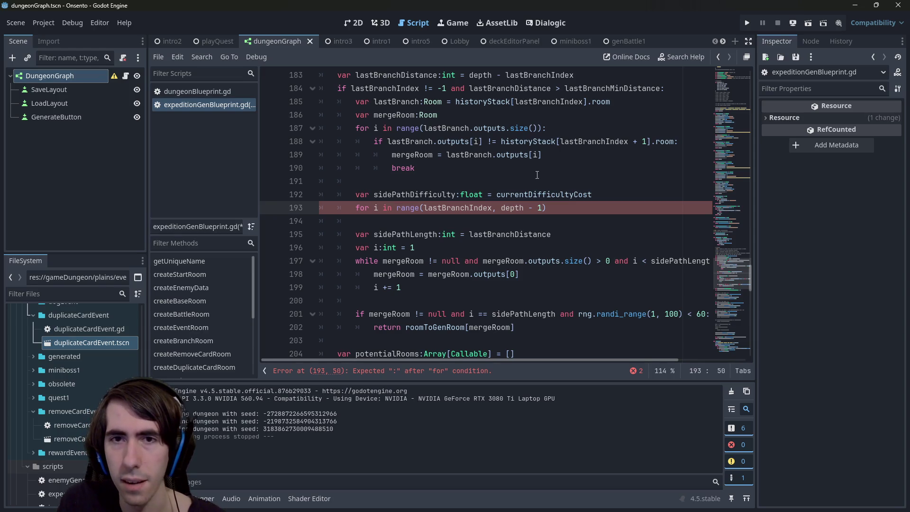
{"action": "double_click", "coordinate": [531, 142]}
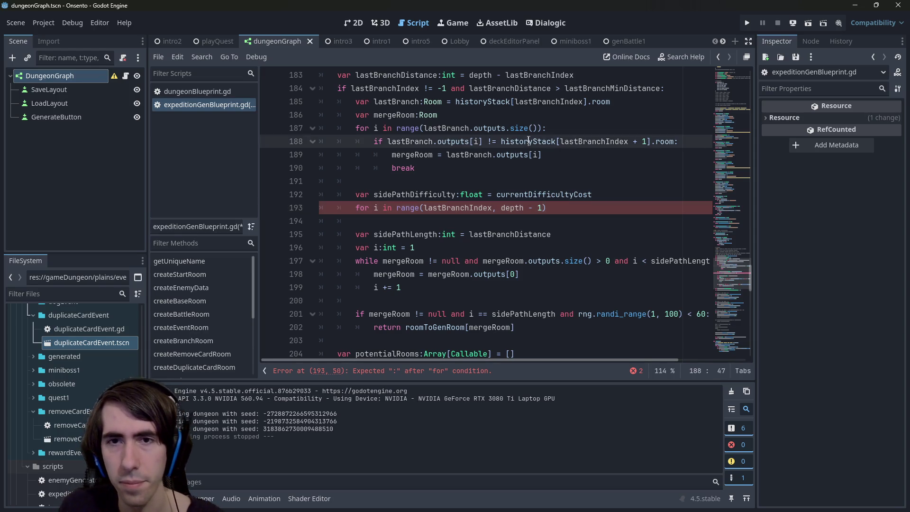
{"action": "left_click", "coordinate": [502, 208]}
{"action": "type", "text": "historyStack."}
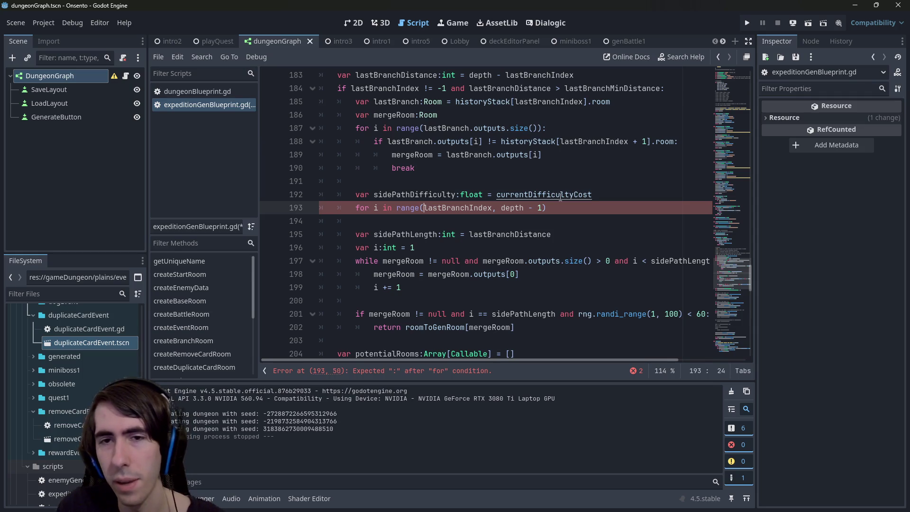
{"action": "type", "text": "size() - 1"}
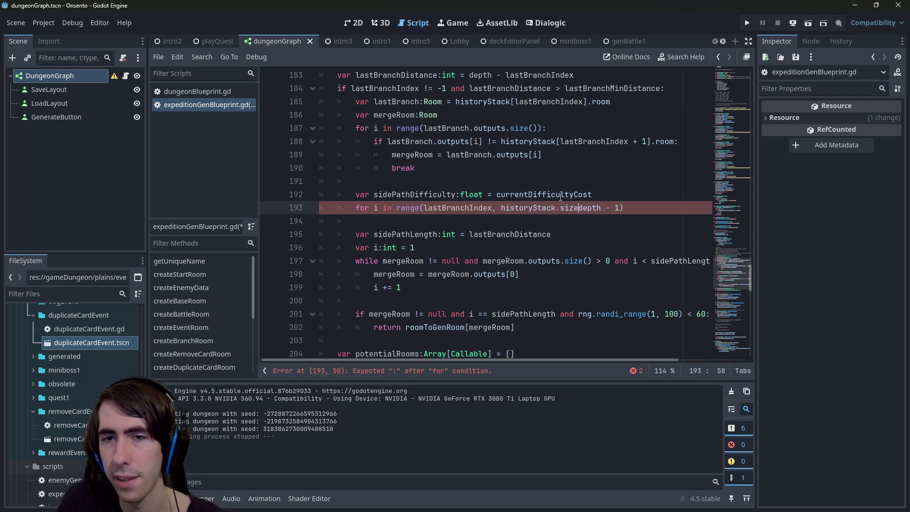
{"action": "key", "text": "ctrl+BackSpace"}
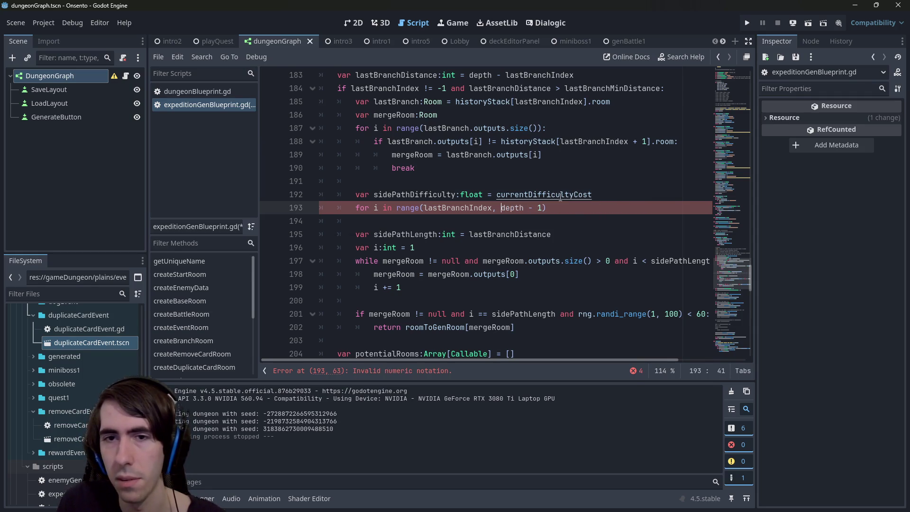
{"action": "scroll", "coordinate": [521, 190], "scroll_direction": "up", "scroll_amount": 11}
{"action": "scroll", "coordinate": [492, 181], "scroll_direction": "down", "scroll_amount": 2}
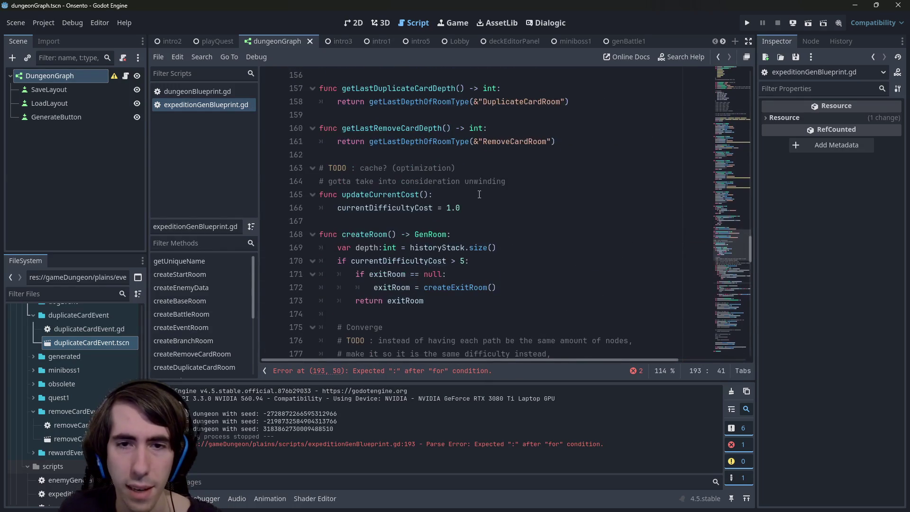
{"action": "scroll", "coordinate": [462, 249], "scroll_direction": "down", "scroll_amount": 9}
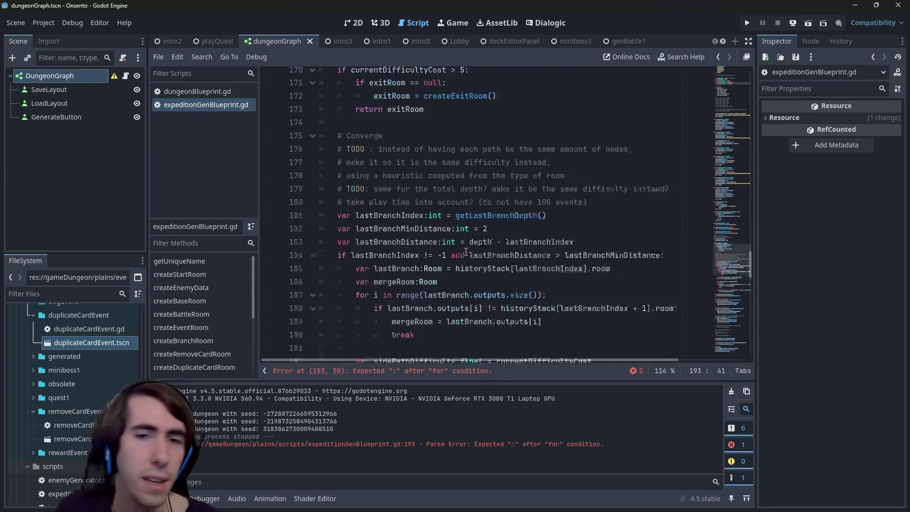
{"action": "scroll", "coordinate": [464, 245], "scroll_direction": "up", "scroll_amount": 1}
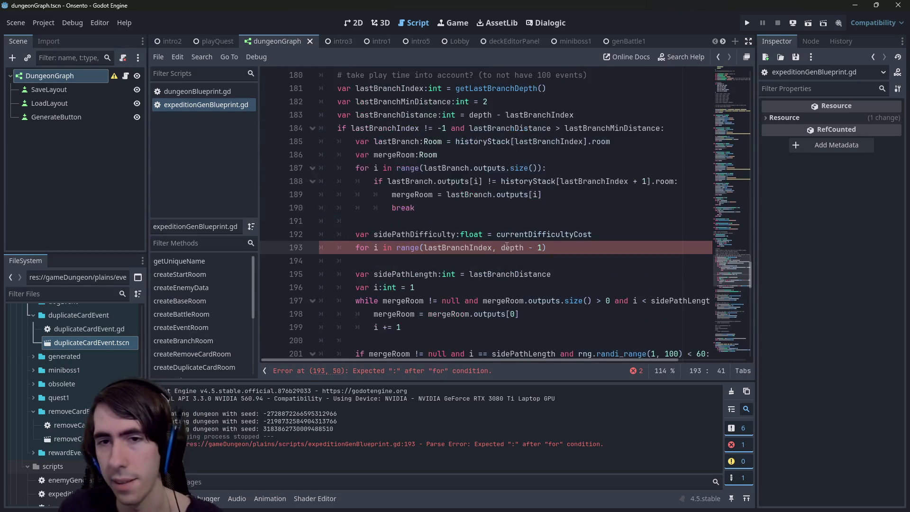
{"action": "left_click", "coordinate": [585, 249]}
{"action": "type", "text": ":"}
{"action": "key", "text": "Return"}
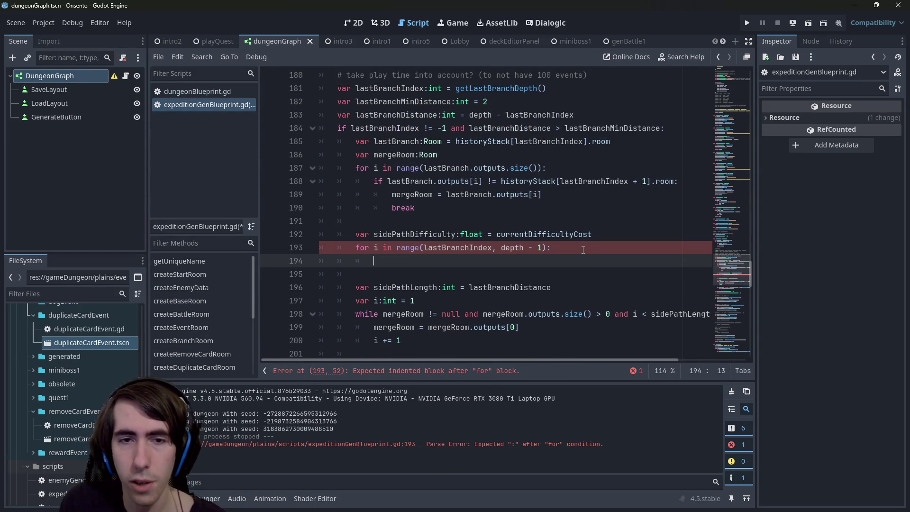
- Write 'sidePathDifficulty -= historyStack[i].difficultyCost' as the loop body on line 194
{"action": "type", "text": "sidePathDifficulty"}
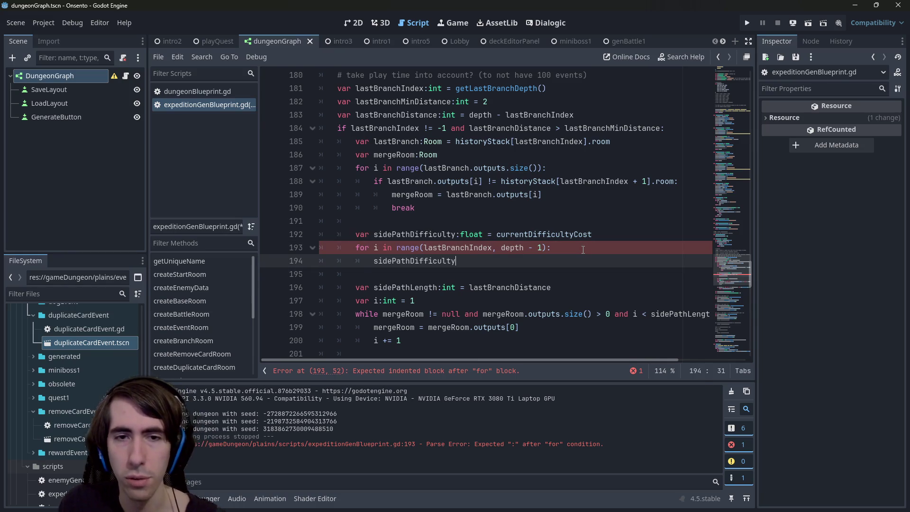
{"action": "type", "text": " -= histor"}
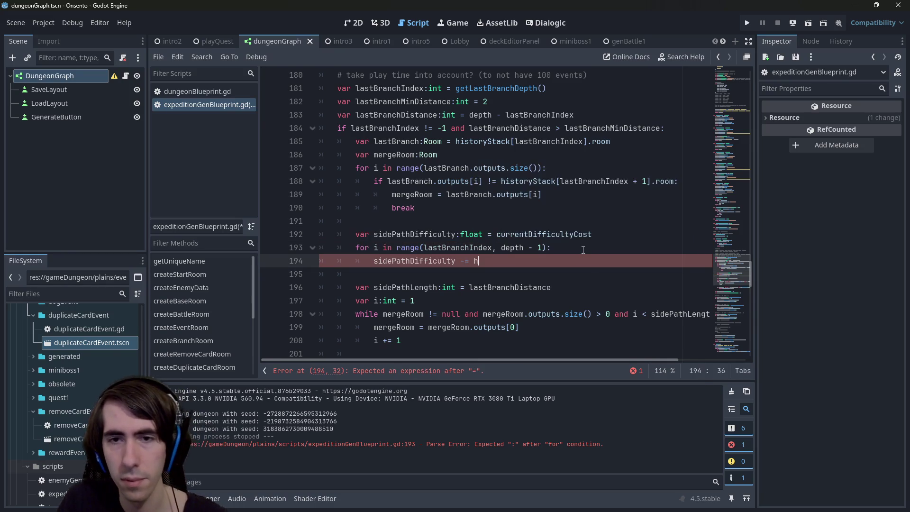
{"action": "key", "text": "Return"}
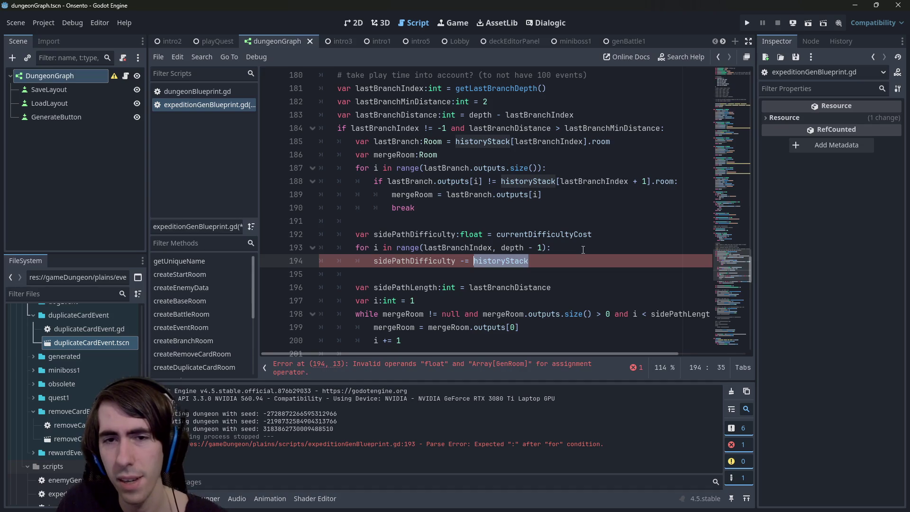
{"action": "key", "text": "Up"}
{"action": "key", "text": "Down"}
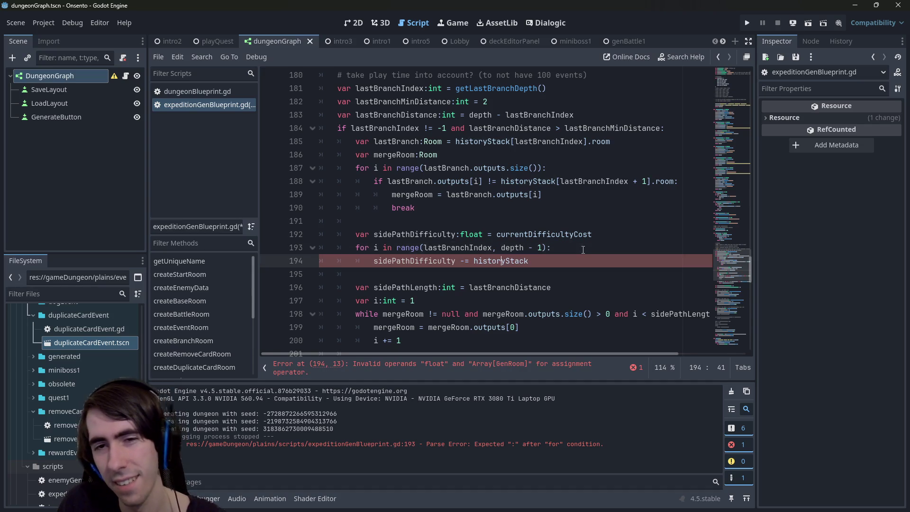
{"action": "key", "text": "Up"}
{"action": "key", "text": "Down"}
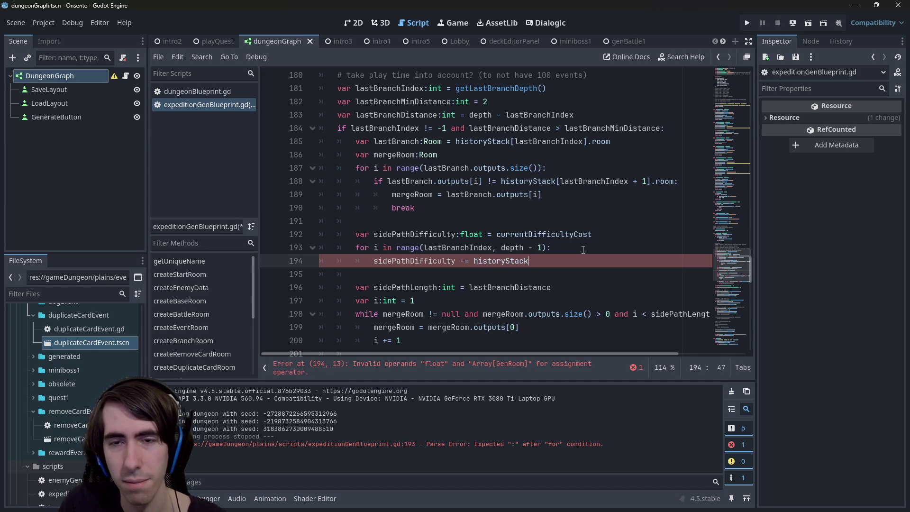
{"action": "key", "text": "Up"}
{"action": "key", "text": "ctrl+Left"}
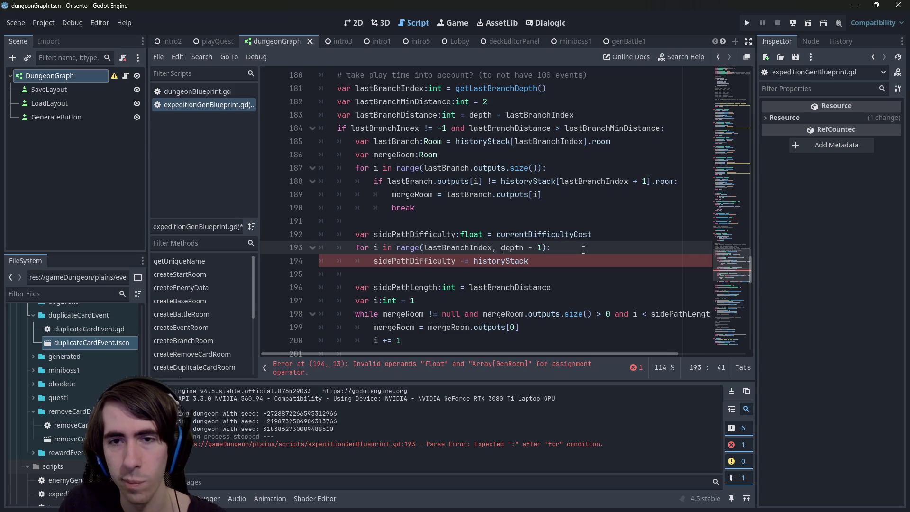
{"action": "key", "text": "Down"}
{"action": "key", "text": "End"}
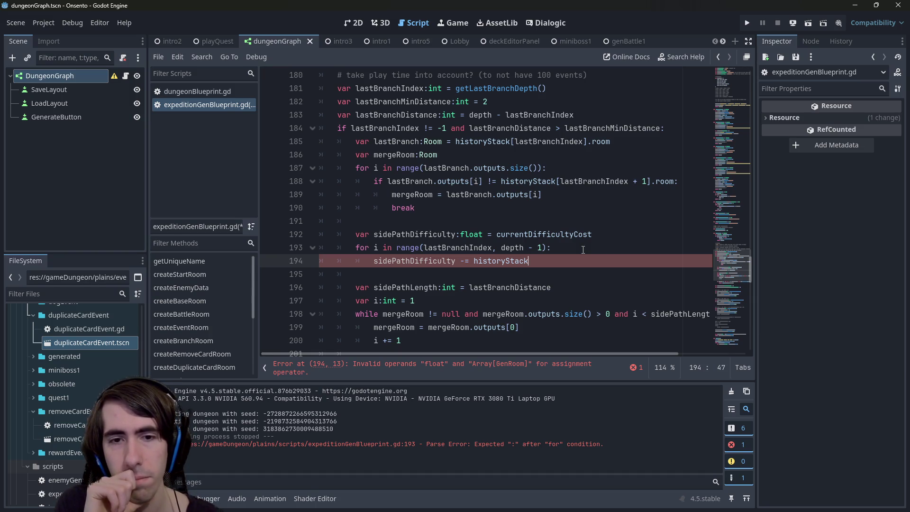
{"action": "scroll", "coordinate": [584, 250], "scroll_direction": "down", "scroll_amount": 3}
{"action": "scroll", "coordinate": [603, 251], "scroll_direction": "up", "scroll_amount": 3}
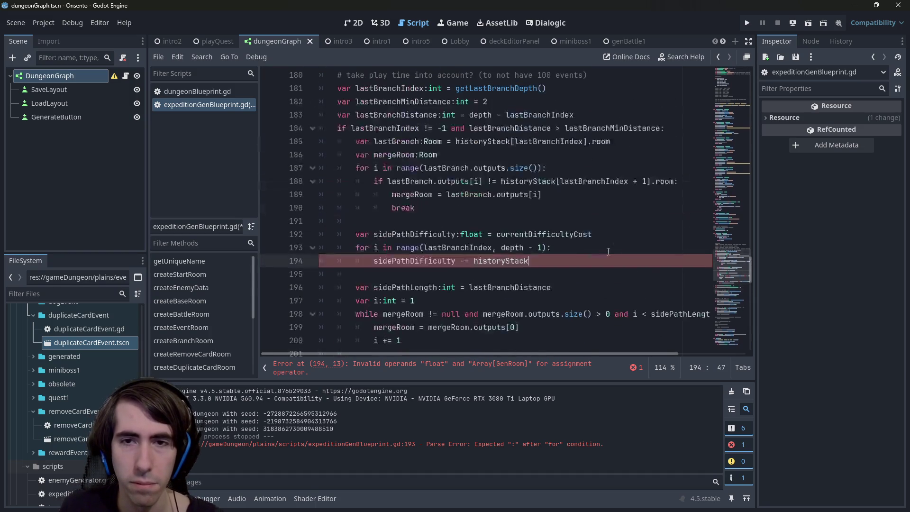
{"action": "key", "text": "ctrl+z"}
{"action": "double_click", "coordinate": [382, 234]}
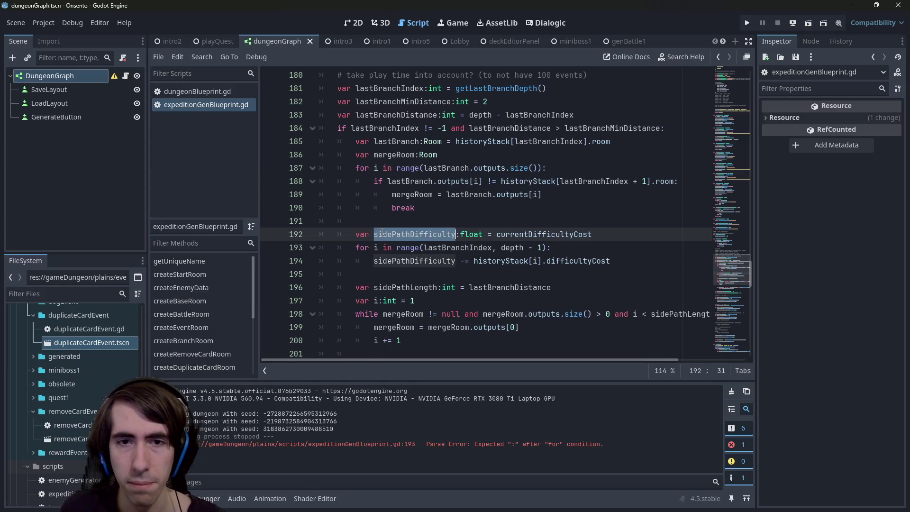
- Widen the script editor and review sidePathLength and mergeRoom in the while loop
{"action": "scroll", "coordinate": [390, 235], "scroll_direction": "down", "scroll_amount": 1}
{"action": "double_click", "coordinate": [412, 247]}
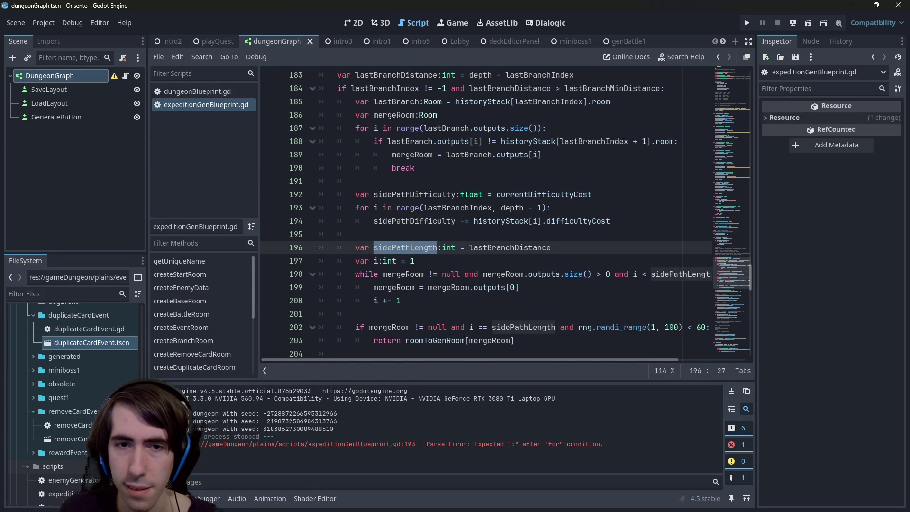
{"action": "left_click", "coordinate": [616, 235]}
{"action": "scroll", "coordinate": [617, 234], "scroll_direction": "down", "scroll_amount": 1}
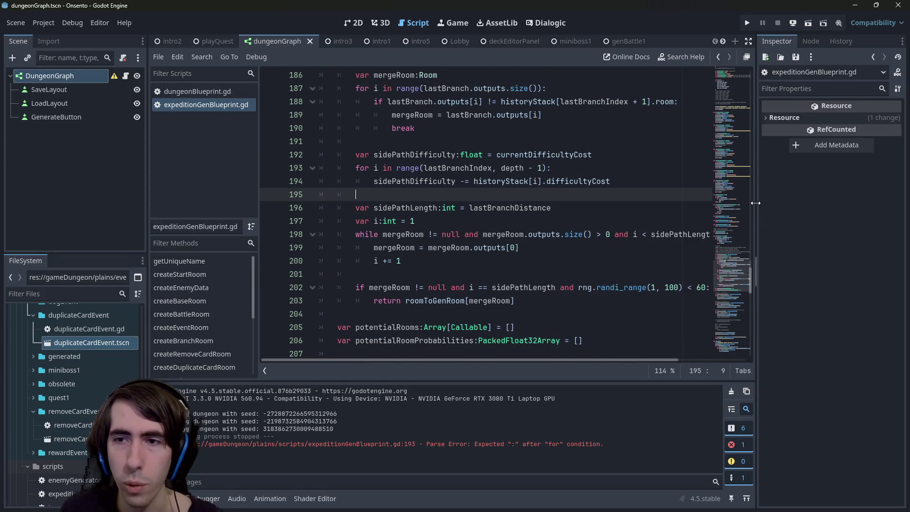
{"action": "left_click_drag", "start_coordinate": [757, 203], "coordinate": [804, 203]}
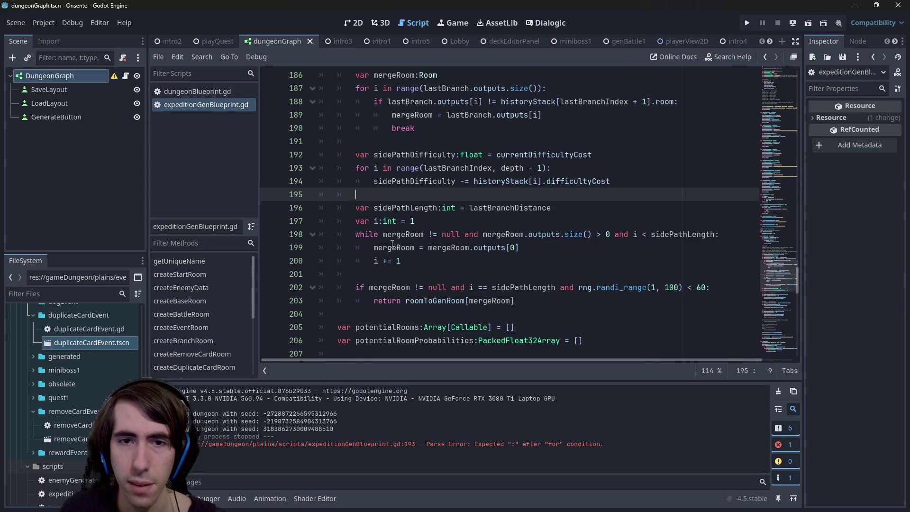
{"action": "double_click", "coordinate": [403, 235]}
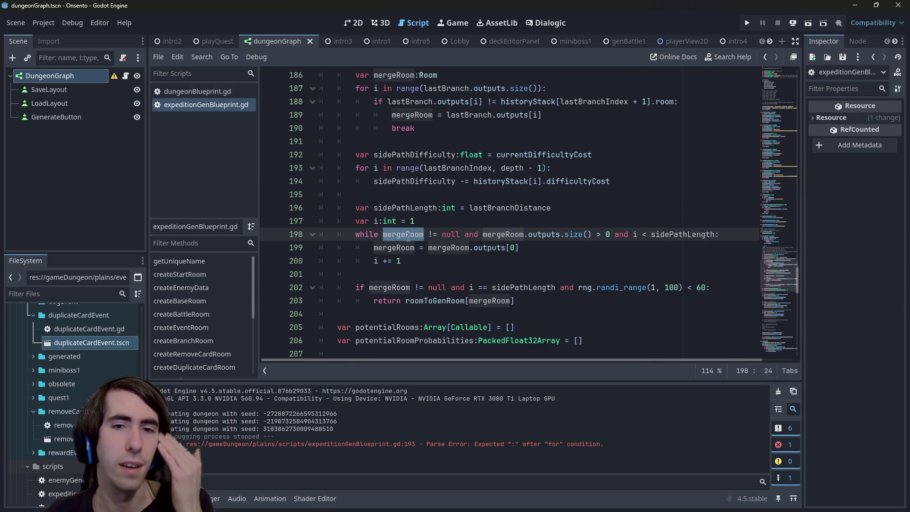
{"action": "scroll", "coordinate": [408, 237], "scroll_direction": "up", "scroll_amount": 1}
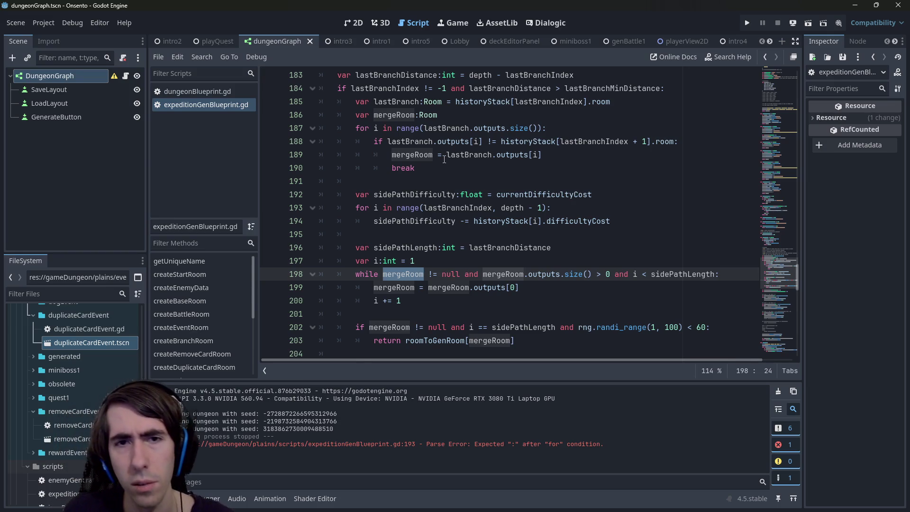
- Review the outputs[i] assignment, the outputs.size() check and the i < sidePathLength condition
{"action": "left_click_drag", "start_coordinate": [447, 154], "coordinate": [569, 157]}
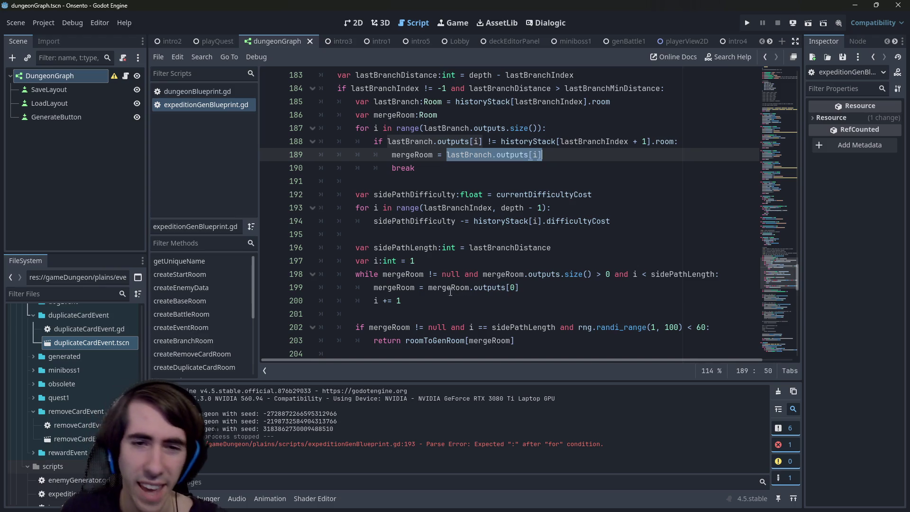
{"action": "double_click", "coordinate": [412, 154]}
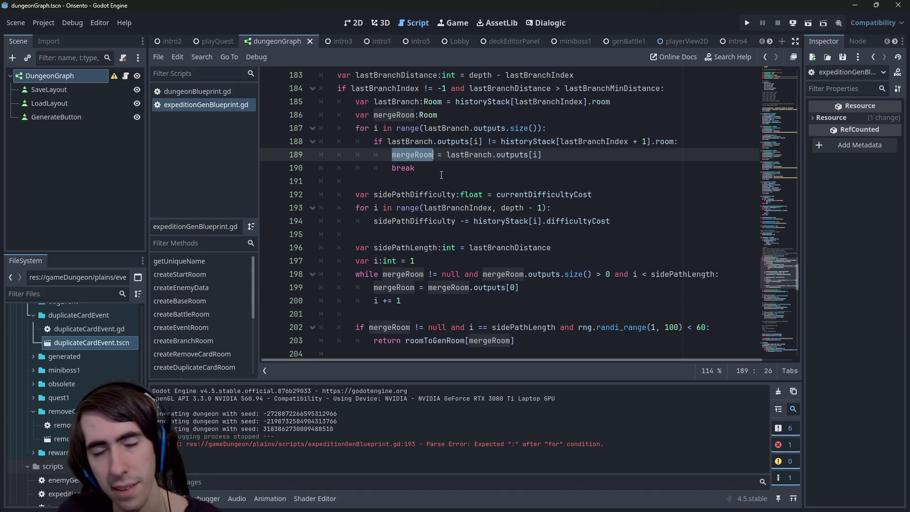
{"action": "mouse_move", "coordinate": [374, 248]}
{"action": "left_mouse_down"}
{"action": "mouse_move", "coordinate": [394, 261]}
{"action": "mouse_move", "coordinate": [437, 247]}
{"action": "left_mouse_up"}
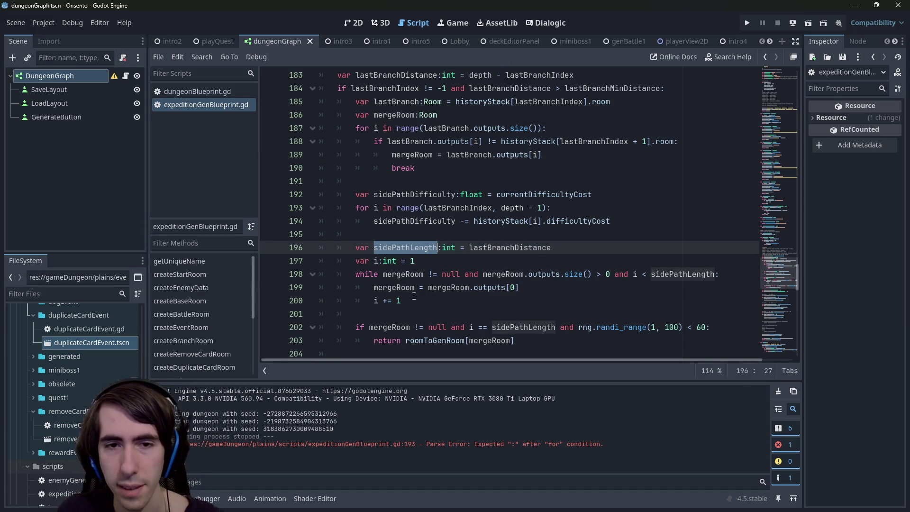
{"action": "left_click_drag", "start_coordinate": [475, 274], "coordinate": [592, 269]}
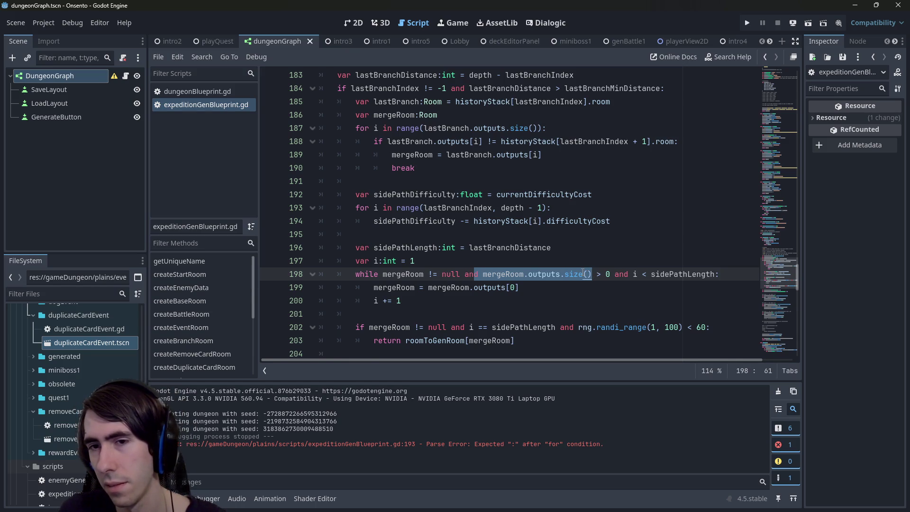
{"action": "left_click_drag", "start_coordinate": [634, 275], "coordinate": [716, 275]}
{"action": "left_click", "coordinate": [715, 275]}
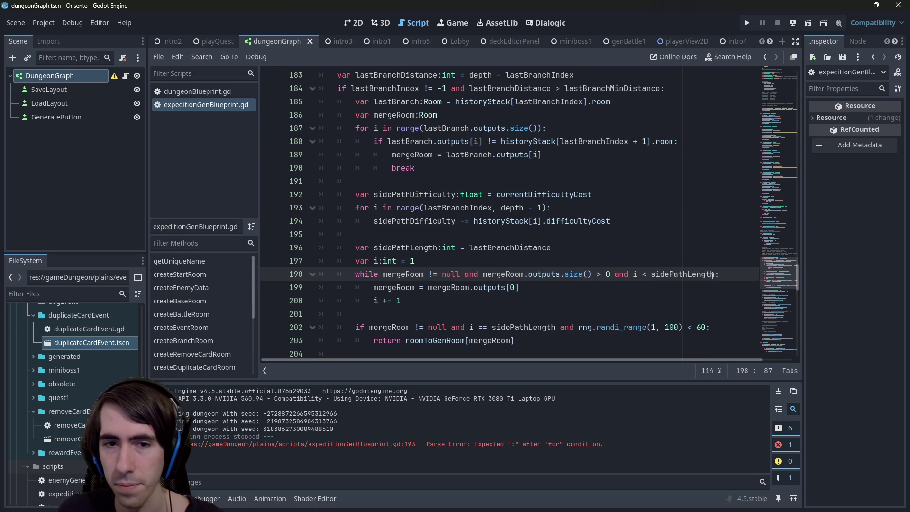
{"action": "left_click", "coordinate": [403, 301]}
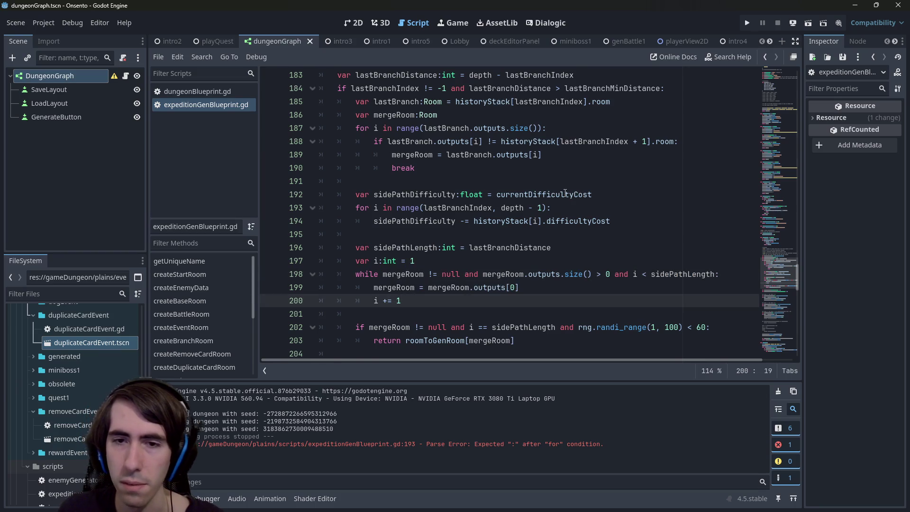
{"action": "mouse_move", "coordinate": [565, 193]}
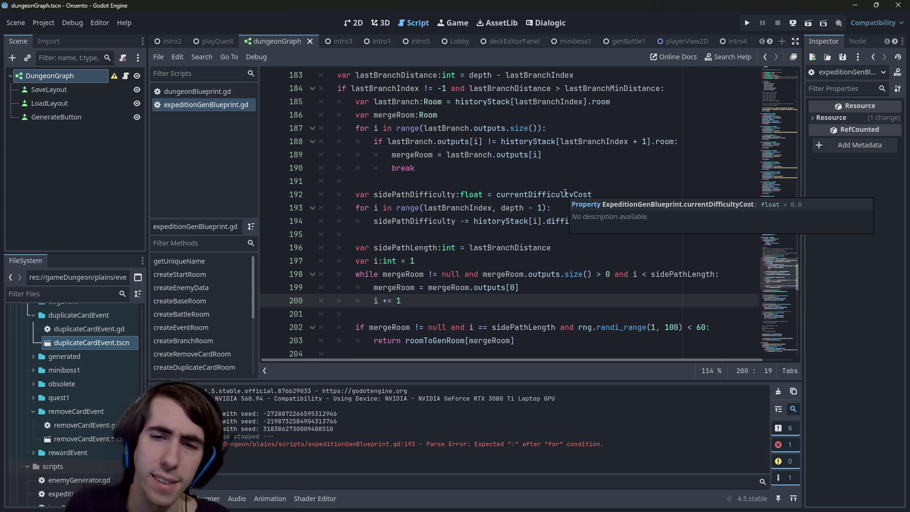
{"action": "scroll", "coordinate": [566, 193], "scroll_direction": "down", "scroll_amount": 1}
{"action": "left_click_drag", "start_coordinate": [520, 247], "coordinate": [304, 254]}
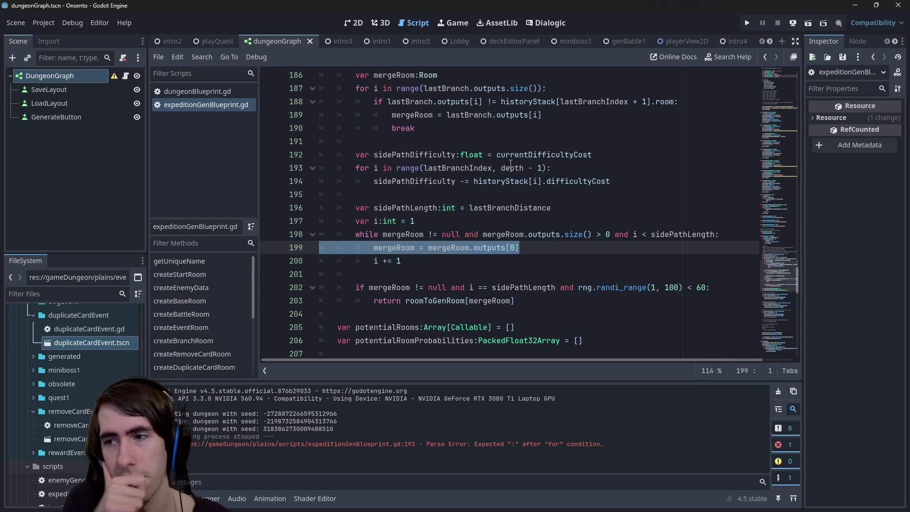
- Append '# TODO : take random input' to the mergeRoom line and save
{"action": "mouse_move", "coordinate": [510, 163]}
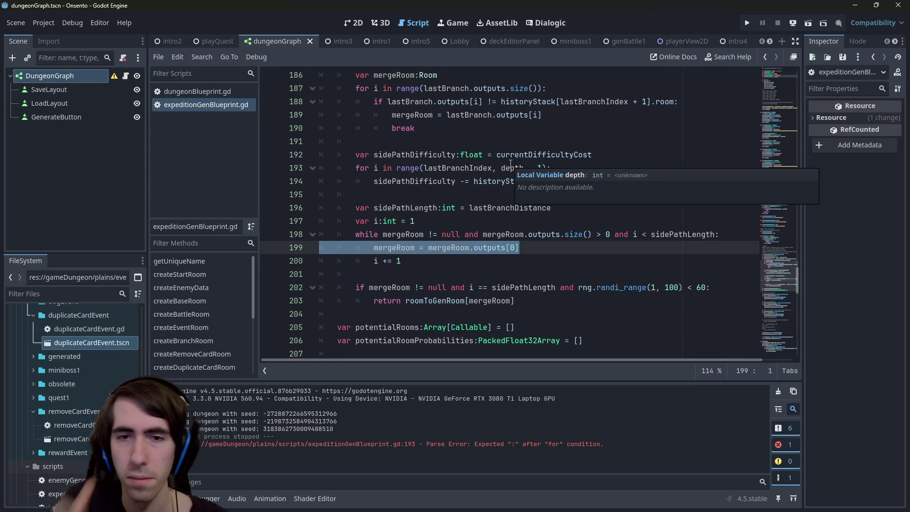
{"action": "key", "text": "End"}
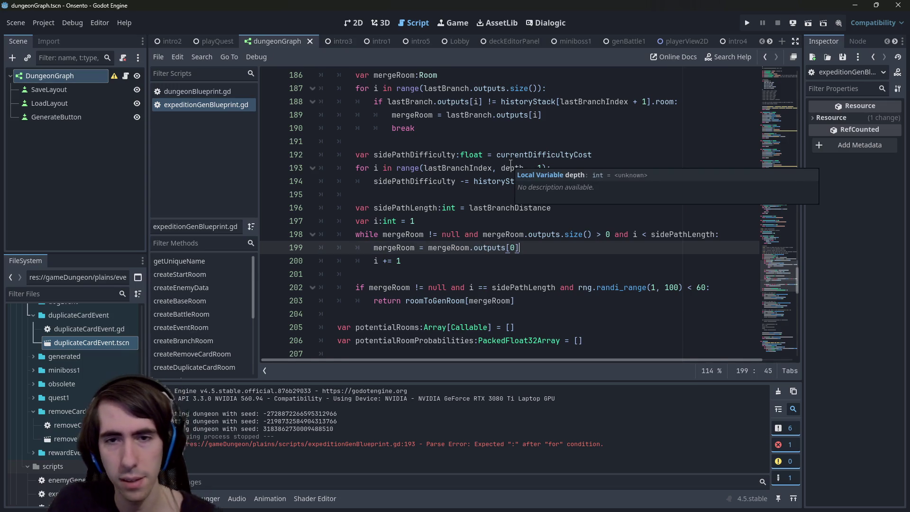
{"action": "type", "text": "# TODO : take random input"}
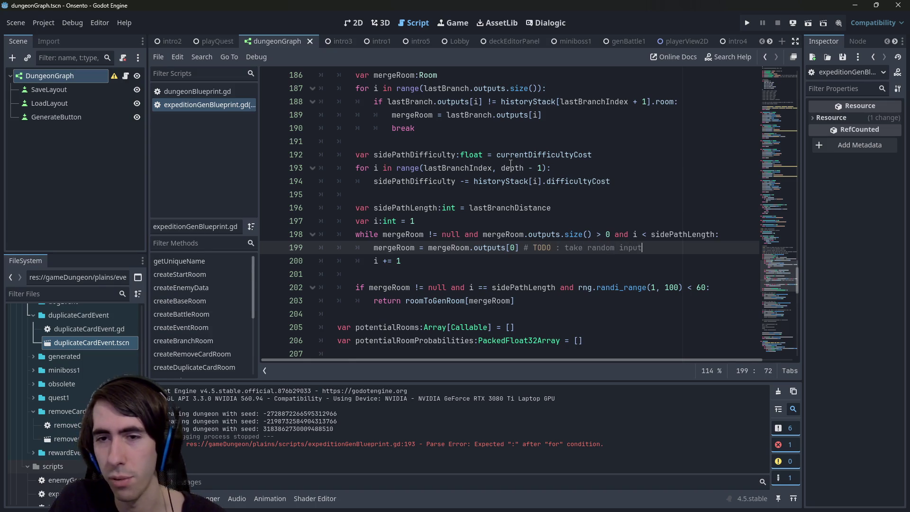
{"action": "key", "text": "ctrl+s"}
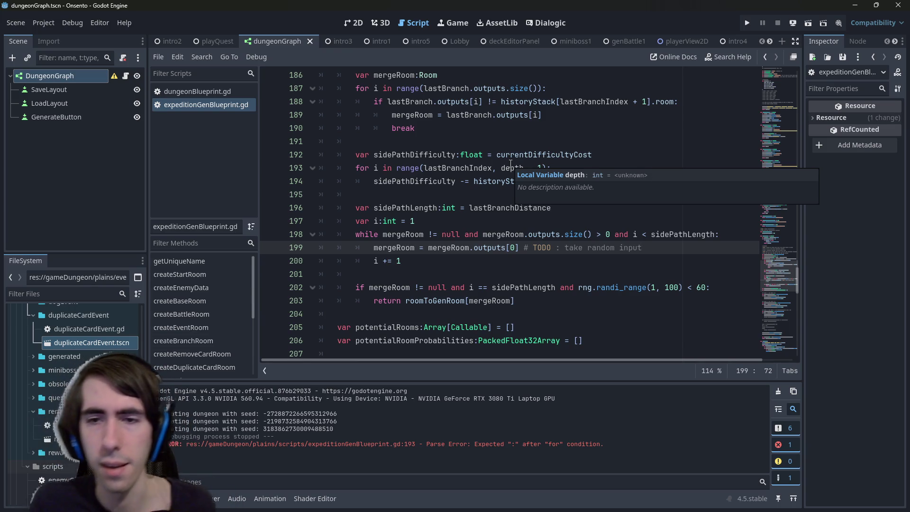
- Reword the comment to '# TODO : search through other outputs' and save
{"action": "key", "text": "ctrl+BackSpace"}
{"action": "key", "text": "ctrl+BackSpace"}
{"action": "key", "text": "ctrl+BackSpace"}
{"action": "type", "text": "search thou"}
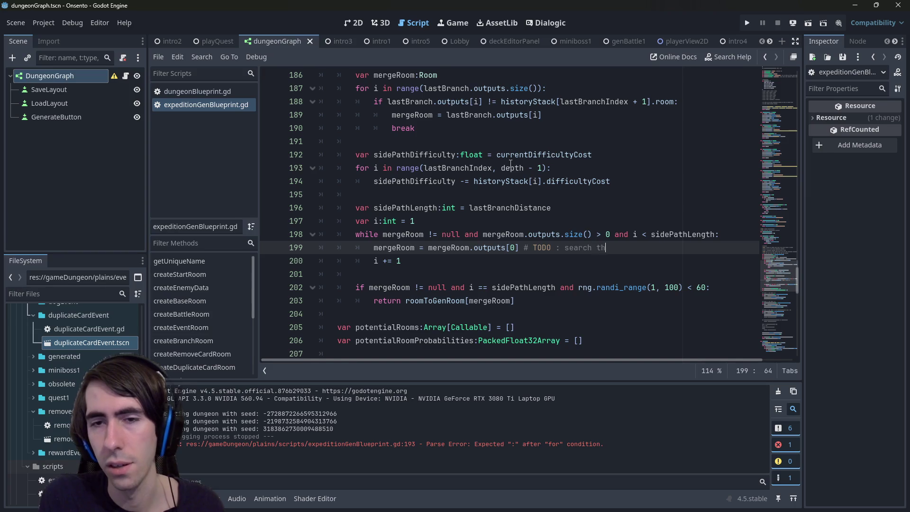
{"action": "key", "text": "BackSpace"}
{"action": "key", "text": "BackSpace"}
{"action": "type", "text": "rough other outputs"}
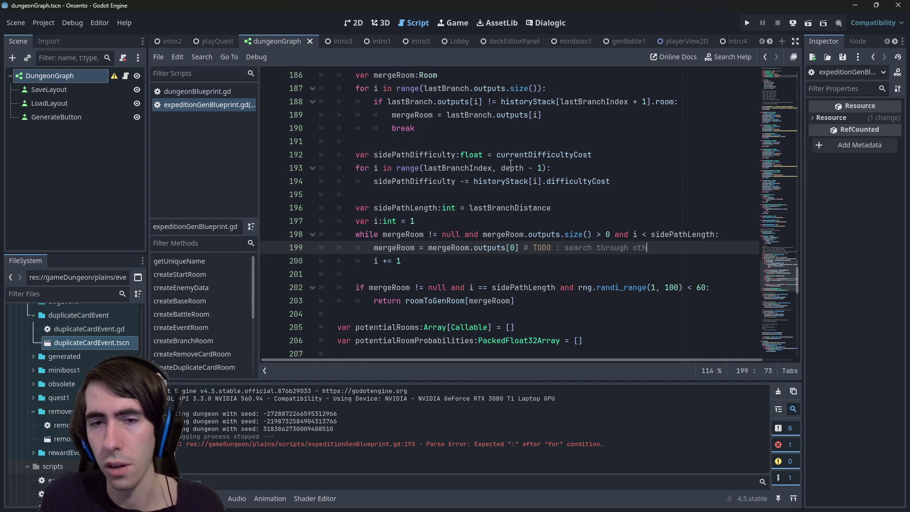
{"action": "key", "text": "ctrl+s"}
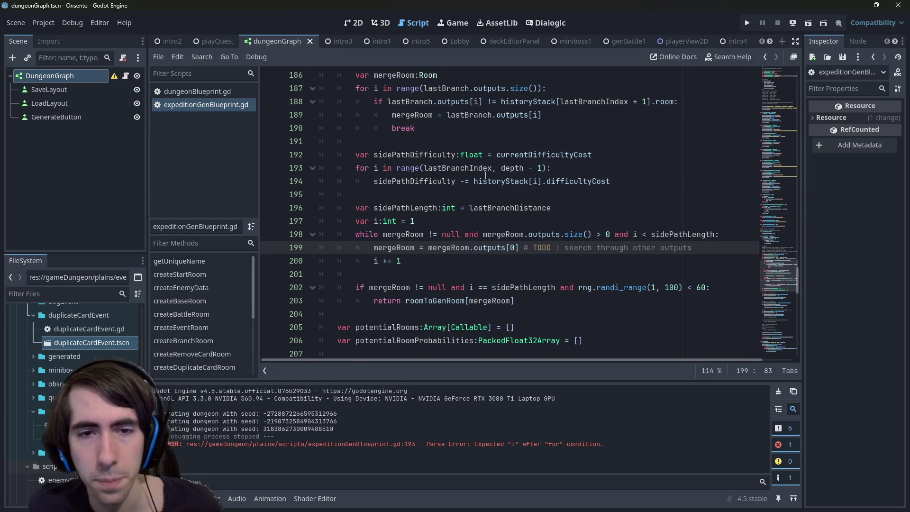
{"action": "left_click", "coordinate": [460, 261]}
{"action": "left_click", "coordinate": [501, 243]}
{"action": "double_click", "coordinate": [493, 248]}
{"action": "left_click", "coordinate": [433, 222]}
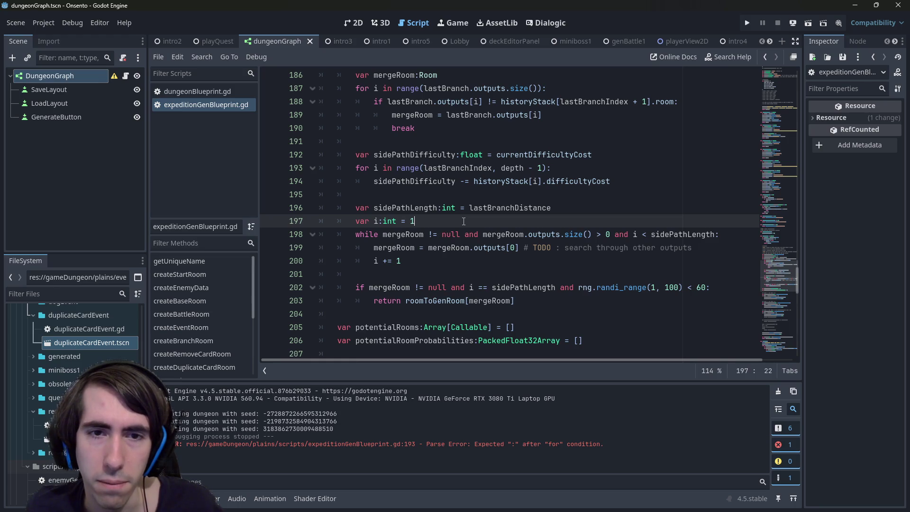
- Copy the sidePathLength loop block, comment it out, and paste a live copy above it
{"action": "double_click", "coordinate": [426, 208]}
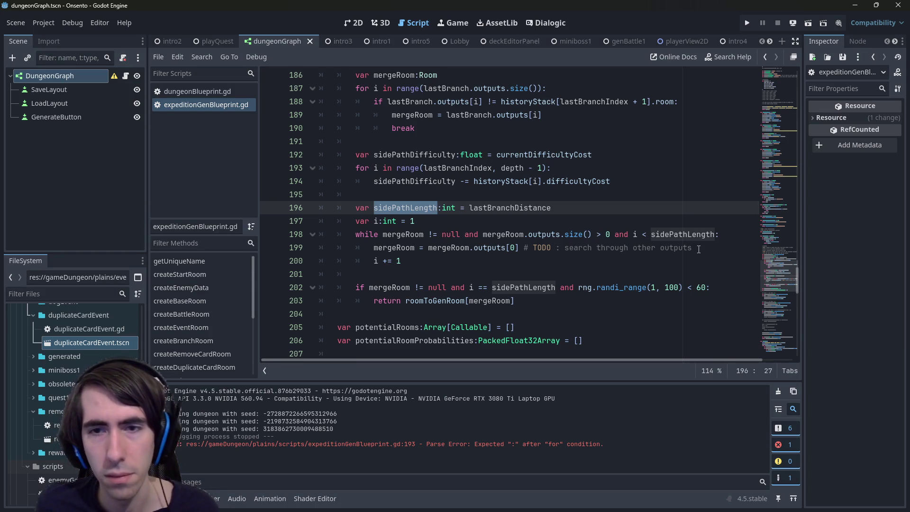
{"action": "mouse_move", "coordinate": [402, 261]}
{"action": "left_mouse_down"}
{"action": "mouse_move", "coordinate": [287, 221]}
{"action": "mouse_move", "coordinate": [285, 209]}
{"action": "left_mouse_up"}
{"action": "key", "text": "ctrl+c"}
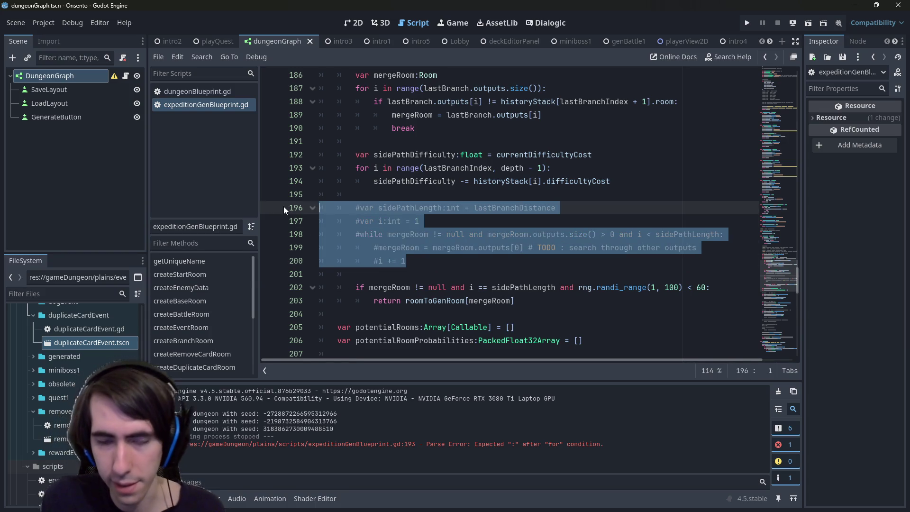
{"action": "key", "text": "ctrl+k"}
{"action": "key", "text": "ctrl+k"}
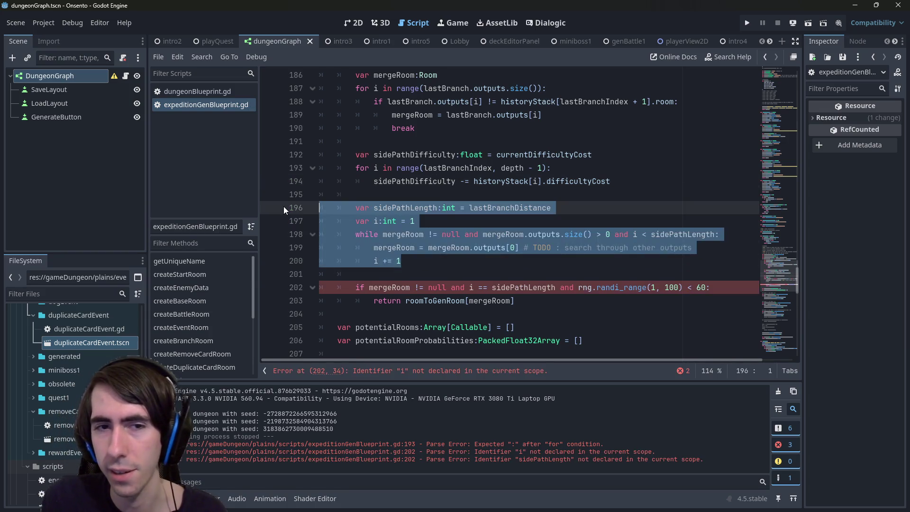
{"action": "key", "text": "ctrl+k"}
{"action": "key", "text": "Up"}
{"action": "key", "text": "Return"}
{"action": "key", "text": "Up"}
{"action": "key", "text": "Return"}
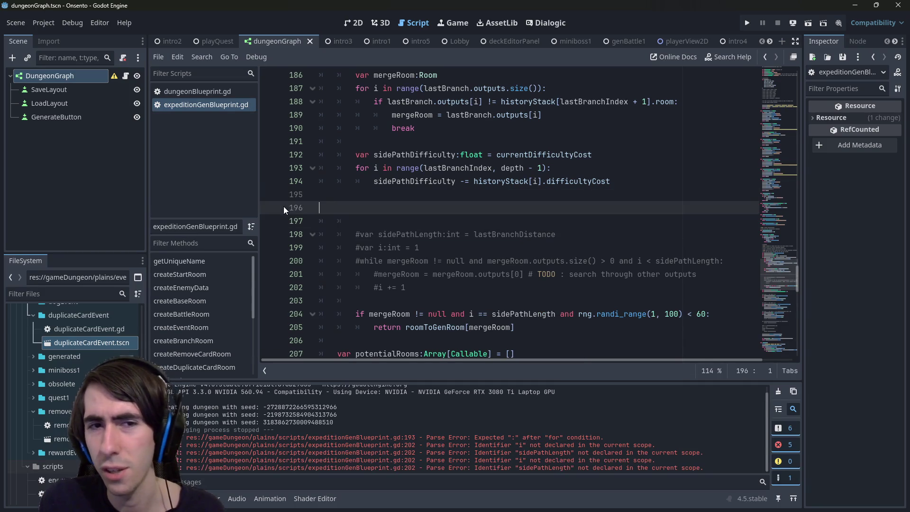
{"action": "key", "text": "ctrl+v"}
{"action": "key", "text": "Up"}
{"action": "key", "text": "Up"}
{"action": "key", "text": "Up"}
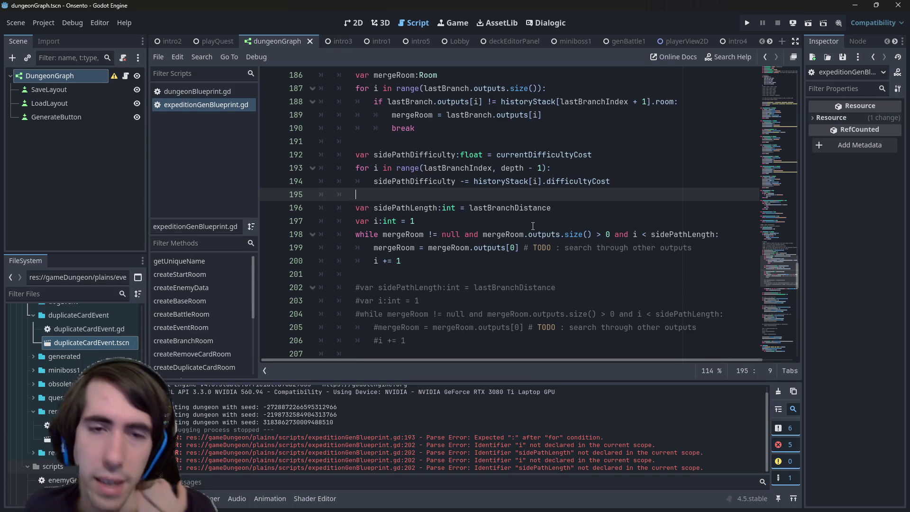
- Delete the 'var sidePathLength:int = lastBranchDistance' line from the live block
{"action": "scroll", "coordinate": [533, 226], "scroll_direction": "down", "scroll_amount": 1}
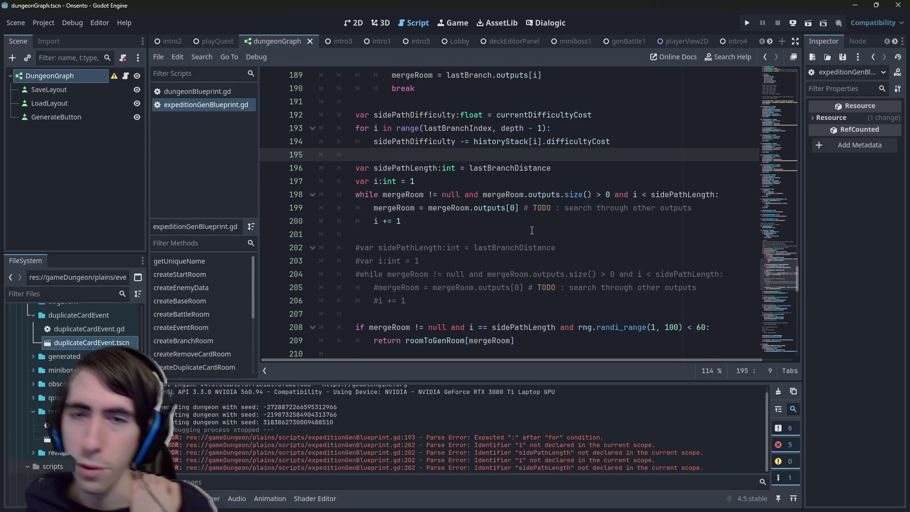
{"action": "key", "text": "Down"}
{"action": "key", "text": "ctrl+Right"}
{"action": "key", "text": "Right"}
{"action": "key", "text": "ctrl+shift+Right"}
{"action": "scroll", "coordinate": [533, 195], "scroll_direction": "up", "scroll_amount": 1}
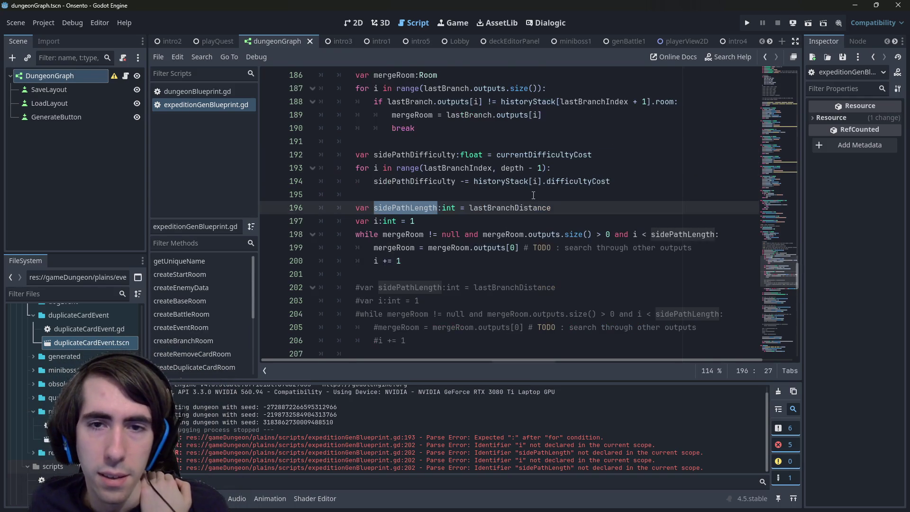
{"action": "left_click_drag", "start_coordinate": [572, 207], "coordinate": [229, 204]}
{"action": "key", "text": "BackSpace"}
{"action": "key", "text": "BackSpace"}
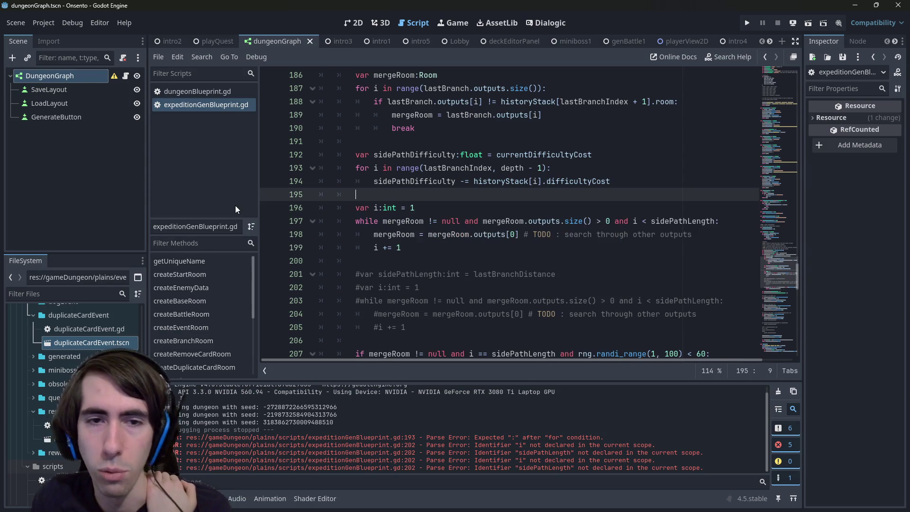
{"action": "left_click", "coordinate": [384, 209]}
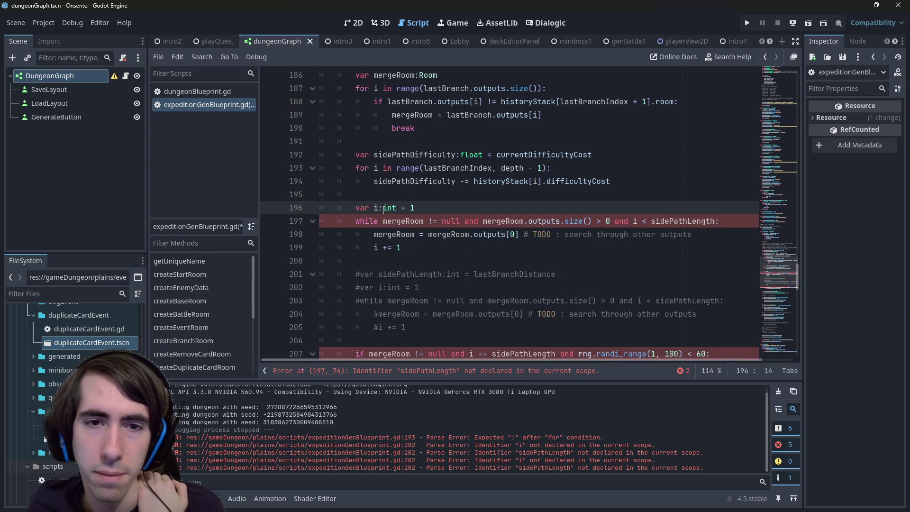
{"action": "scroll", "coordinate": [384, 209], "scroll_direction": "up", "scroll_amount": 2}
- Compare the uses of sidePathDifficulty and currentDifficultyCost on lines 192 and 194
{"action": "double_click", "coordinate": [420, 234]}
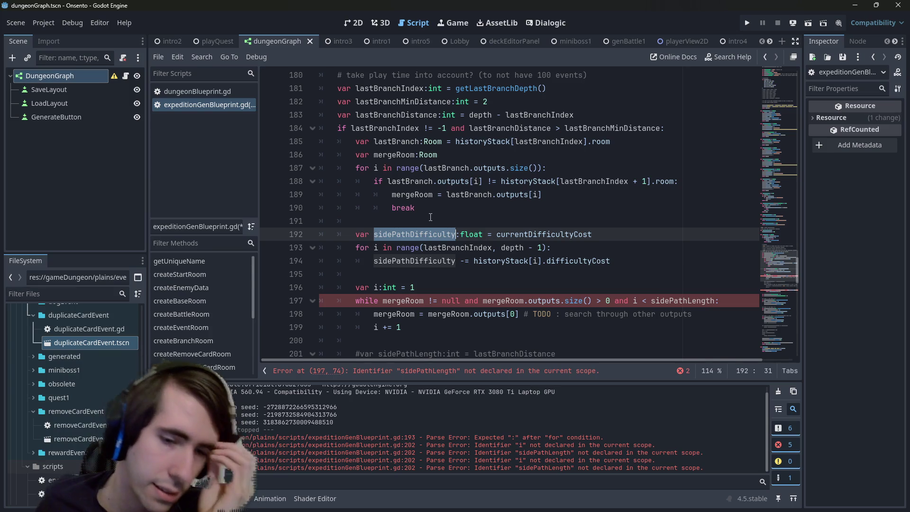
{"action": "left_click", "coordinate": [646, 262]}
{"action": "double_click", "coordinate": [427, 235]}
{"action": "double_click", "coordinate": [427, 261]}
{"action": "double_click", "coordinate": [427, 234]}
{"action": "double_click", "coordinate": [539, 234]}
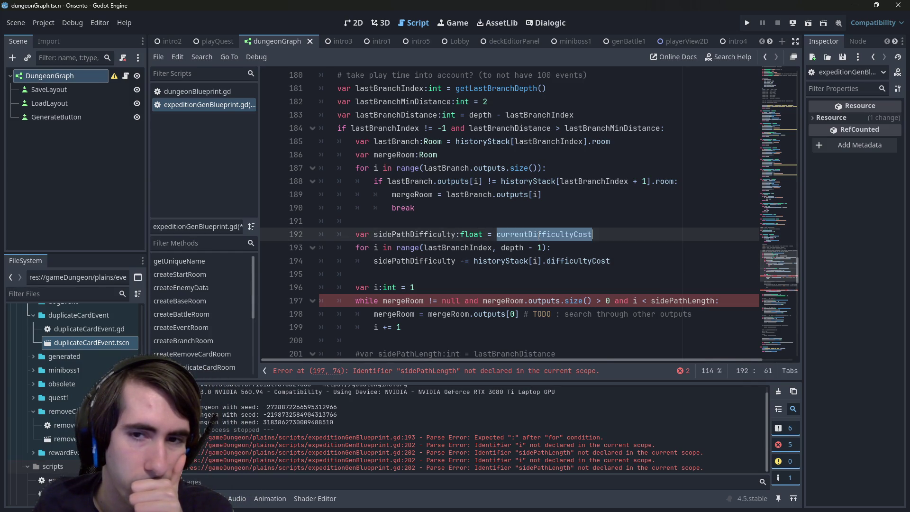
- Initialise sidePathDifficulty to 0, move currentDifficultyCost to line 196, change -= to +=, save
{"action": "key", "text": "ctrl+x"}
{"action": "type", "text": "0"}
{"action": "key", "text": "Down"}
{"action": "key", "text": "Down"}
{"action": "key", "text": "End"}
{"action": "key", "text": "Return"}
{"action": "key", "text": "Return"}
{"action": "key", "text": "ctrl+v"}
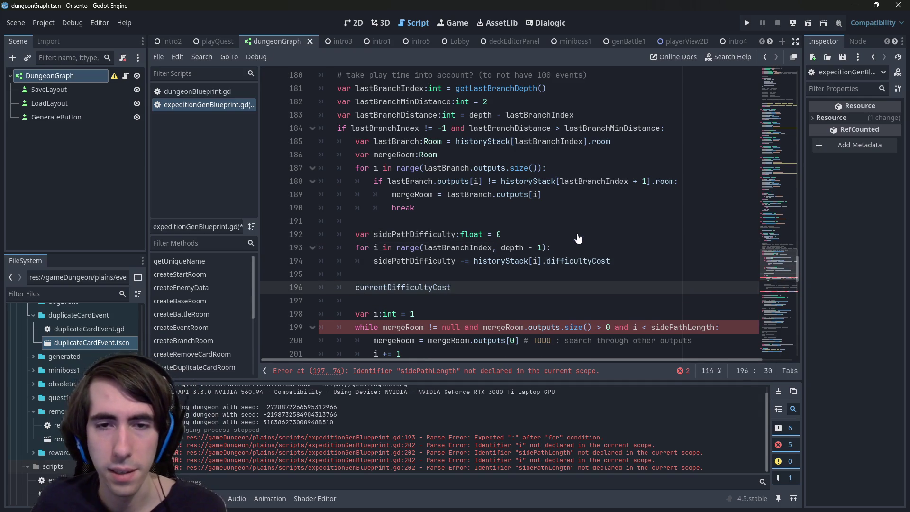
{"action": "left_click", "coordinate": [402, 236]}
{"action": "left_click", "coordinate": [464, 260]}
{"action": "key", "text": "BackSpace"}
{"action": "type", "text": "+"}
{"action": "key", "text": "ctrl+s"}
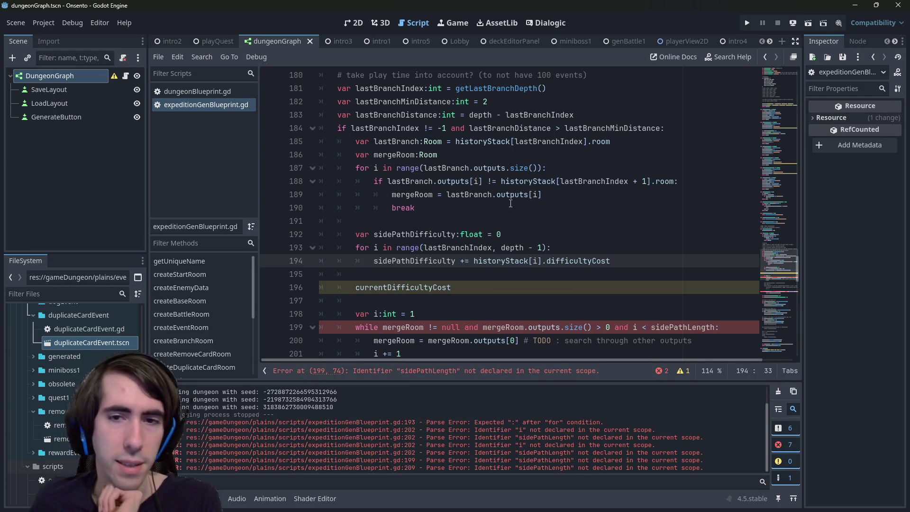
- Start the loop range at lastBranchIndex + 1 and review the currentDifficultyCost and sidePathDifficulty lines
{"action": "scroll", "coordinate": [474, 228], "scroll_direction": "down", "scroll_amount": 1}
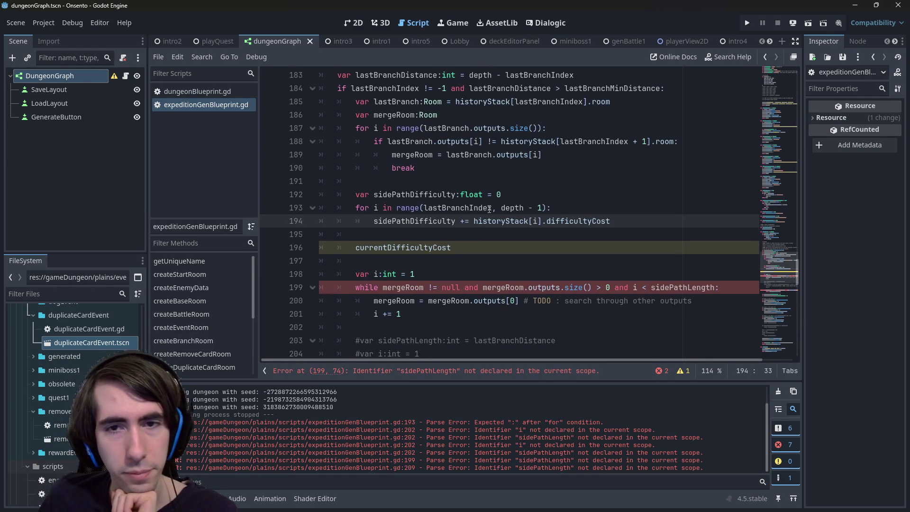
{"action": "left_click", "coordinate": [494, 209]}
{"action": "type", "text": "+ 1"}
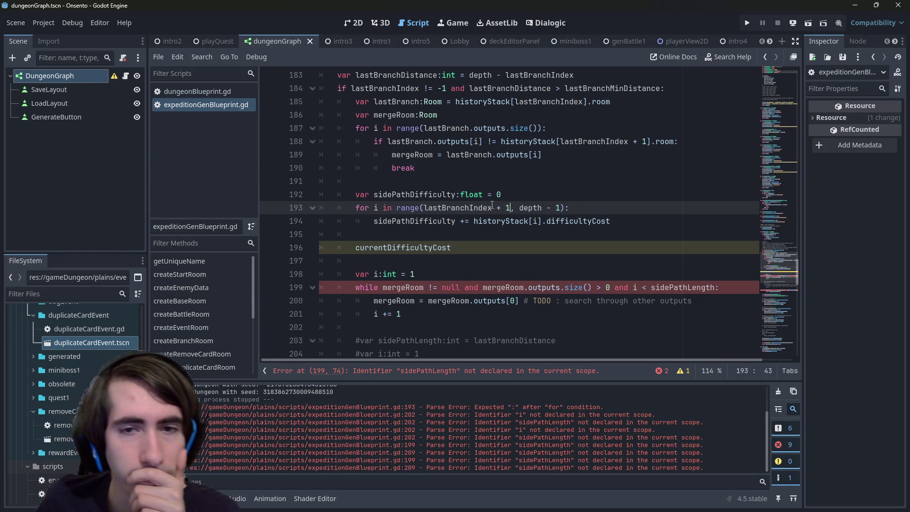
{"action": "mouse_move", "coordinate": [445, 217]}
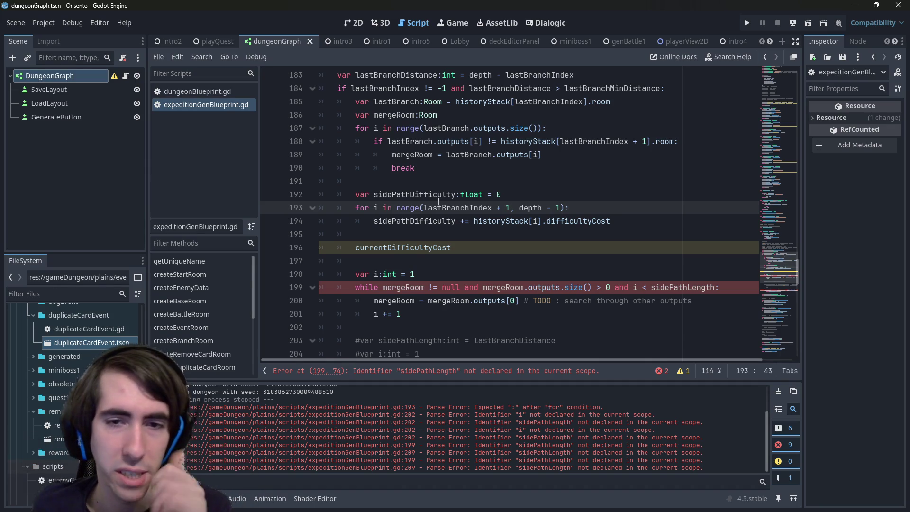
{"action": "double_click", "coordinate": [400, 247]}
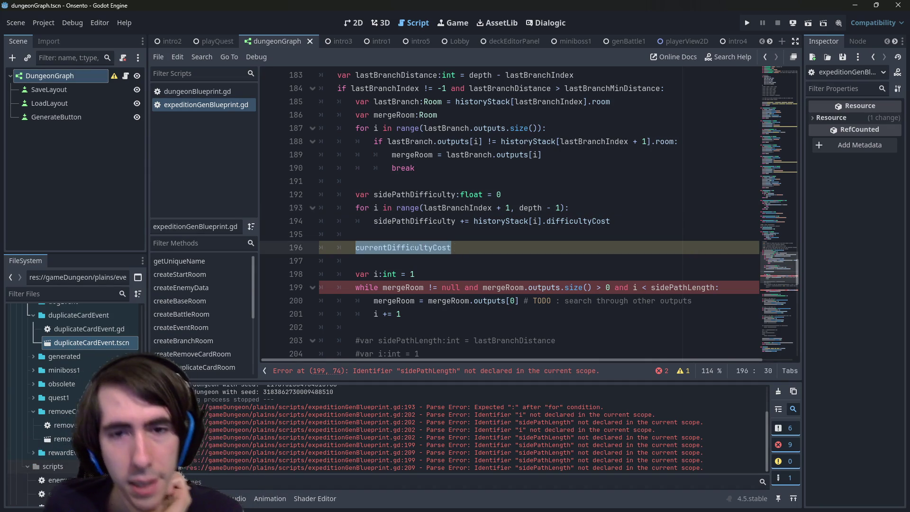
{"action": "mouse_move", "coordinate": [400, 247]}
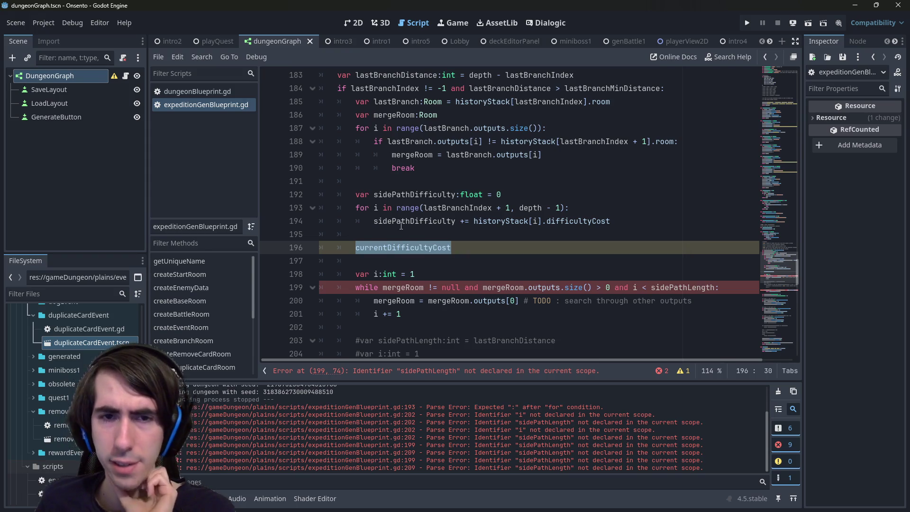
{"action": "double_click", "coordinate": [401, 222]}
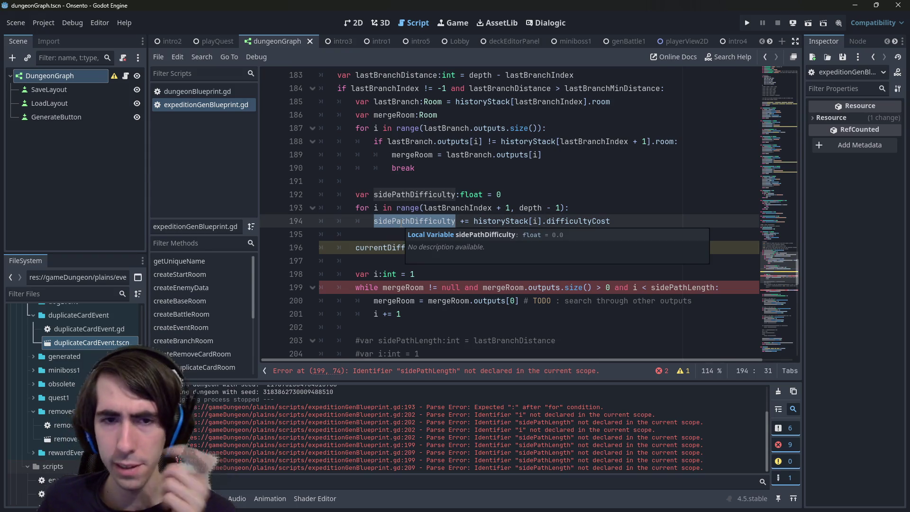
{"action": "scroll", "coordinate": [401, 223], "scroll_direction": "down", "scroll_amount": 2}
{"action": "scroll", "coordinate": [442, 255], "scroll_direction": "up", "scroll_amount": 1}
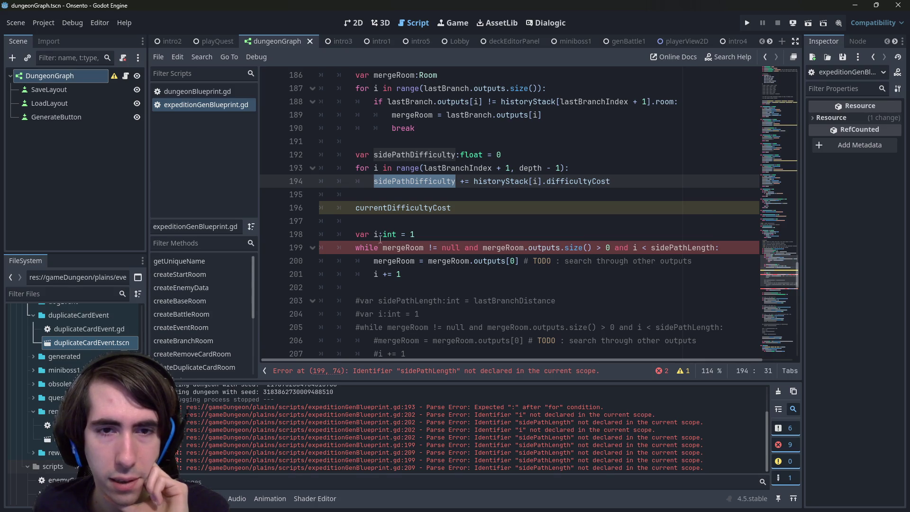
- Change the loop counter declaration to var currentPathDifficulty: float = 0
{"action": "left_click", "coordinate": [427, 235]}
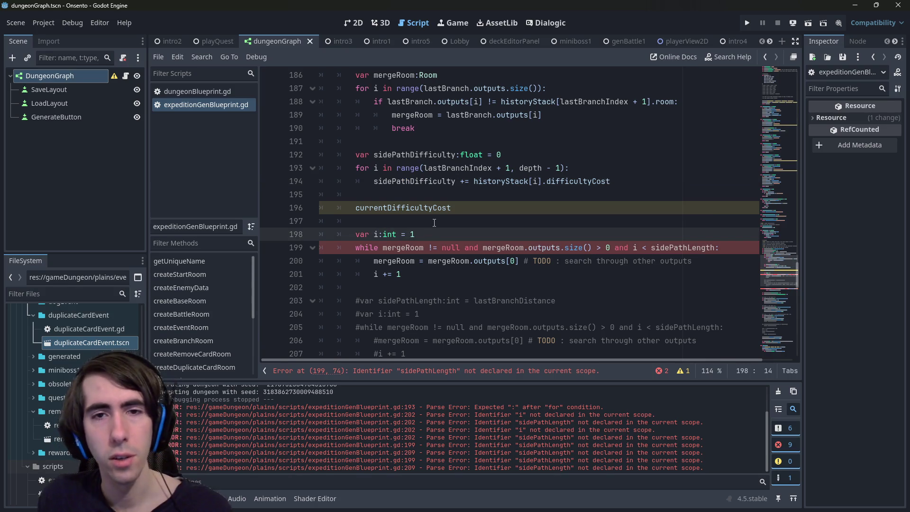
{"action": "type", "text": "currentPathD"}
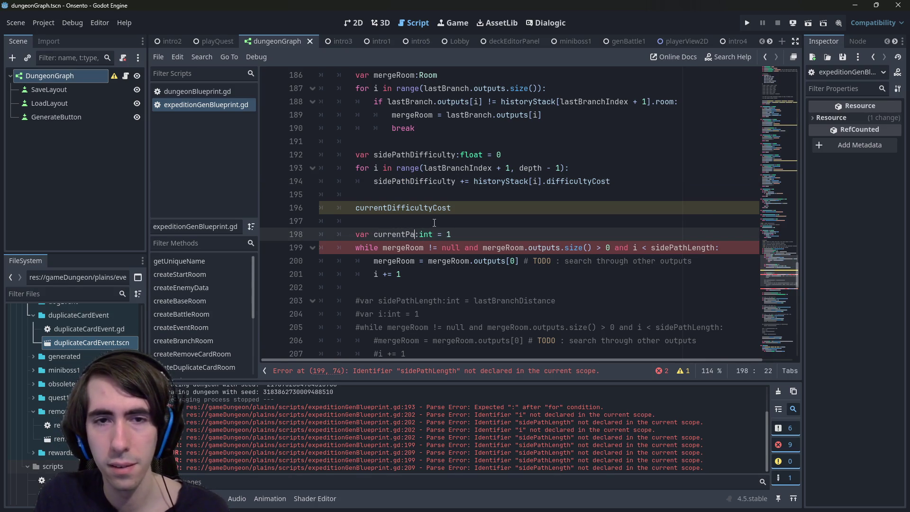
{"action": "type", "text": "ifficulty"}
{"action": "key", "text": "End"}
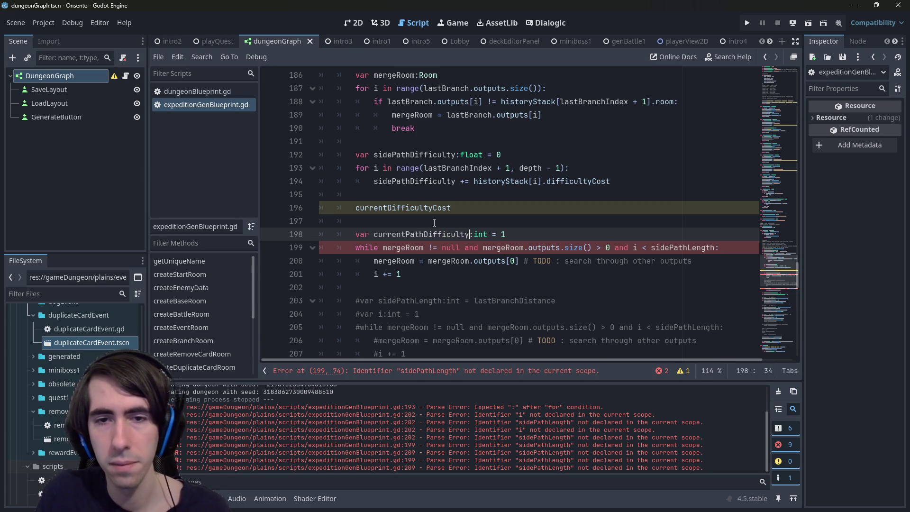
{"action": "key", "text": "BackSpace"}
{"action": "type", "text": "0"}
{"action": "key", "text": "Left"}
{"action": "key", "text": "Left"}
{"action": "key", "text": "Left"}
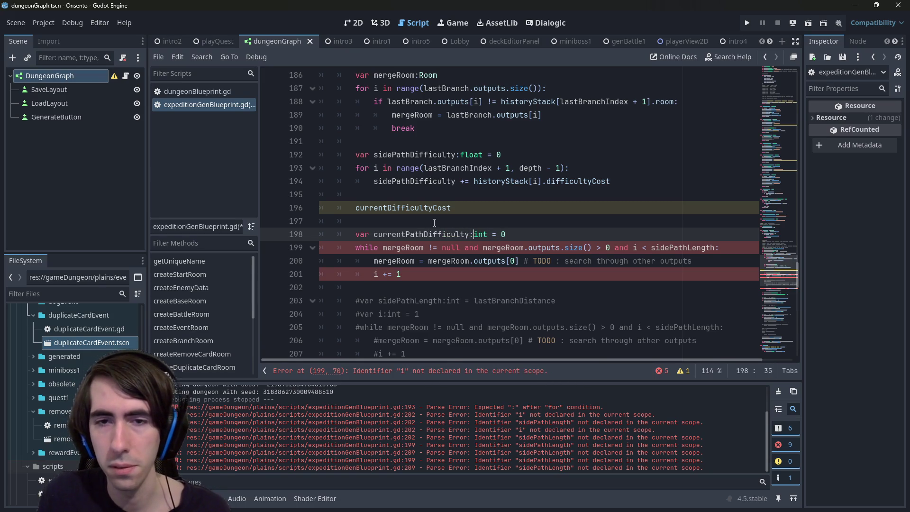
{"action": "key", "text": "BackSpace"}
{"action": "key", "text": "BackSpace"}
{"action": "key", "text": "BackSpace"}
{"action": "type", "text": "float"}
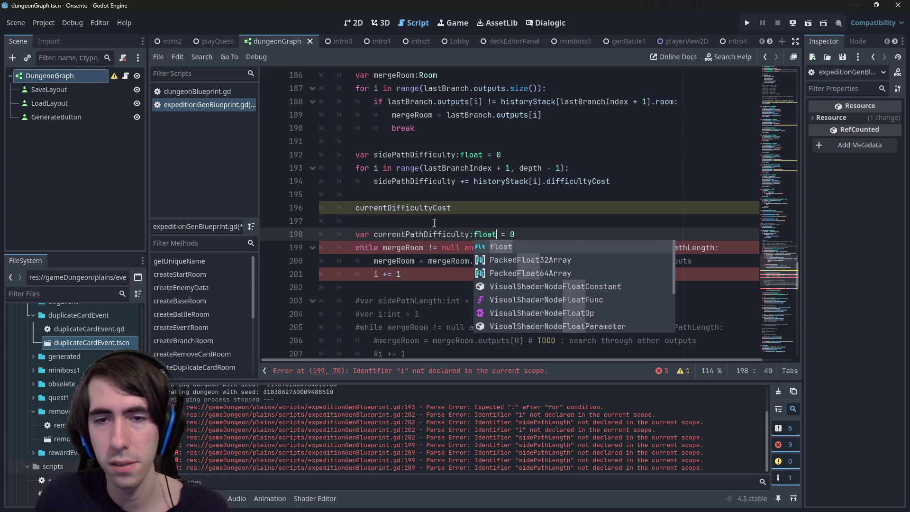
- Use currentPathDifficulty in place of i in the while condition, splitting it across two lines
{"action": "double_click", "coordinate": [419, 236]}
{"action": "key", "text": "ctrl+c"}
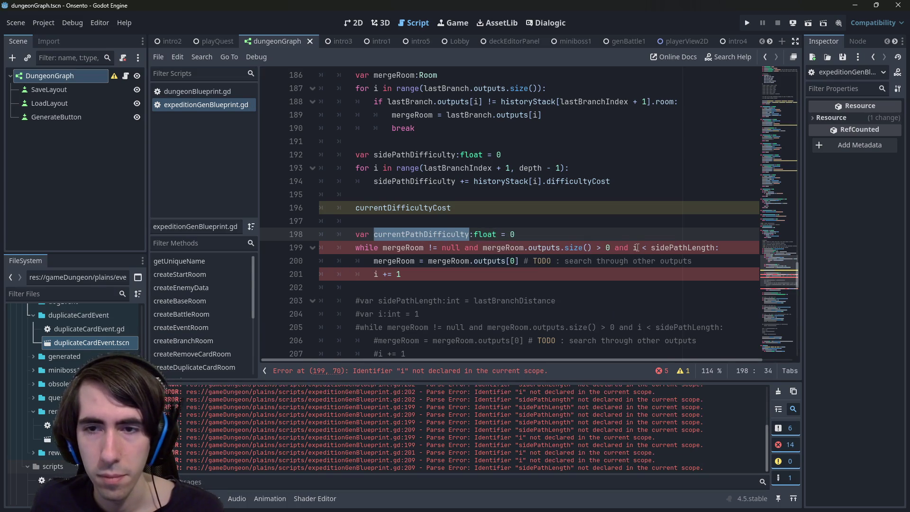
{"action": "double_click", "coordinate": [635, 248]}
{"action": "key", "text": "ctrl+v"}
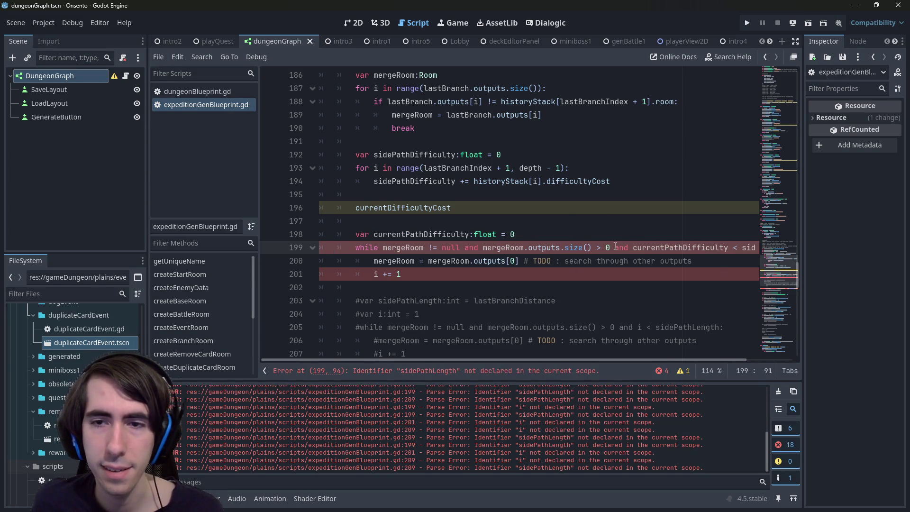
{"action": "left_click", "coordinate": [616, 247]}
{"action": "key", "text": "Return"}
{"action": "key", "text": "Tab"}
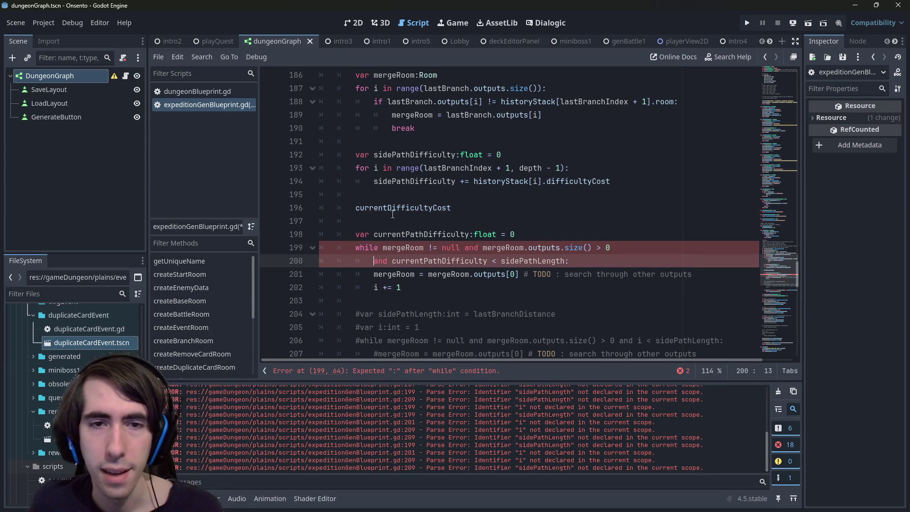
- Replace sidePathLength with sidePathDifficulty in the loop condition
{"action": "left_click", "coordinate": [390, 212]}
{"action": "double_click", "coordinate": [412, 181]}
{"action": "left_click", "coordinate": [539, 261]}
{"action": "double_click", "coordinate": [539, 261]}
{"action": "key", "text": "ctrl+v"}
- Delete the stray currentDifficultyCost line and save the script
{"action": "left_click_drag", "start_coordinate": [493, 223], "coordinate": [253, 202]}
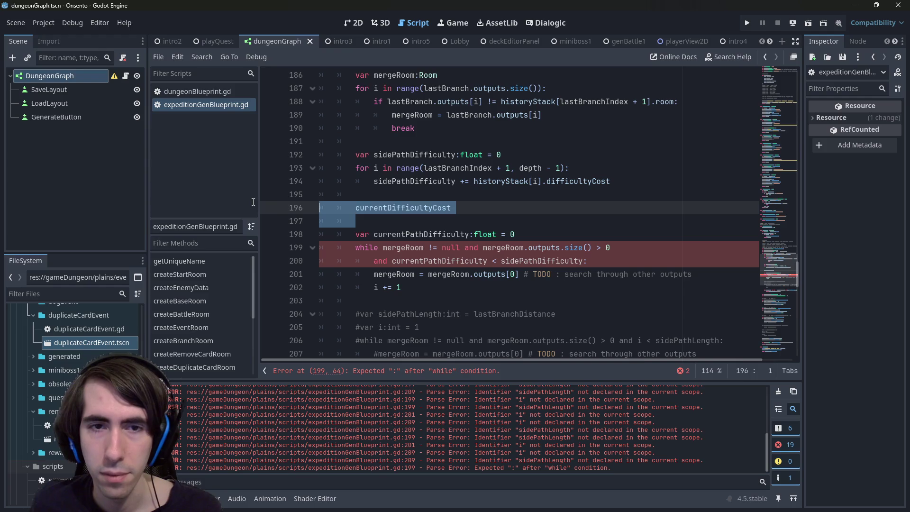
{"action": "double_click", "coordinate": [403, 208]}
{"action": "double_click", "coordinate": [426, 261]}
{"action": "left_click_drag", "start_coordinate": [452, 212], "coordinate": [272, 210]}
{"action": "double_click", "coordinate": [518, 265]}
{"action": "double_click", "coordinate": [430, 208]}
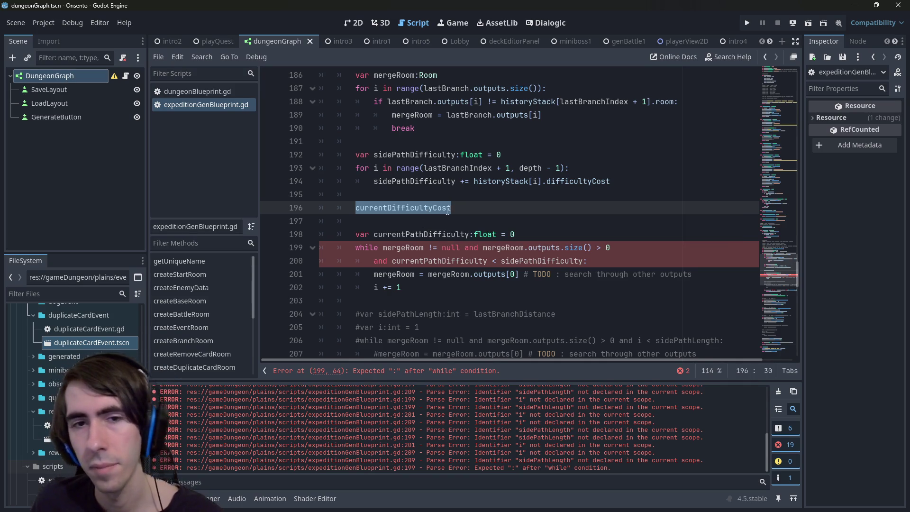
{"action": "key", "text": "BackSpace"}
{"action": "key", "text": "BackSpace"}
{"action": "key", "text": "BackSpace"}
{"action": "key", "text": "BackSpace"}
{"action": "key", "text": "BackSpace"}
{"action": "key", "text": "ctrl+s"}
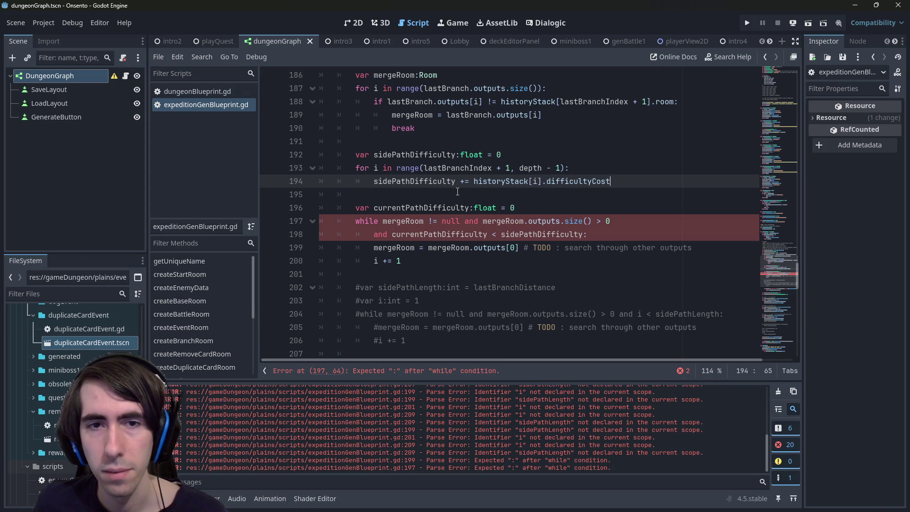
{"action": "double_click", "coordinate": [454, 234]}
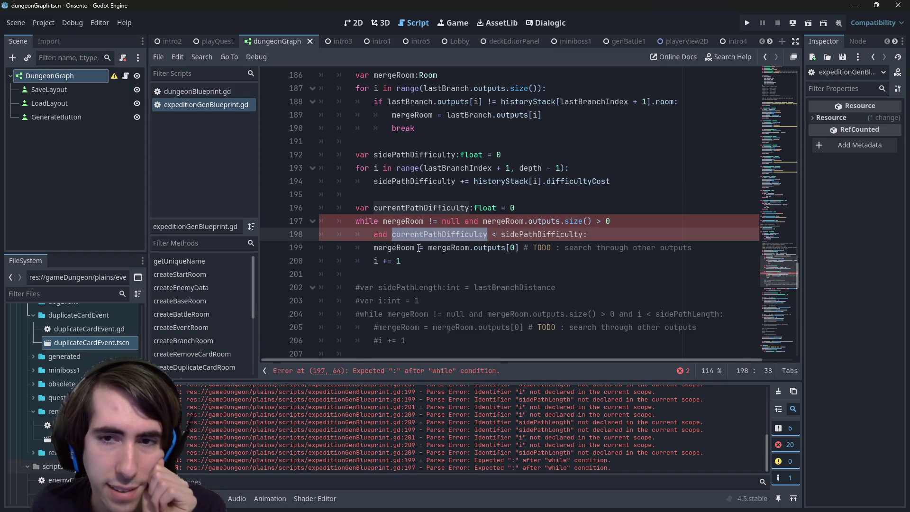
- End the first while line with a backslash continuation and save
{"action": "left_click", "coordinate": [629, 225]}
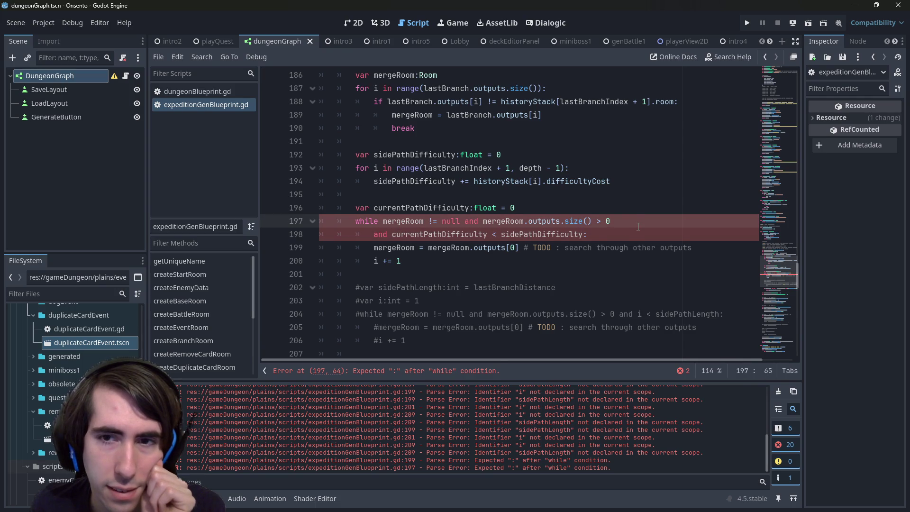
{"action": "type", "text": "\\"}
{"action": "key", "text": "ctrl+s"}
{"action": "left_click", "coordinate": [449, 234]}
{"action": "double_click", "coordinate": [448, 235]}
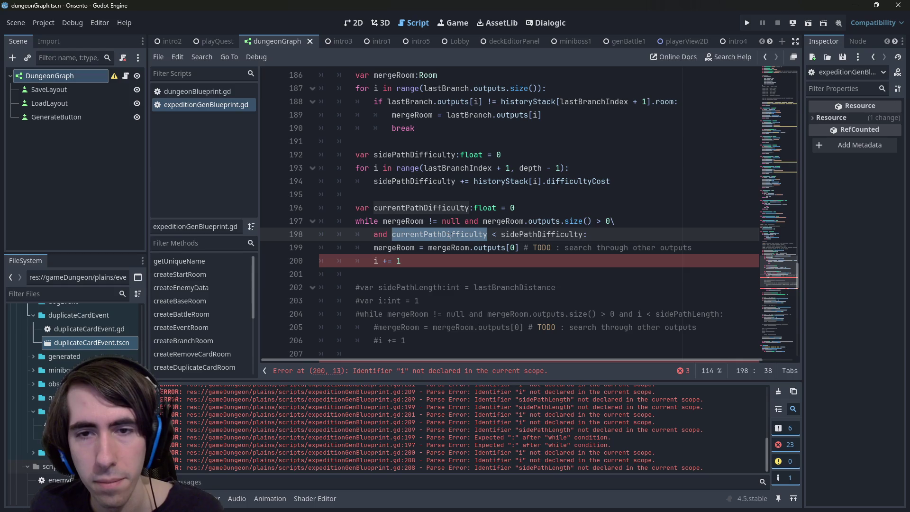
{"action": "double_click", "coordinate": [543, 235]}
{"action": "double_click", "coordinate": [434, 235]}
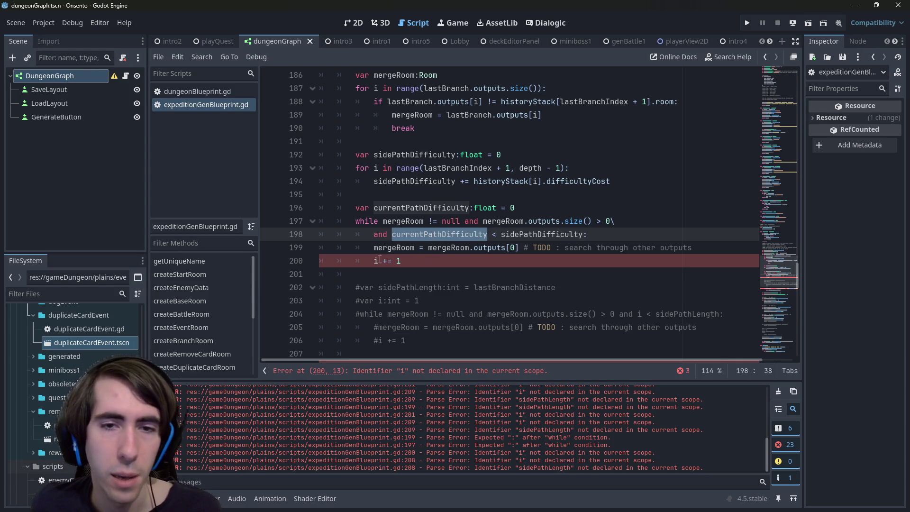
- Insert a new line 'currentPathDifficulty += mergeRoom.' above the i += 1 step
{"action": "key", "text": "Down"}
{"action": "key", "text": "Down"}
{"action": "key", "text": "Home"}
{"action": "key", "text": "Return"}
{"action": "key", "text": "Up"}
{"action": "key", "text": "ctrl+v"}
{"action": "type", "text": "+= mergeRoom."}
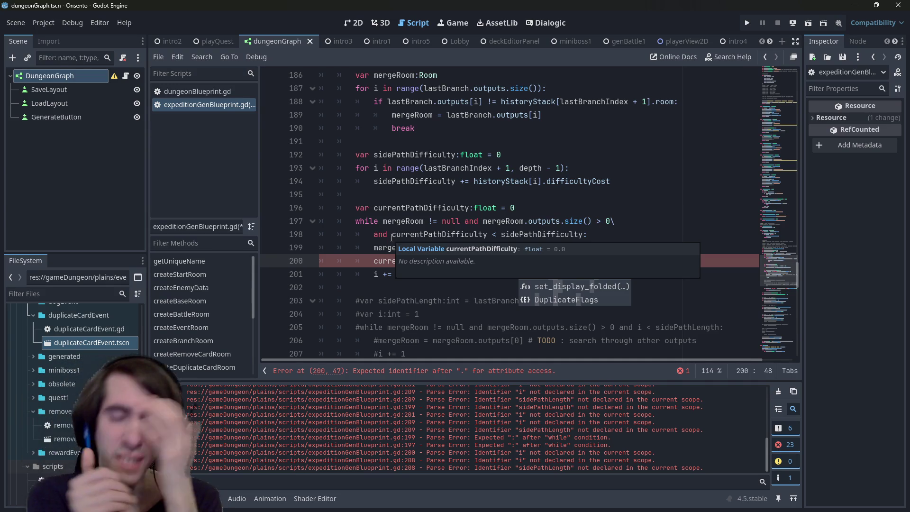
- Delete the obsolete i += 1 line and check where sidePathDifficulty is used
{"action": "left_click_drag", "start_coordinate": [401, 274], "coordinate": [217, 281]}
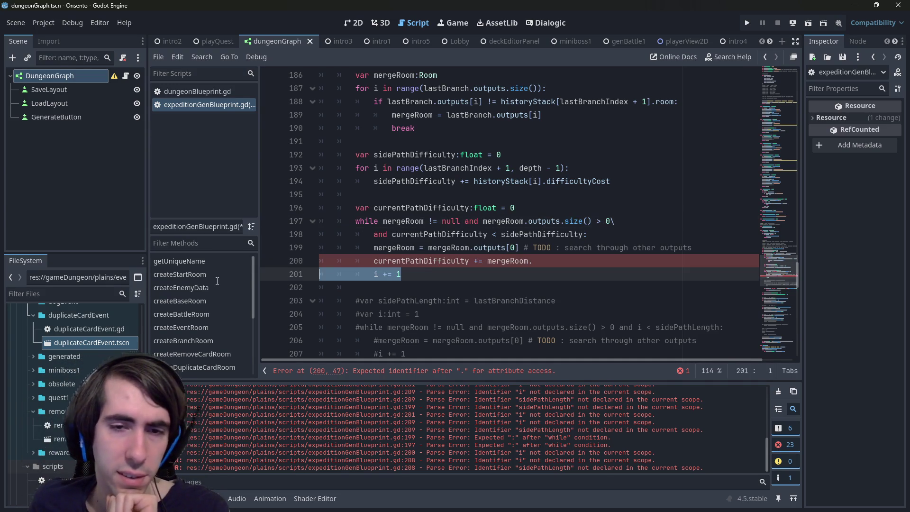
{"action": "key", "text": "BackSpace"}
{"action": "key", "text": "BackSpace"}
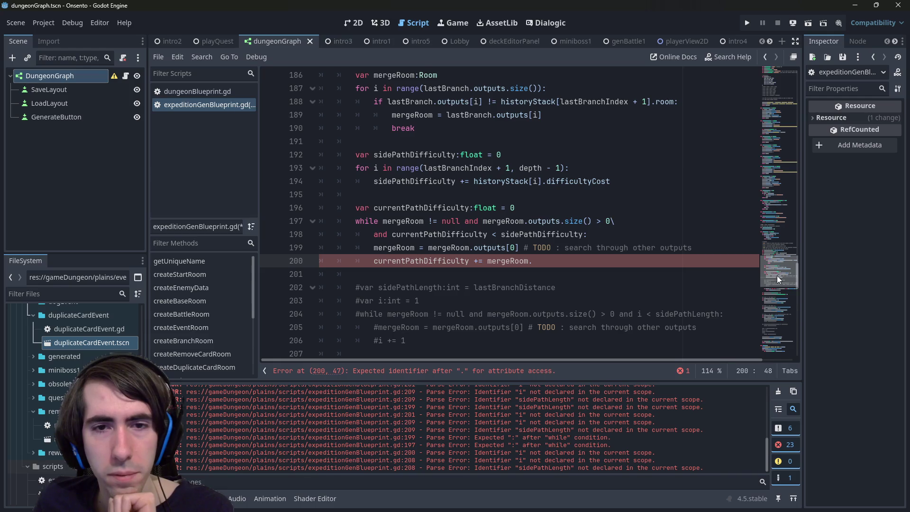
{"action": "left_click_drag", "start_coordinate": [778, 275], "coordinate": [773, 279]}
{"action": "left_click", "coordinate": [550, 186]}
{"action": "double_click", "coordinate": [550, 187]}
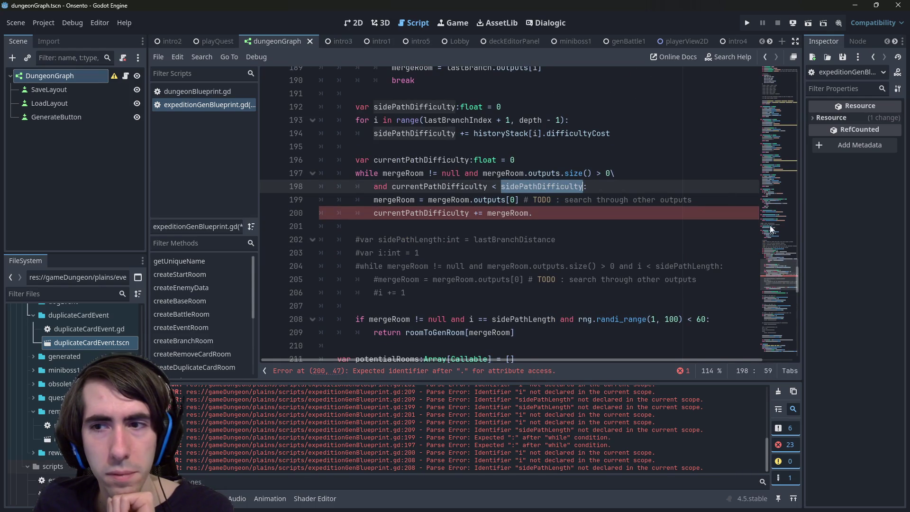
{"action": "scroll", "coordinate": [780, 275], "scroll_direction": "down", "scroll_amount": 2}
{"action": "mouse_move", "coordinate": [780, 279]}
{"action": "left_mouse_down"}
{"action": "mouse_move", "coordinate": [775, 302]}
{"action": "mouse_move", "coordinate": [761, 72]}
{"action": "left_mouse_up"}
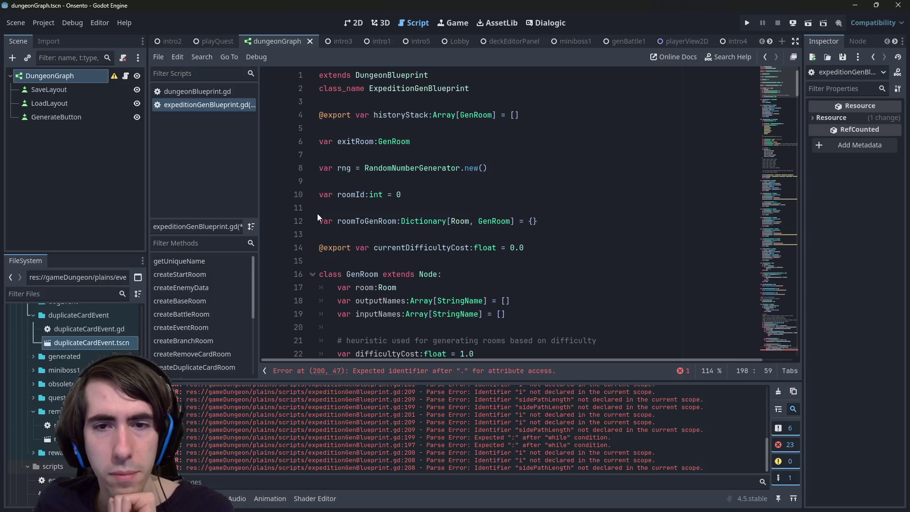
- Complete the accumulation as currentPathDifficulty += roomToGenRoom[mergeRoom].difficultyCost
{"action": "double_click", "coordinate": [381, 221]}
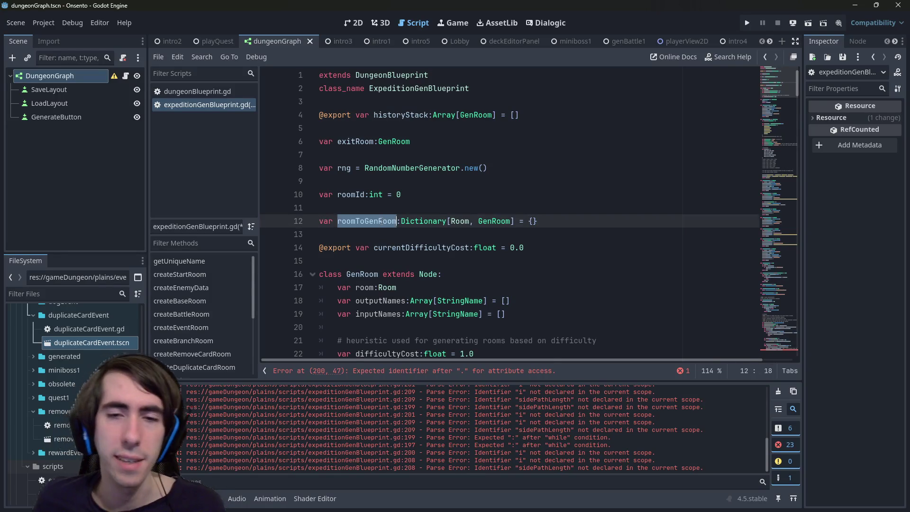
{"action": "key", "text": "alt+Left"}
{"action": "key", "text": "ctrl+Left"}
{"action": "key", "text": "ctrl+v"}
{"action": "key", "text": "Delete"}
{"action": "type", "text": "["}
{"action": "key", "text": "ctrl+Right"}
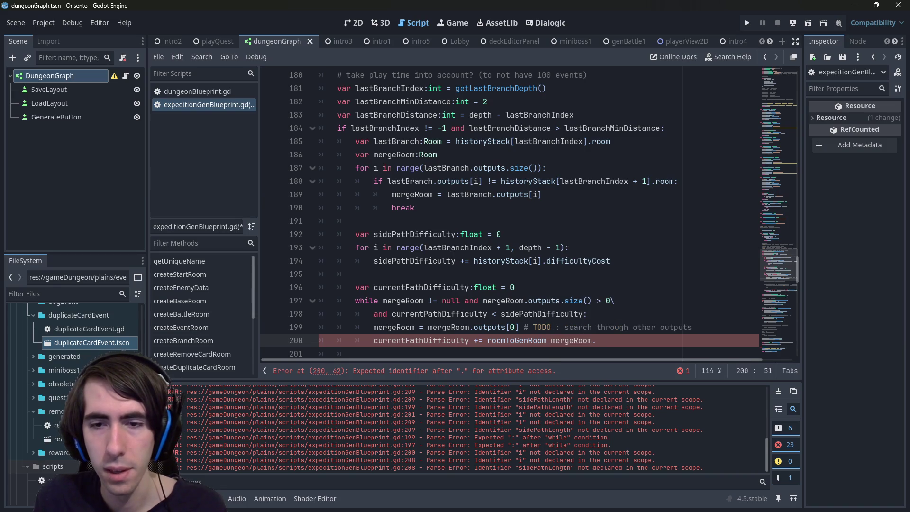
{"action": "type", "text": "]."}
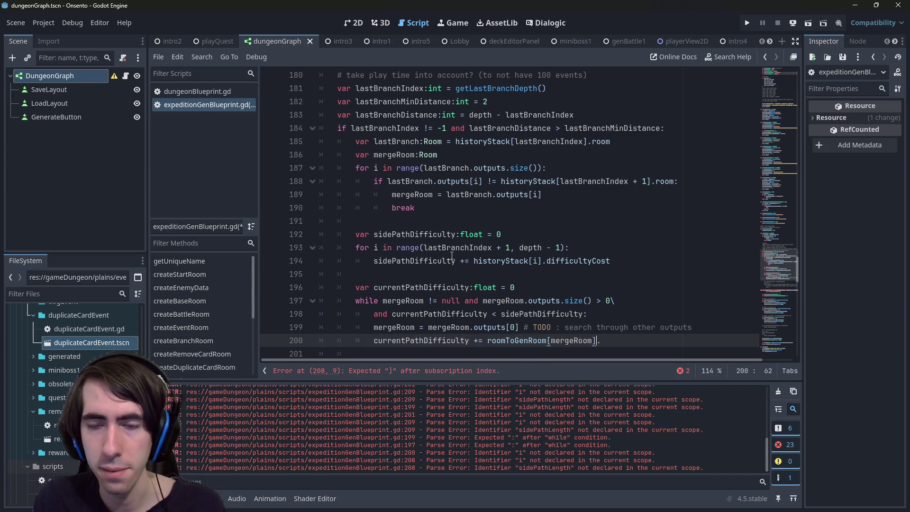
{"action": "type", "text": "difficul"}
{"action": "key", "text": "Return"}
- Jump to the error on line 208 and select its outdated sidePathLength reference
{"action": "scroll", "coordinate": [450, 260], "scroll_direction": "down", "scroll_amount": 2}
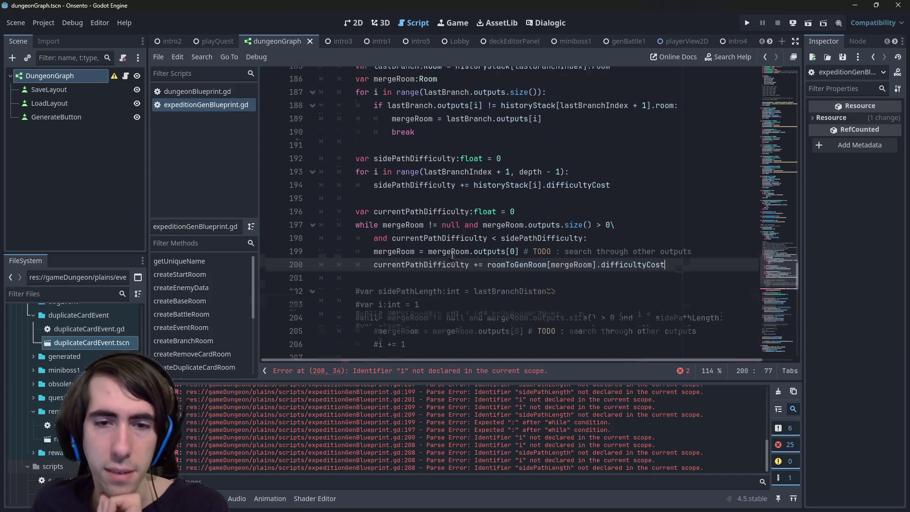
{"action": "double_click", "coordinate": [425, 259]}
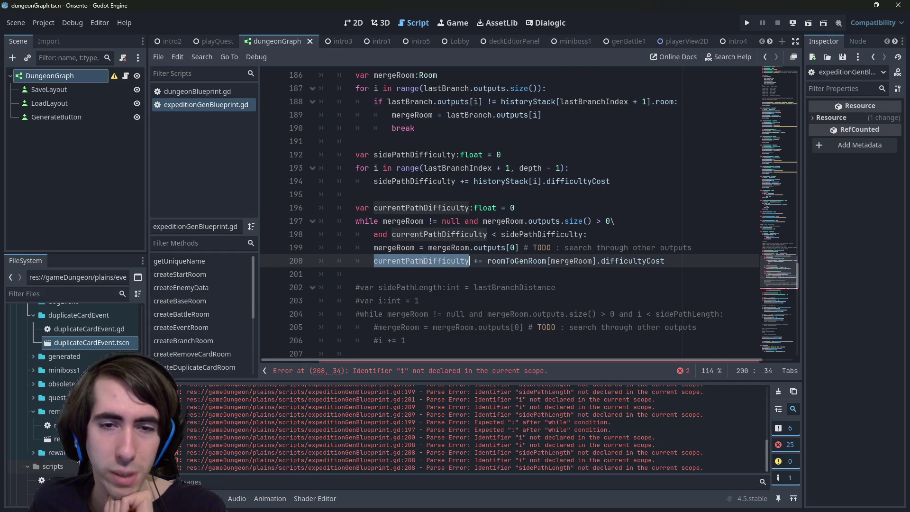
{"action": "scroll", "coordinate": [422, 263], "scroll_direction": "down", "scroll_amount": 2}
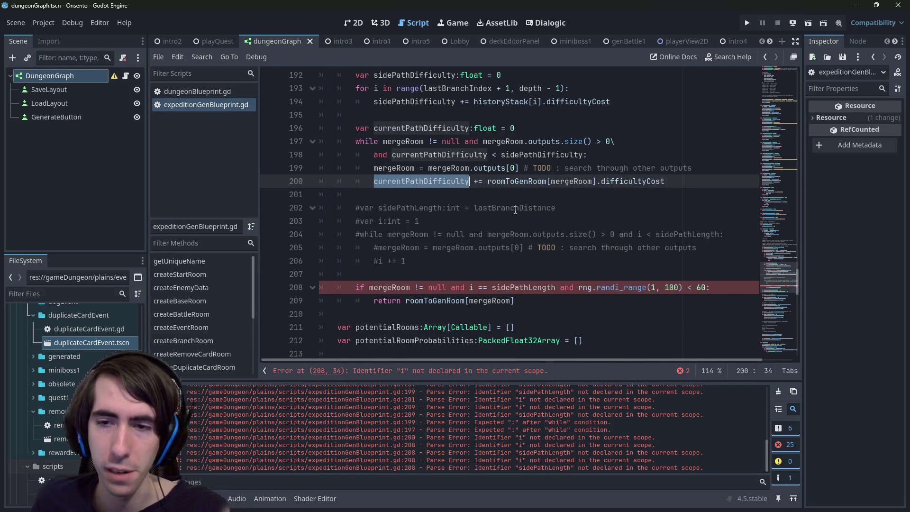
{"action": "left_click", "coordinate": [442, 373]}
{"action": "scroll", "coordinate": [485, 259], "scroll_direction": "up", "scroll_amount": 2}
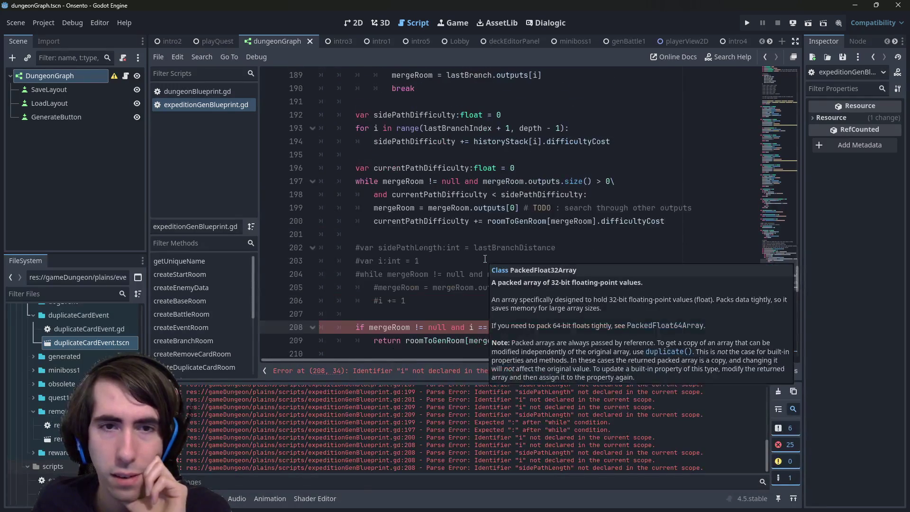
{"action": "double_click", "coordinate": [504, 286]}
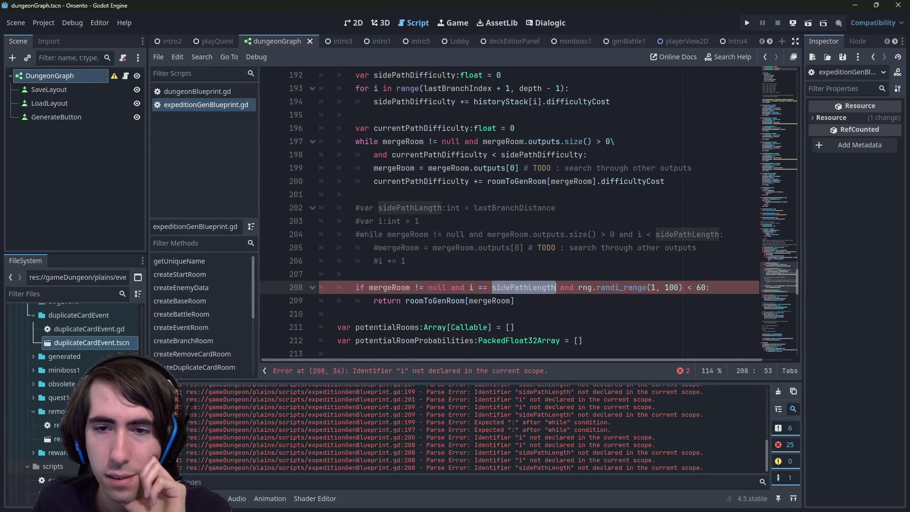
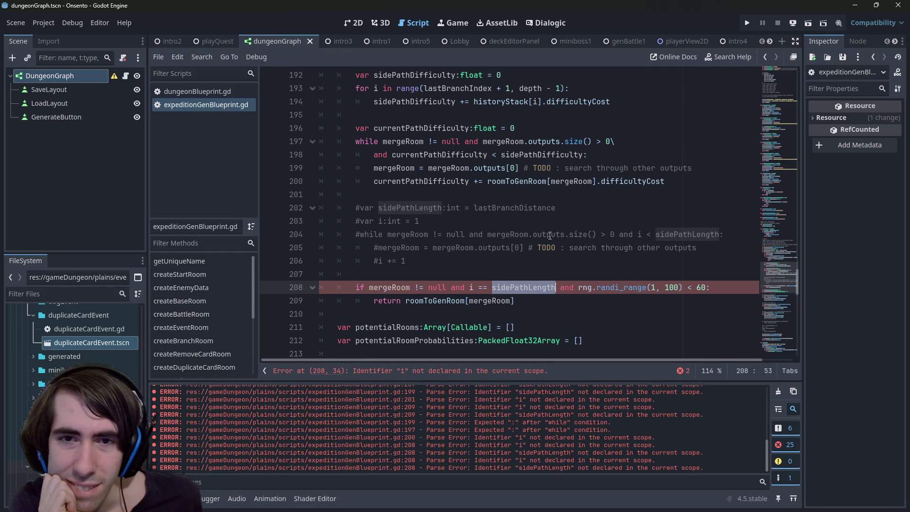
- Highlight the currentPathDifficulty and sidePathDifficulty uses and review the merge loop condition
{"action": "double_click", "coordinate": [449, 158]}
{"action": "double_click", "coordinate": [519, 155]}
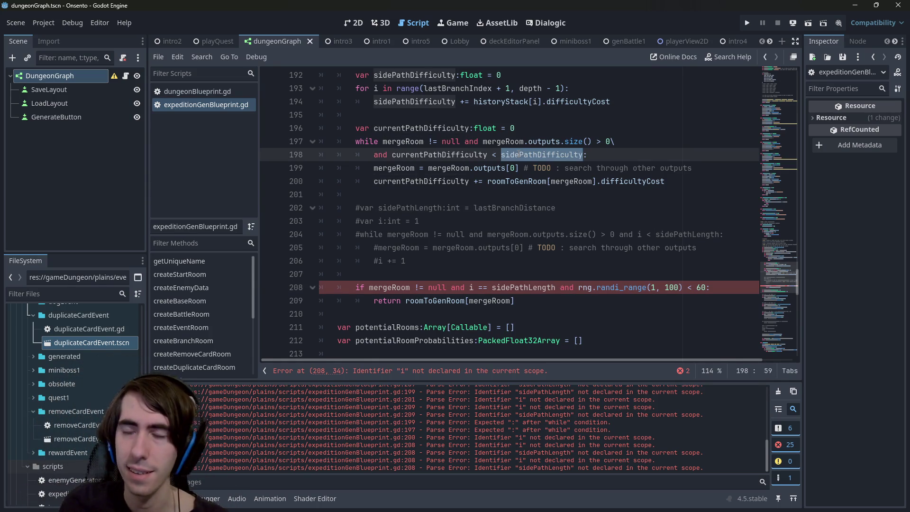
{"action": "scroll", "coordinate": [513, 211], "scroll_direction": "up", "scroll_amount": 2}
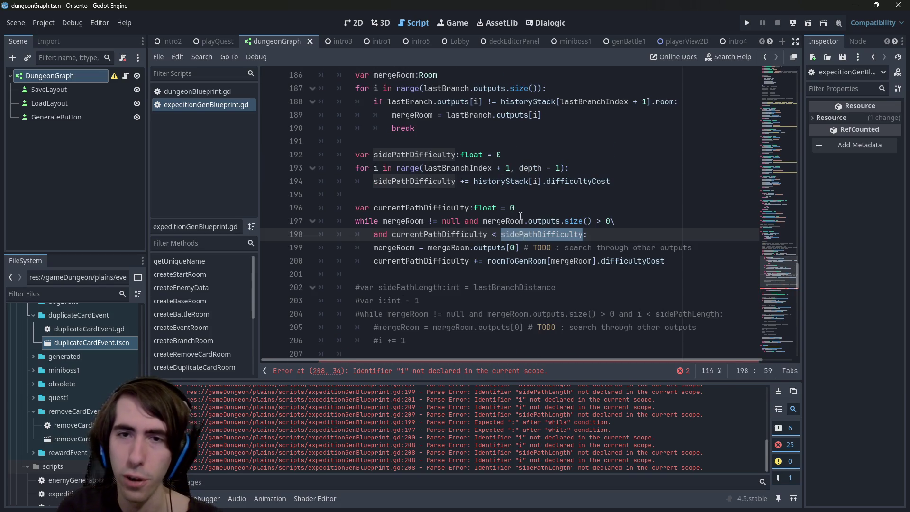
{"action": "scroll", "coordinate": [513, 211], "scroll_direction": "down", "scroll_amount": 1}
{"action": "left_click_drag", "start_coordinate": [406, 301], "coordinate": [288, 305]}
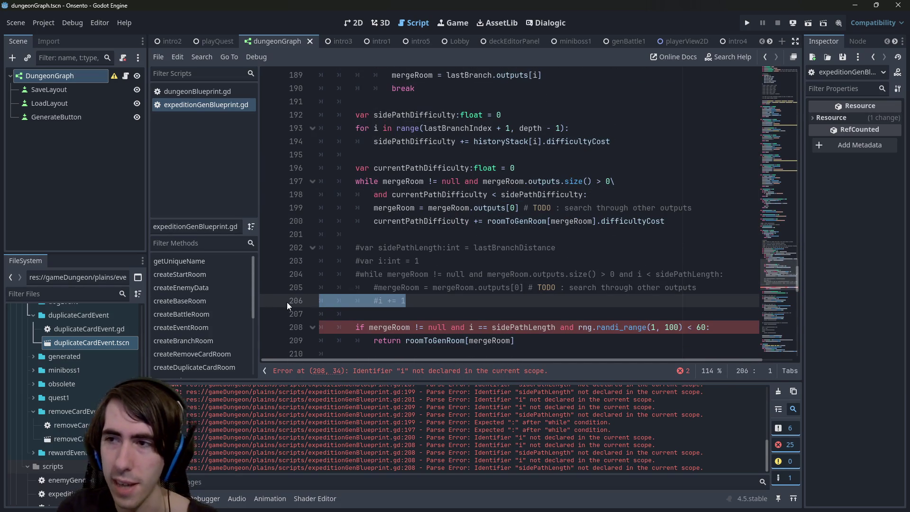
{"action": "left_click_drag", "start_coordinate": [392, 195], "coordinate": [584, 195]}
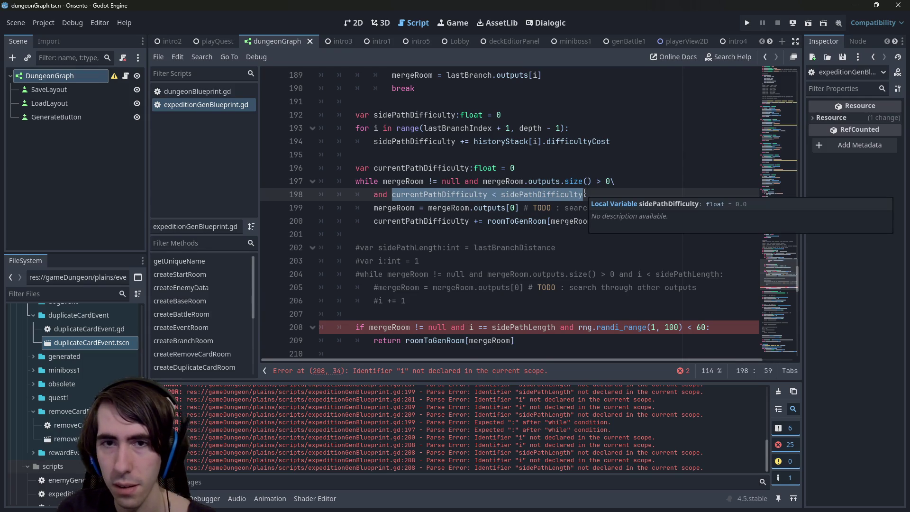
{"action": "triple_click", "coordinate": [502, 194]}
{"action": "left_click", "coordinate": [497, 194]}
{"action": "left_click", "coordinate": [393, 194]}
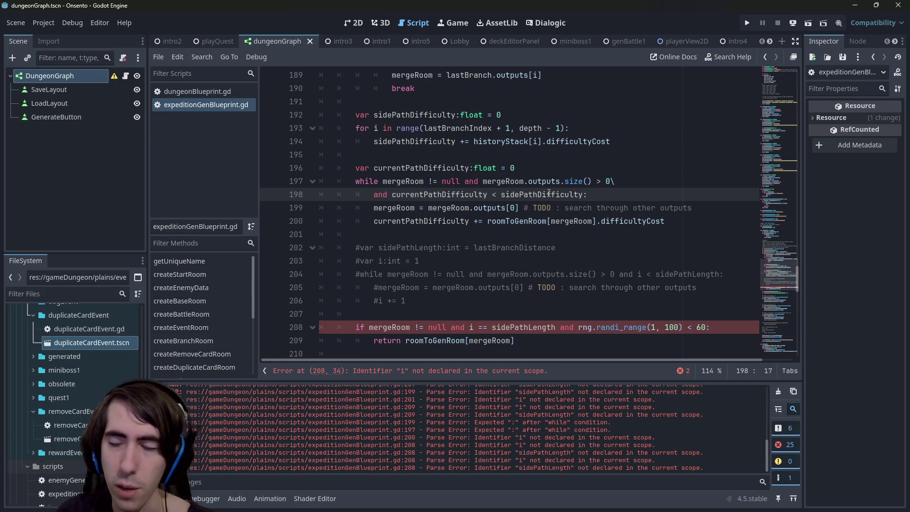
{"action": "left_click", "coordinate": [584, 195]}
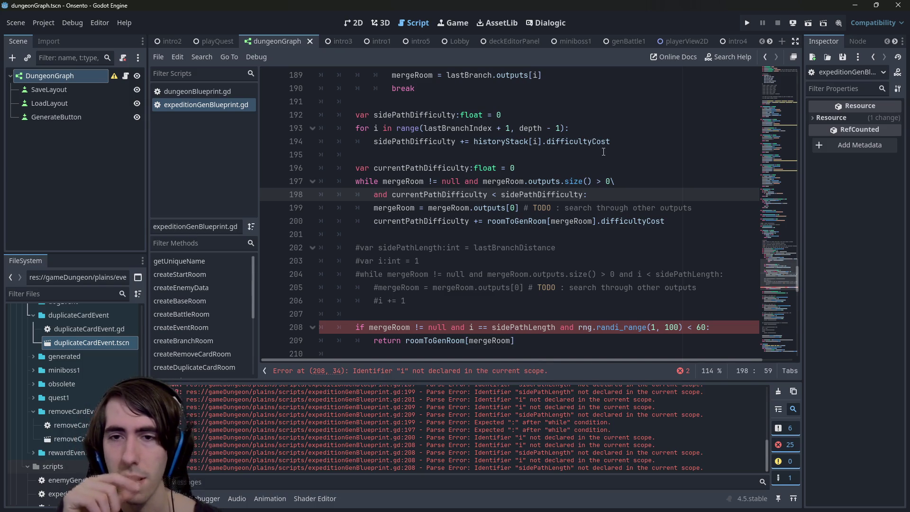
- Declare var branchMergeDiffultyDelta:float = 0.6 above currentPathDifficulty and save the script
{"action": "left_click", "coordinate": [579, 163]}
{"action": "key", "text": "ctrl+shift+Return"}
{"action": "key", "text": "ctrl+shift+Return"}
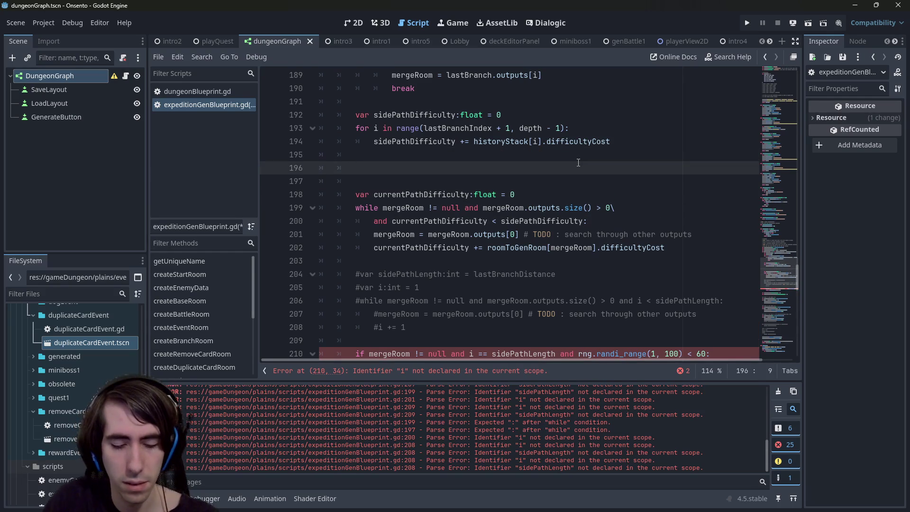
{"action": "type", "text": "var br"}
{"action": "key", "text": "BackSpace"}
{"action": "key", "text": "BackSpace"}
{"action": "key", "text": "BackSpace"}
{"action": "type", "text": "var branchMe"}
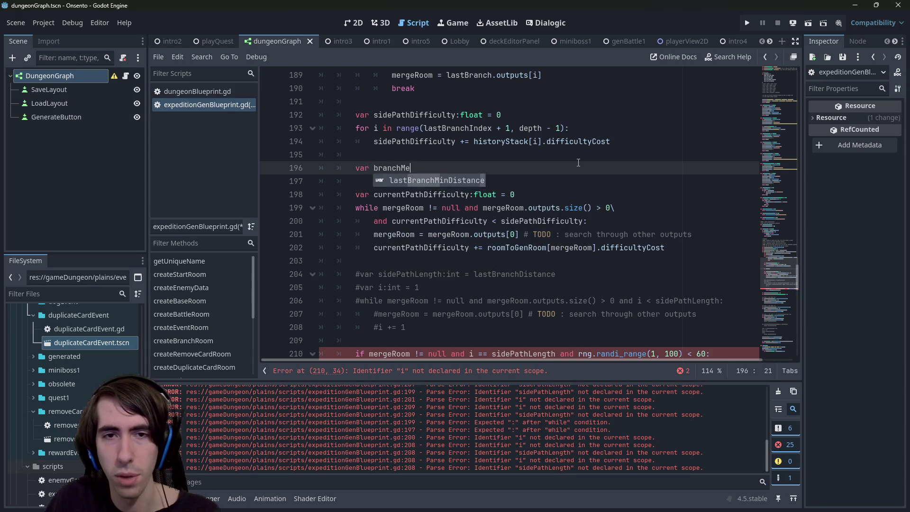
{"action": "type", "text": "rgeDifful"}
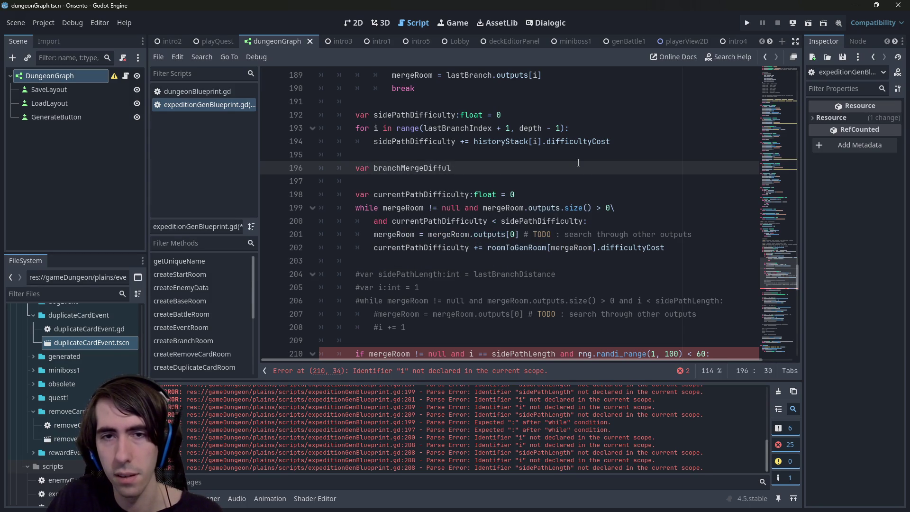
{"action": "type", "text": "tyDelta"}
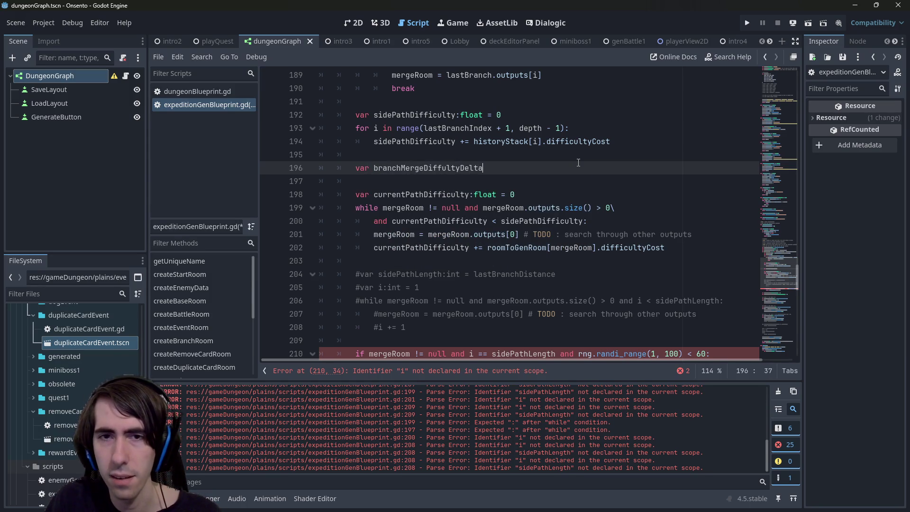
{"action": "type", "text": ":"}
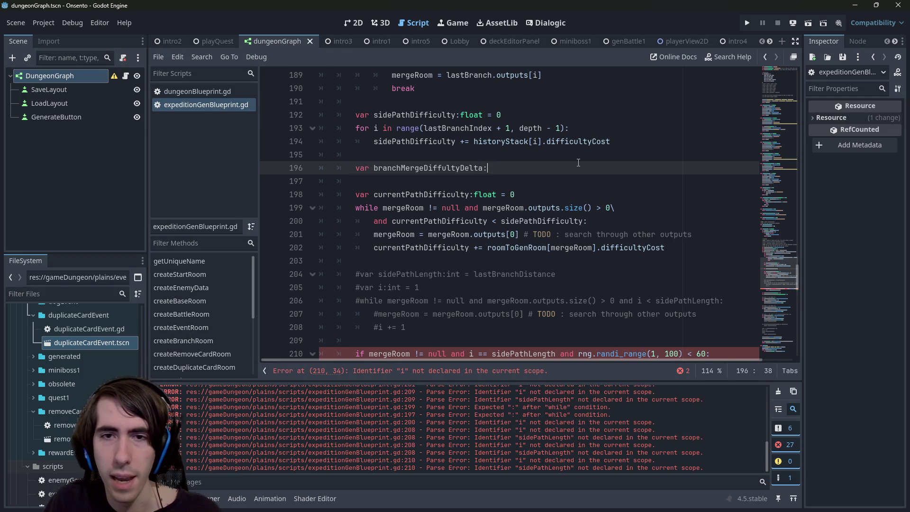
{"action": "type", "text": "float =0.6"}
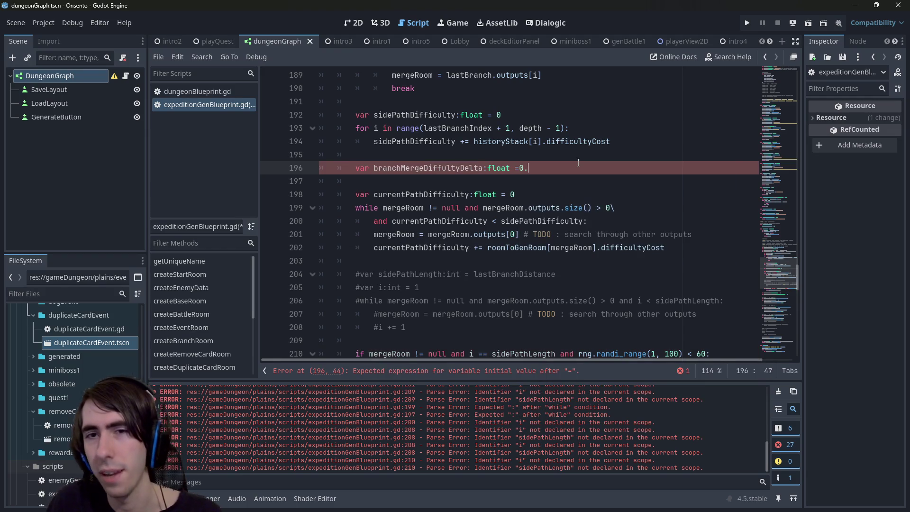
{"action": "key", "text": "BackSpace"}
{"action": "type", "text": "0.5"}
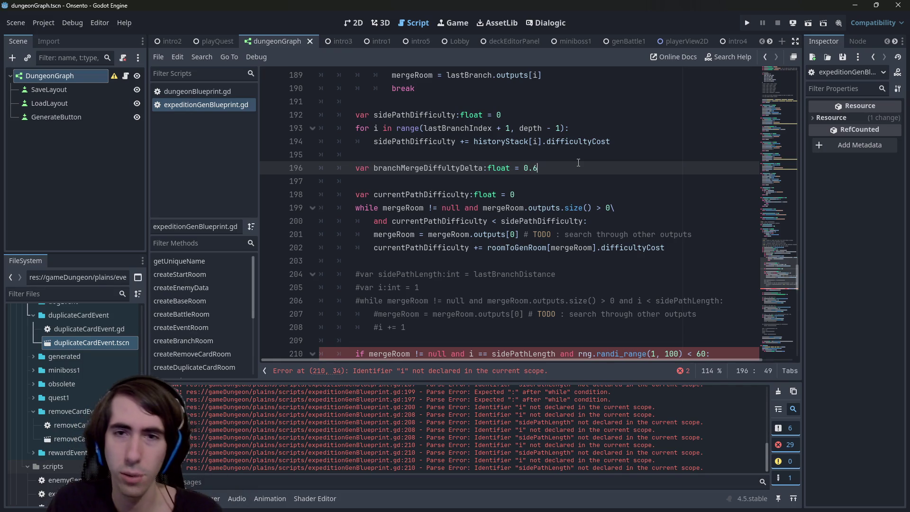
{"action": "key", "text": "BackSpace"}
{"action": "type", "text": "7"}
{"action": "key", "text": "ctrl+s"}
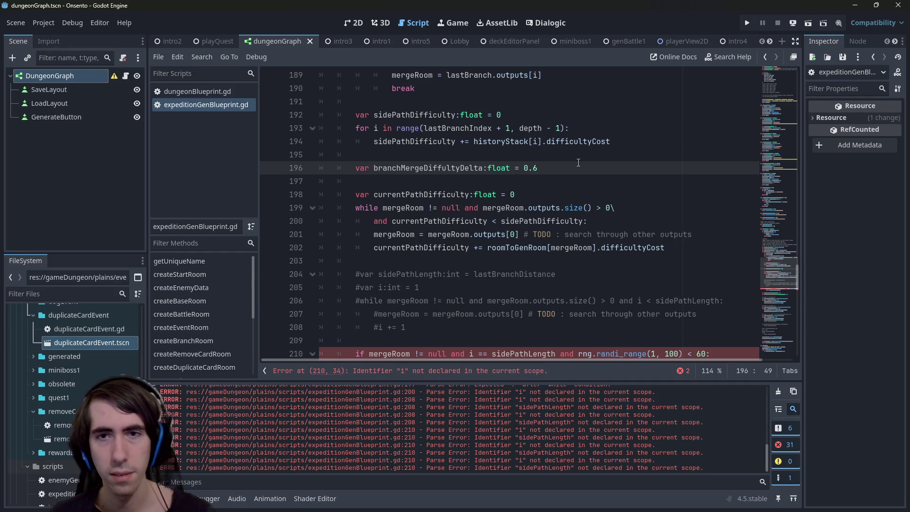
- Append + branchMergeDiffultyDelta after sidePathDifficulty in the while loop condition
{"action": "double_click", "coordinate": [462, 172]}
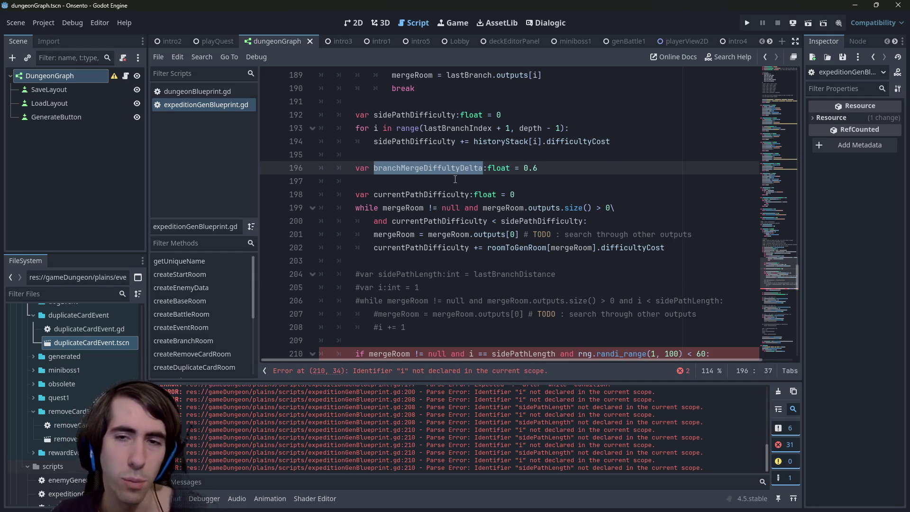
{"action": "left_click", "coordinate": [552, 164]}
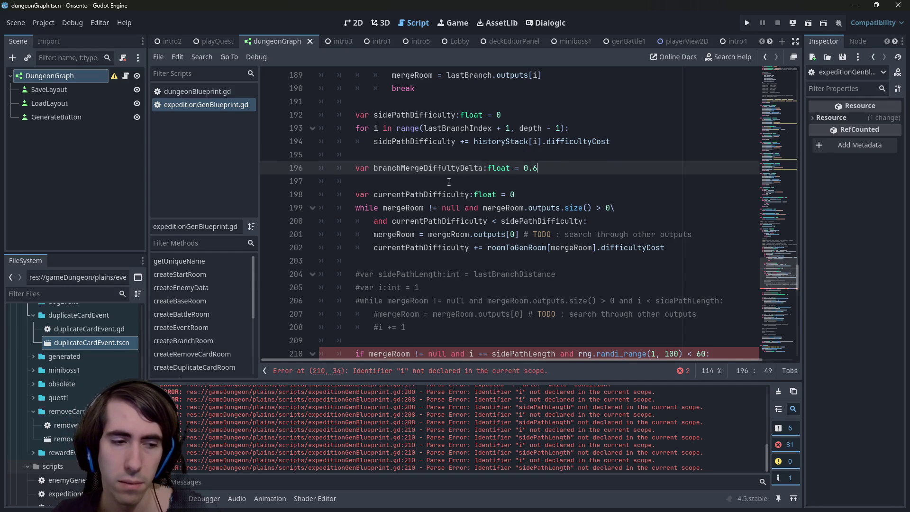
{"action": "double_click", "coordinate": [433, 166]}
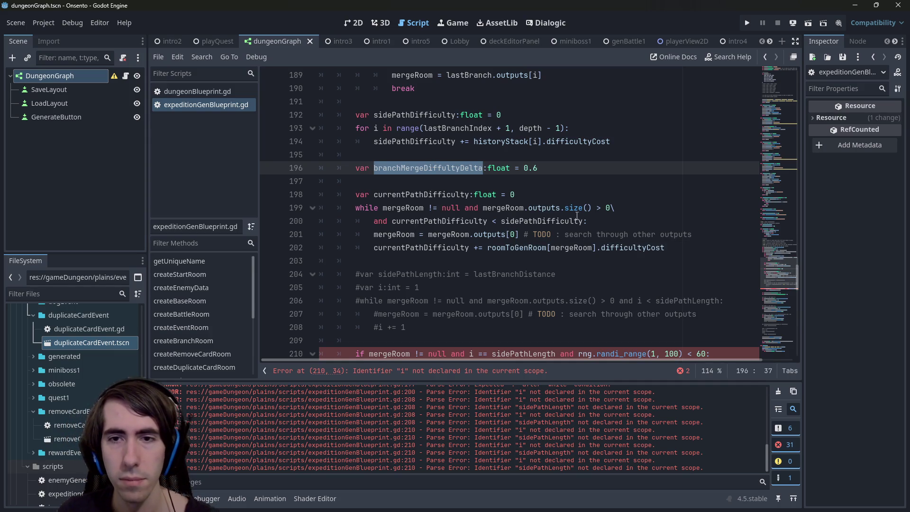
{"action": "left_click", "coordinate": [392, 221]}
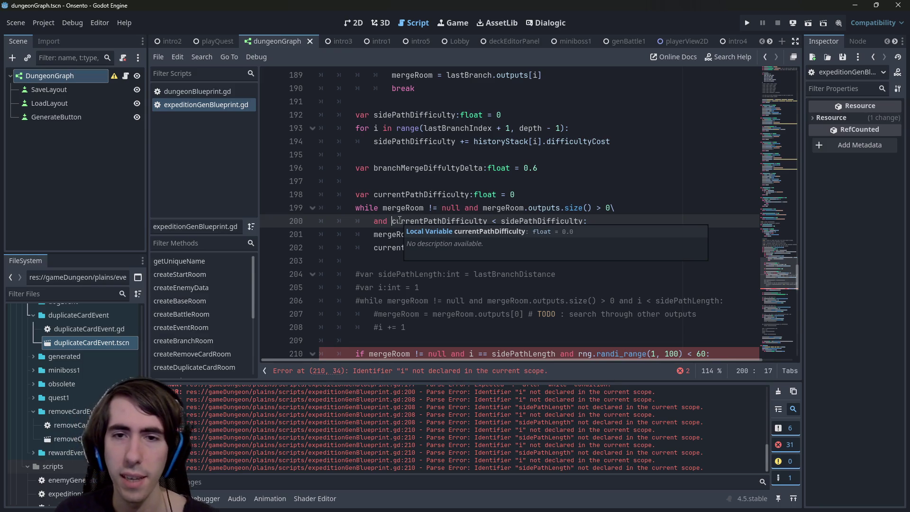
{"action": "key", "text": "ctrl+Right"}
{"action": "key", "text": "ctrl+Right"}
{"action": "key", "text": "ctrl+Right"}
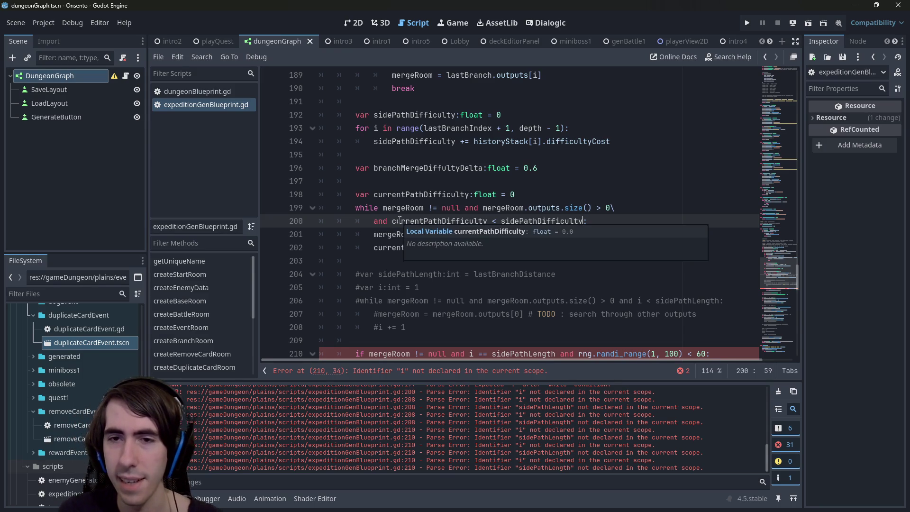
{"action": "type", "text": "+"}
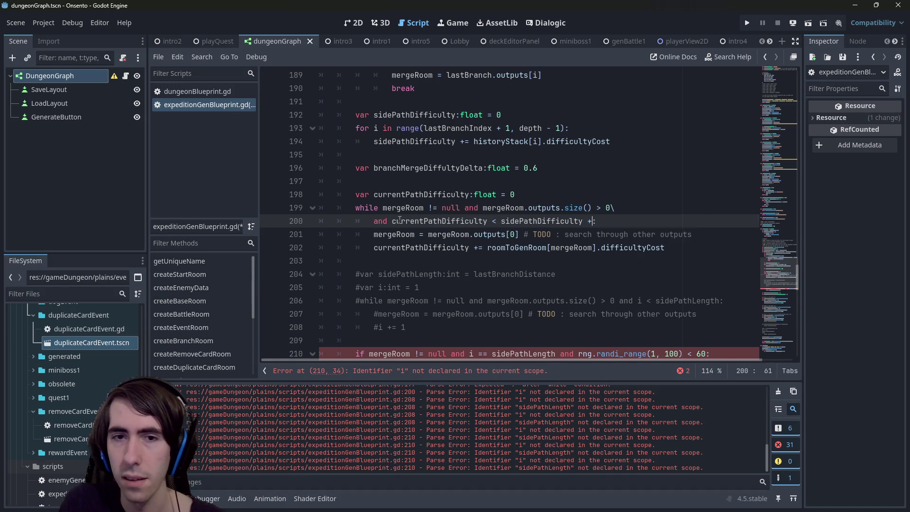
{"action": "type", "text": " branchMergeDiffultyDelta"}
{"action": "key", "text": "Return"}
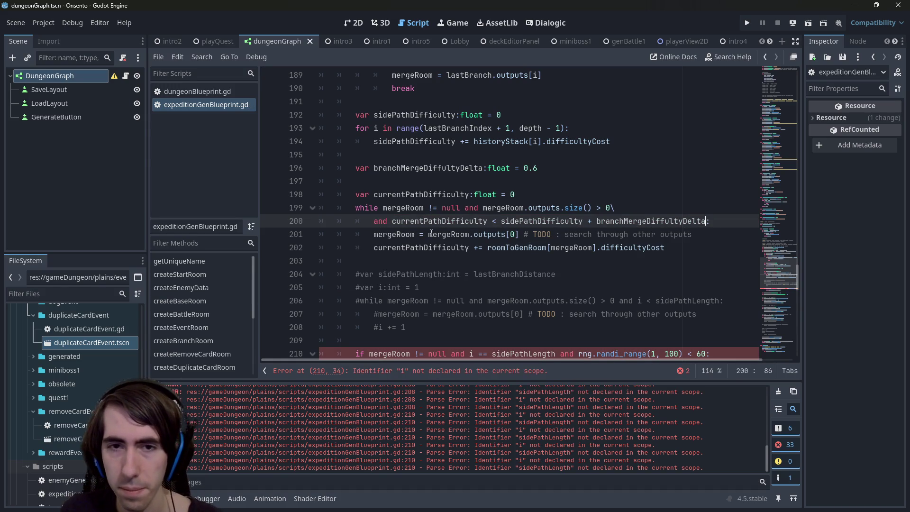
{"action": "mouse_move", "coordinate": [391, 221]}
{"action": "left_mouse_down"}
{"action": "mouse_move", "coordinate": [706, 216]}
{"action": "mouse_move", "coordinate": [285, 221]}
{"action": "left_mouse_up"}
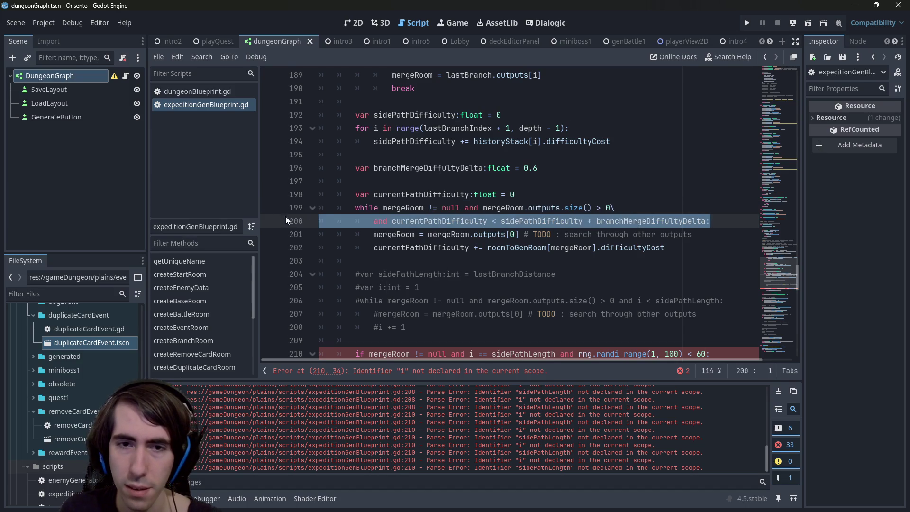
{"action": "scroll", "coordinate": [409, 221], "scroll_direction": "down", "scroll_amount": 2}
{"action": "scroll", "coordinate": [409, 221], "scroll_direction": "up", "scroll_amount": 1}
{"action": "left_click", "coordinate": [471, 314]}
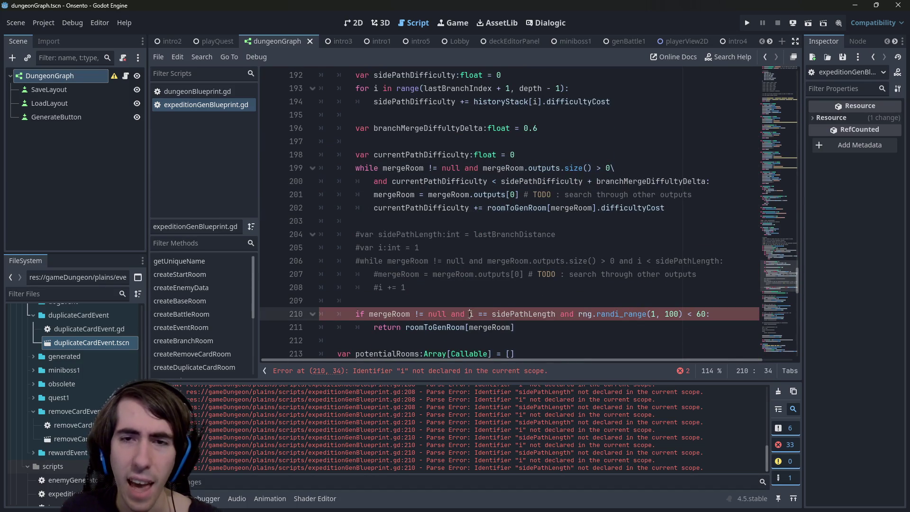
{"action": "left_click", "coordinate": [470, 302]}
{"action": "type", "text": "approx"}
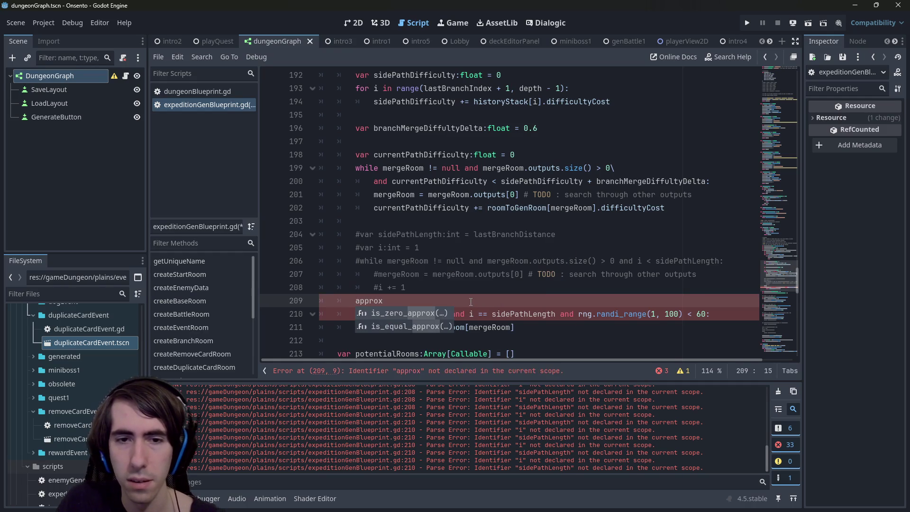
{"action": "key", "text": "Down"}
{"action": "key", "text": "Return"}
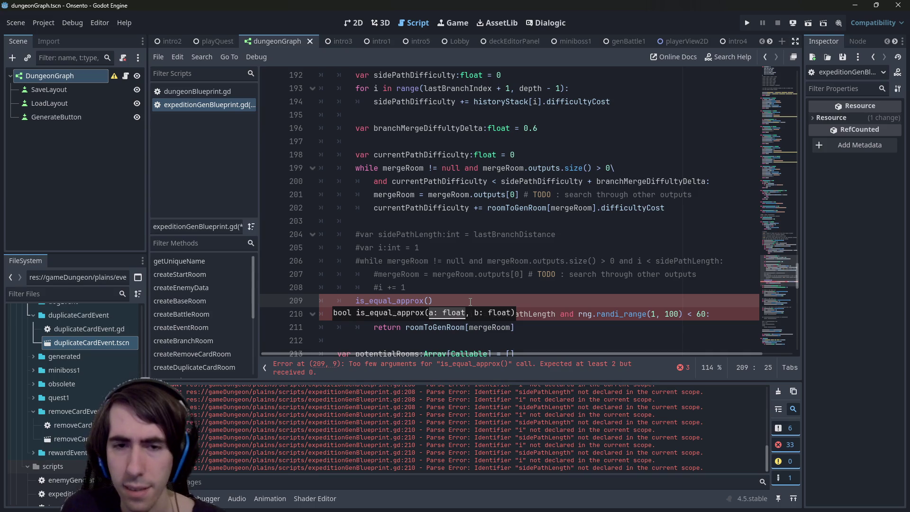
{"action": "left_click", "coordinate": [393, 301], "text": "ctrl"}
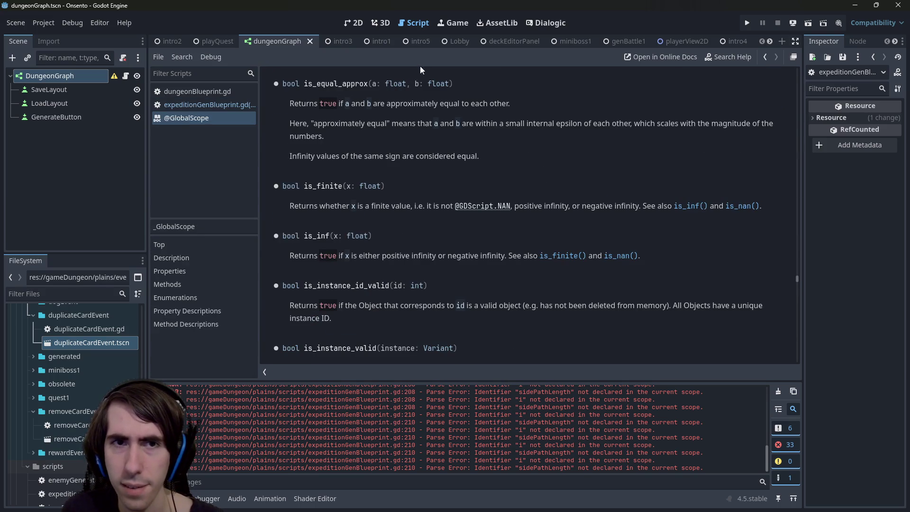
{"action": "scroll", "coordinate": [391, 182], "scroll_direction": "up", "scroll_amount": 2}
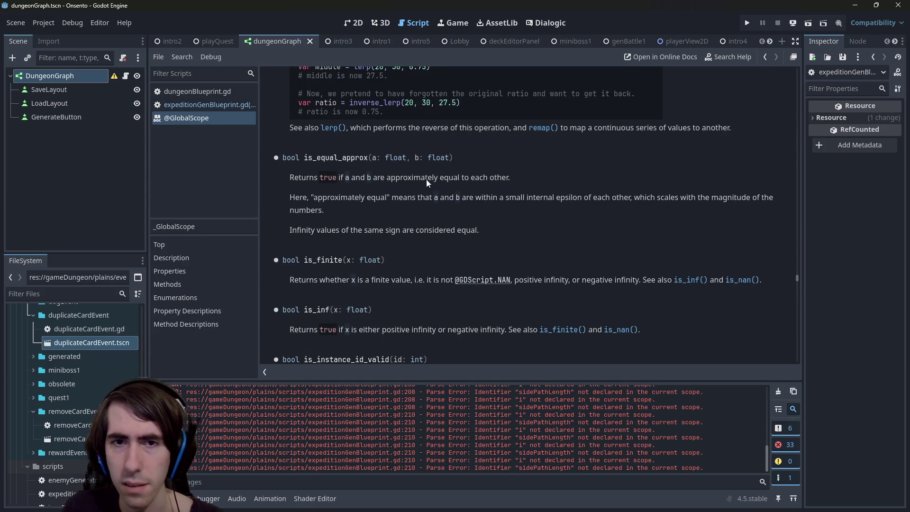
{"action": "left_click_drag", "start_coordinate": [425, 198], "coordinate": [508, 197]}
{"action": "left_click", "coordinate": [538, 198]}
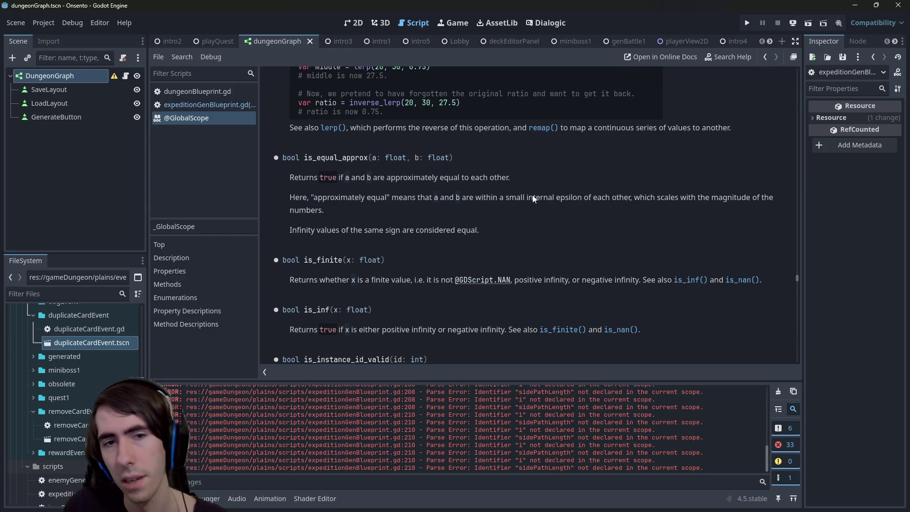
{"action": "key", "text": "alt+Left"}
{"action": "key", "text": "BackSpace"}
{"action": "key", "text": "BackSpace"}
{"action": "key", "text": "BackSpace"}
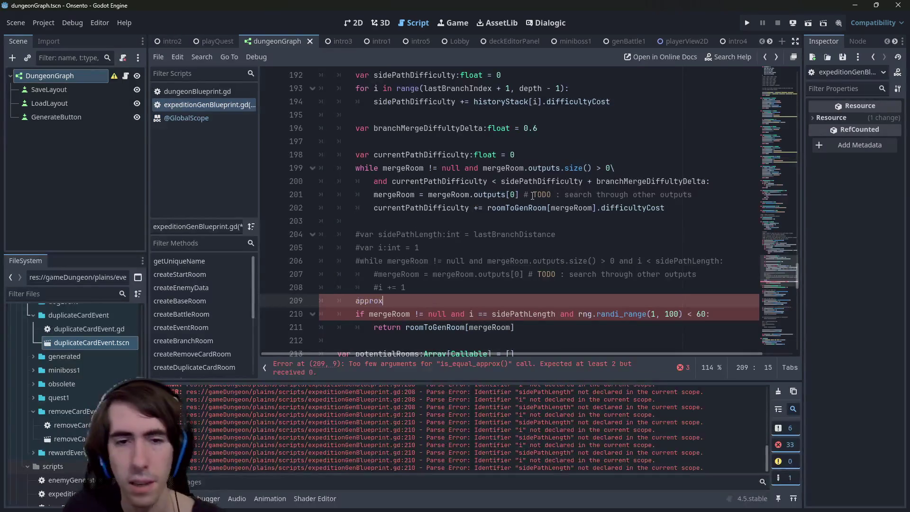
{"action": "key", "text": "ctrl+s"}
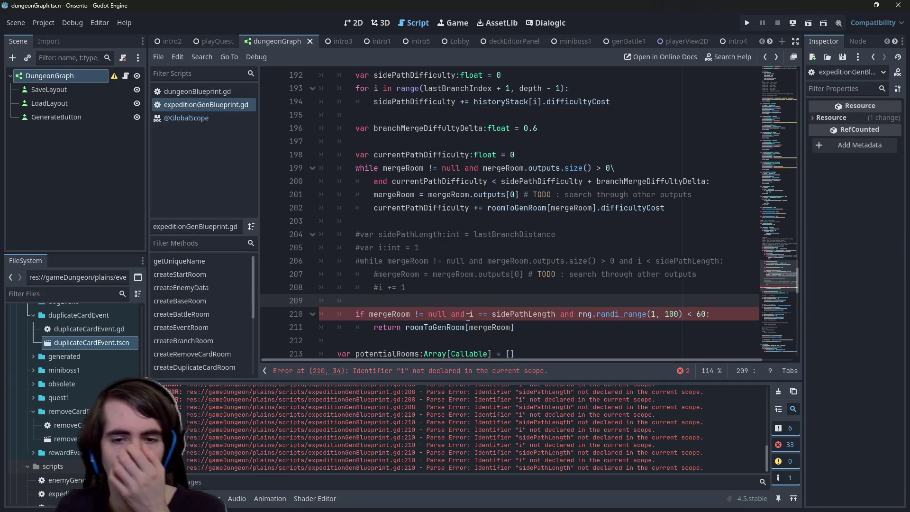
- Break the merge-room if condition onto a new line and add an empty line above it
{"action": "left_click", "coordinate": [469, 315]}
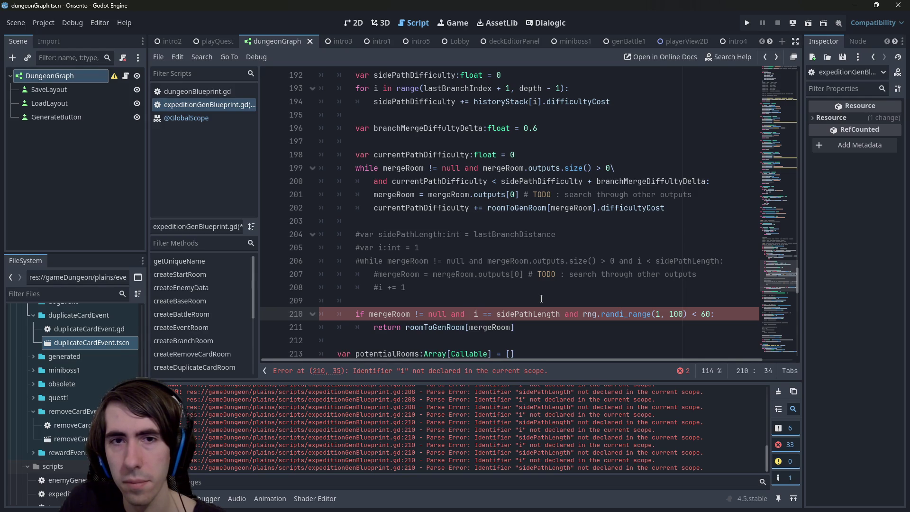
{"action": "key", "text": "Return"}
{"action": "key", "text": "Return"}
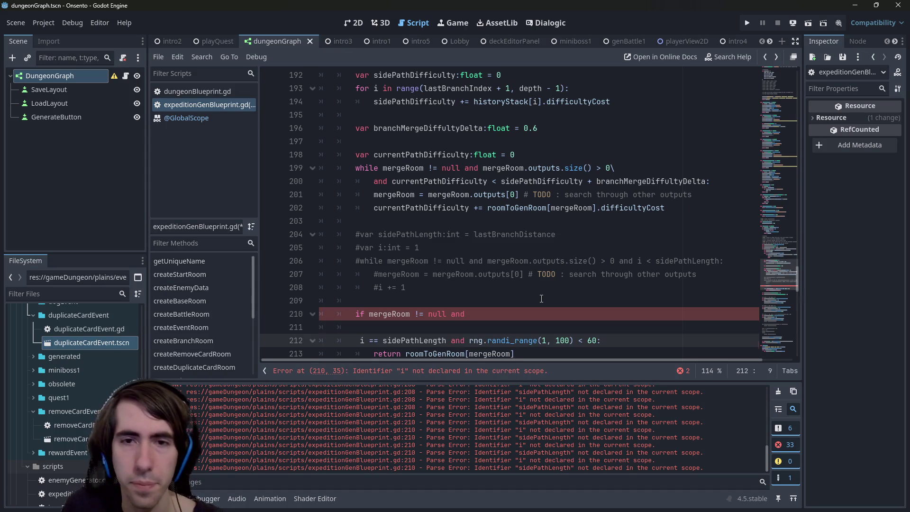
{"action": "left_click", "coordinate": [408, 208]}
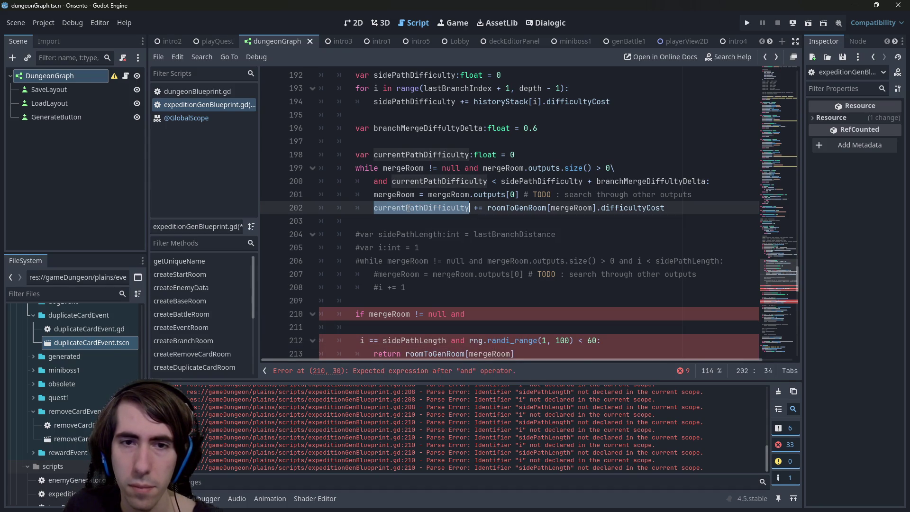
{"action": "mouse_move", "coordinate": [408, 209]}
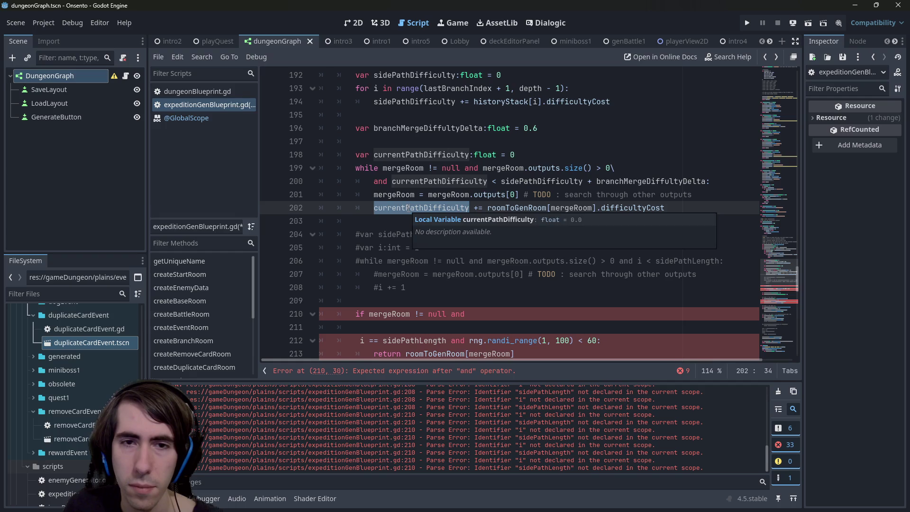
{"action": "left_click", "coordinate": [432, 299]}
{"action": "key", "text": "Return"}
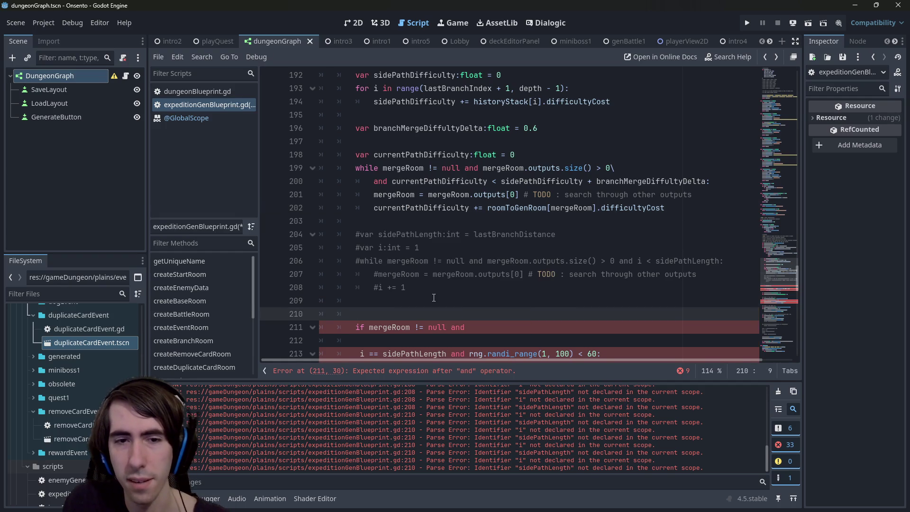
- Add var difficultyDiff:float = abs(sidePathDifficulty - currentPathDifficulty) above the merge check
{"action": "type", "text": "var difficultyDiff:float ="}
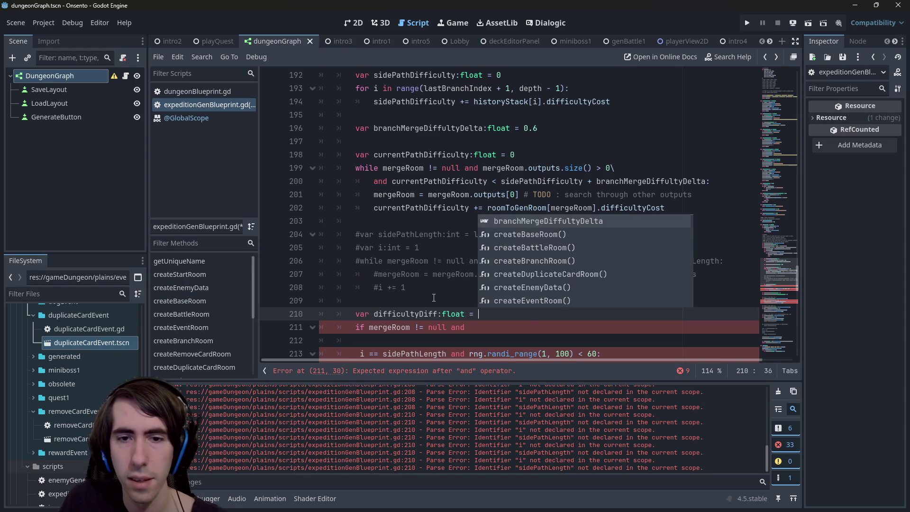
{"action": "double_click", "coordinate": [452, 160]}
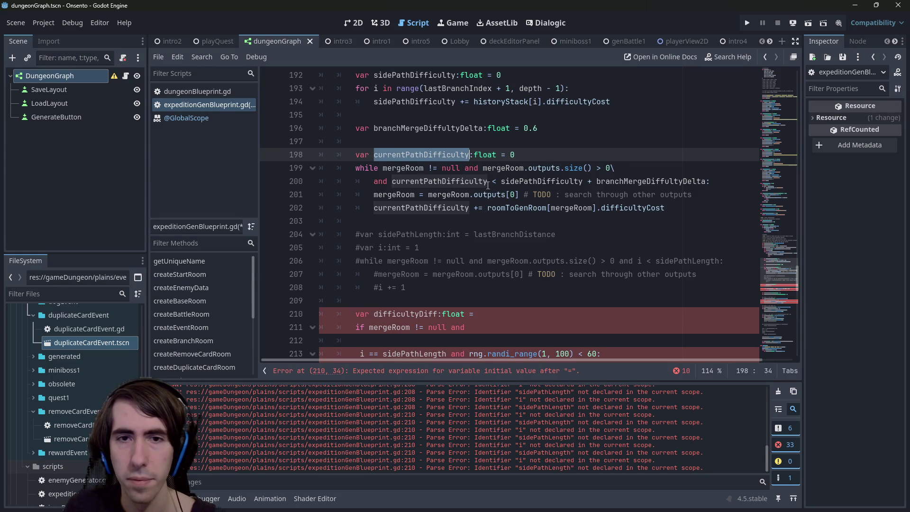
{"action": "double_click", "coordinate": [507, 181]}
{"action": "key", "text": "ctrl+c"}
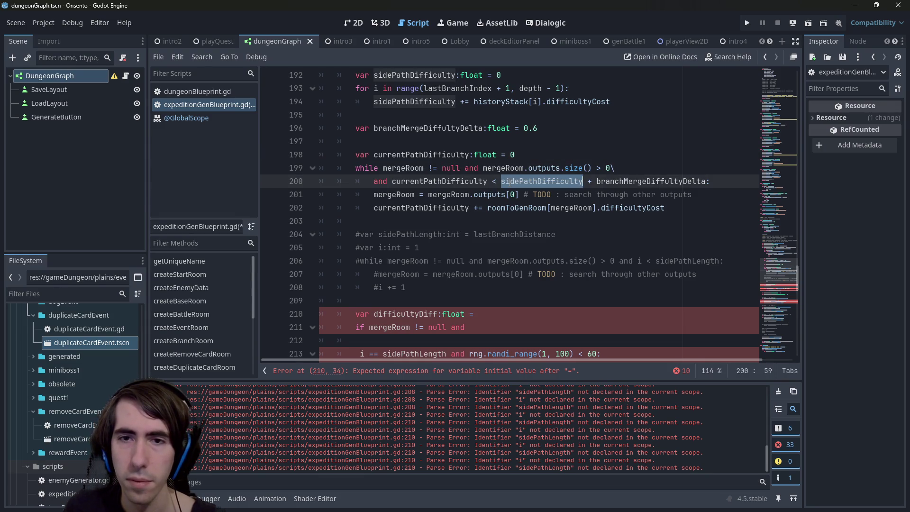
{"action": "left_click", "coordinate": [502, 313]}
{"action": "key", "text": "ctrl+v"}
{"action": "type", "text": "-"}
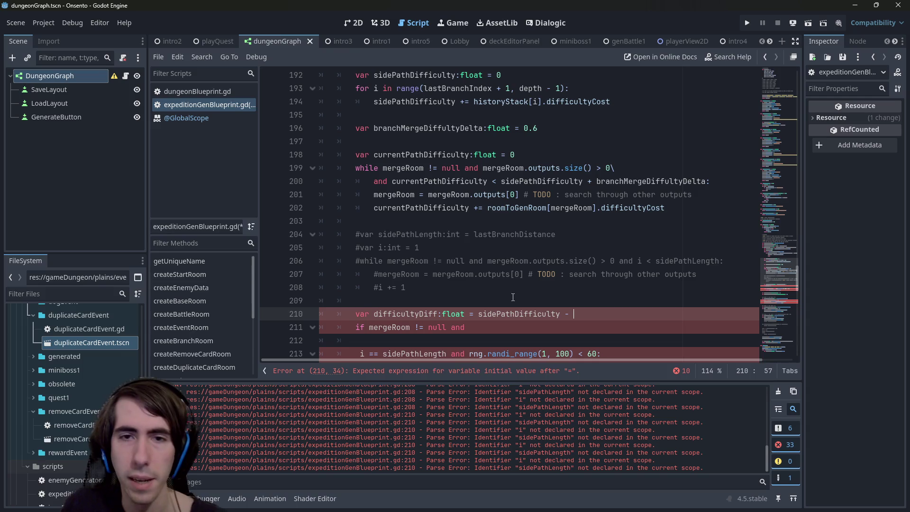
{"action": "double_click", "coordinate": [479, 180]}
{"action": "key", "text": "ctrl+c"}
{"action": "left_click", "coordinate": [574, 314]}
{"action": "key", "text": "ctrl+v"}
{"action": "left_click", "coordinate": [477, 314]}
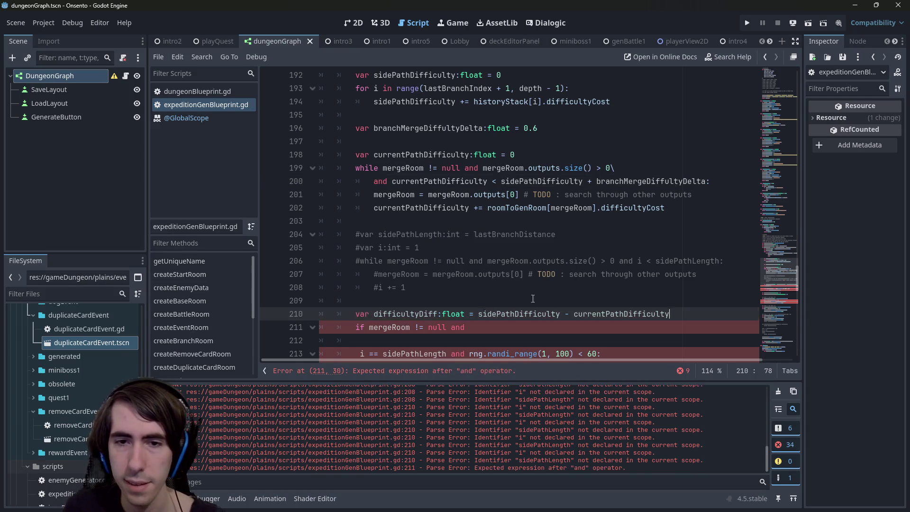
{"action": "type", "text": "abs("}
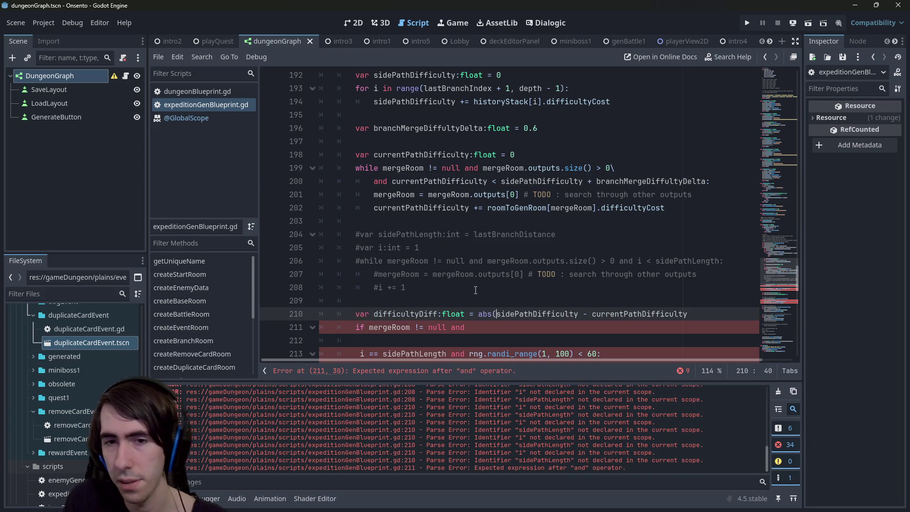
{"action": "key", "text": "End"}
{"action": "type", "text": ")"}
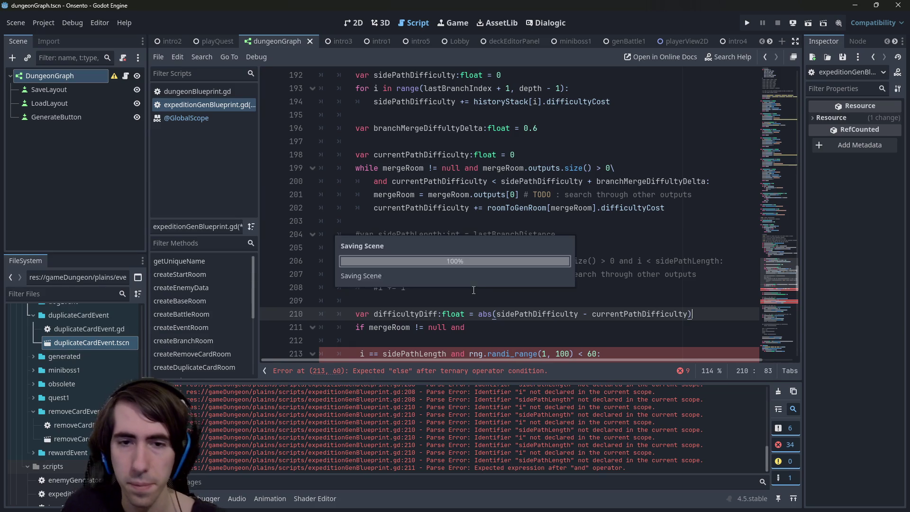
- Add difficultyDiff < branchMergeDiffultyDelta to the merge condition and save
{"action": "double_click", "coordinate": [423, 310]}
{"action": "key", "text": "ctrl+c"}
{"action": "left_click", "coordinate": [476, 322]}
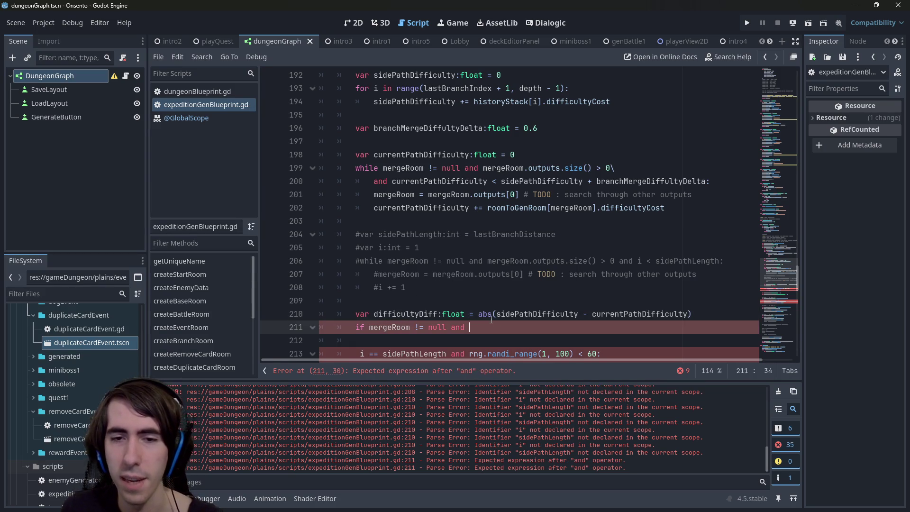
{"action": "key", "text": "ctrl+v"}
{"action": "type", "text": "<"}
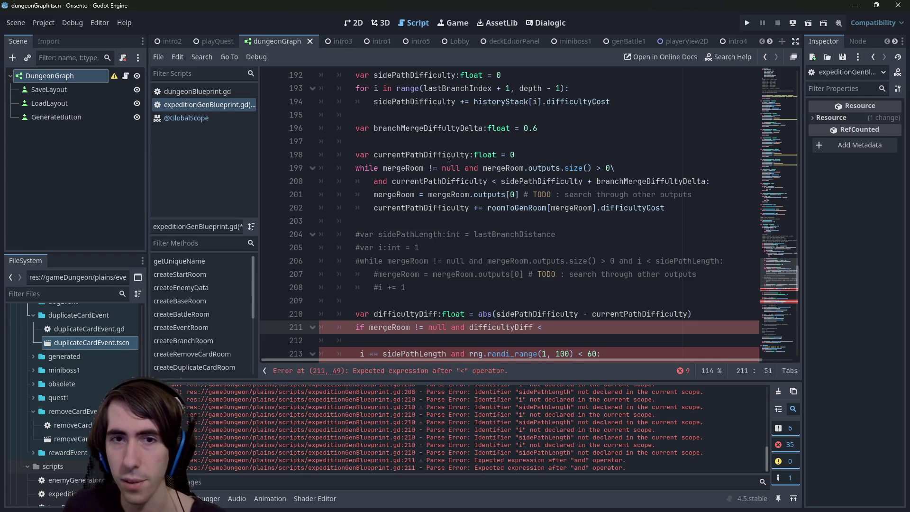
{"action": "double_click", "coordinate": [451, 128]}
{"action": "key", "text": "ctrl+c"}
{"action": "left_click", "coordinate": [582, 328]}
{"action": "key", "text": "ctrl+v"}
{"action": "key", "text": "ctrl+s"}
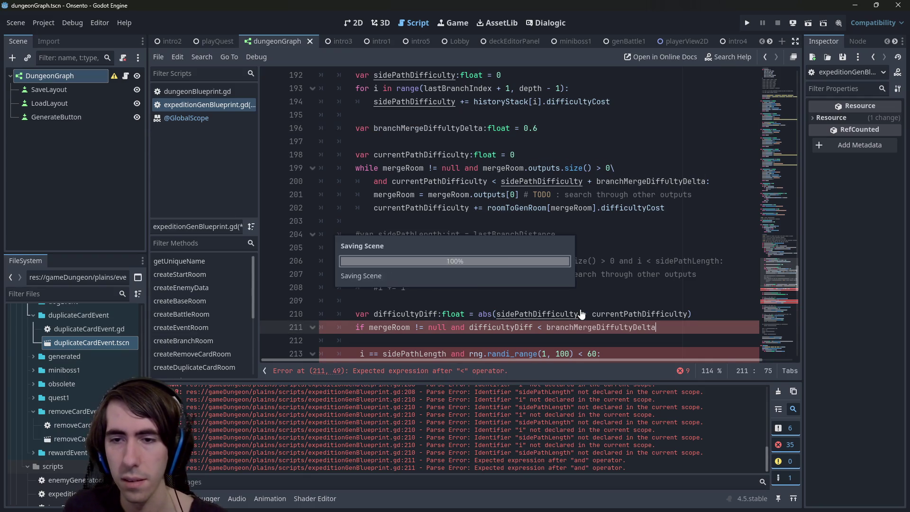
- Remove the outdated i == sidePathLength check, add a line-continuation backslash, and save
{"action": "scroll", "coordinate": [599, 290], "scroll_direction": "down", "scroll_amount": 1}
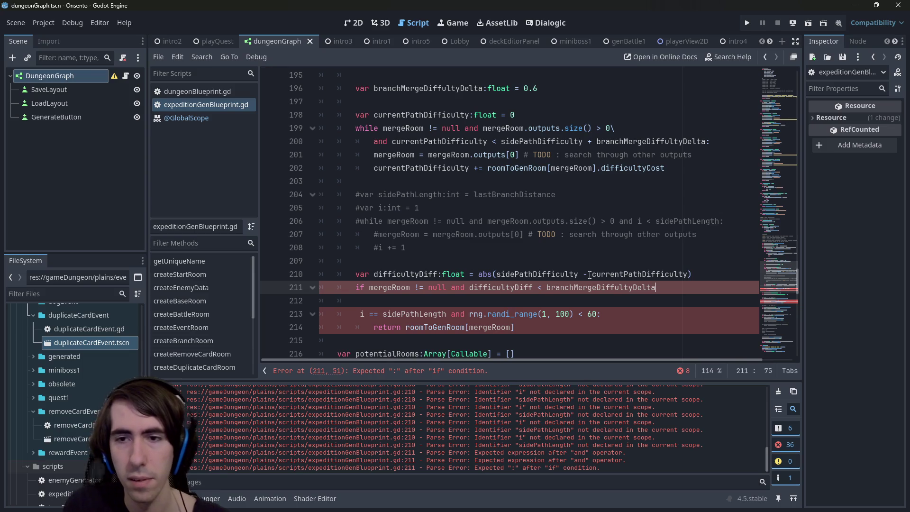
{"action": "key", "text": "Return"}
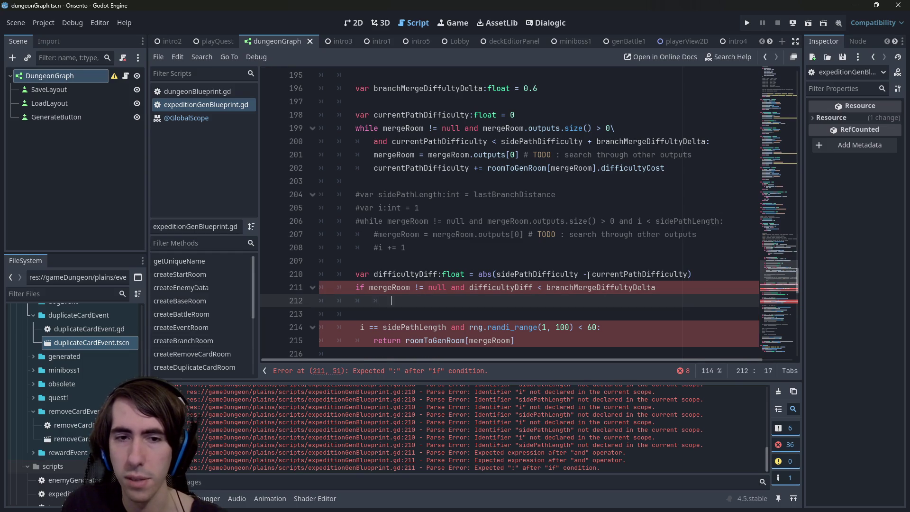
{"action": "type", "text": "and"}
{"action": "key", "text": "Delete"}
{"action": "key", "text": "Delete"}
{"action": "key", "text": "Delete"}
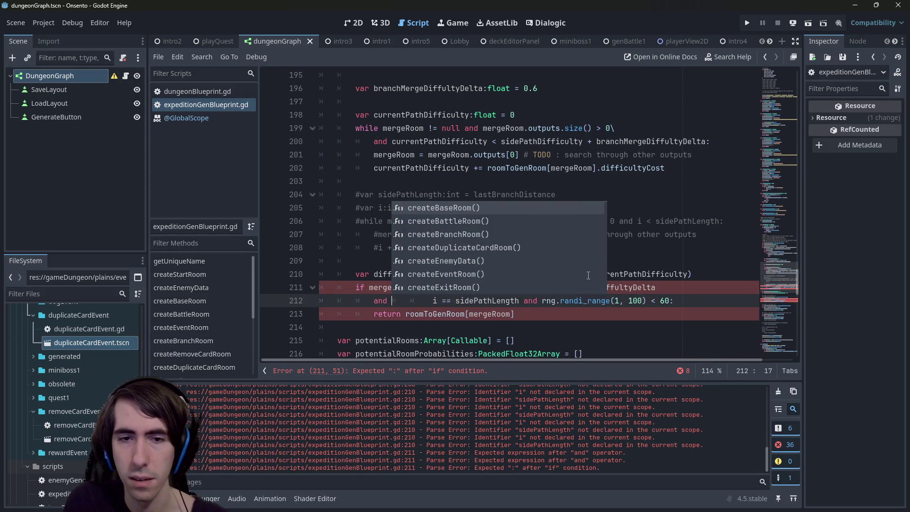
{"action": "key", "text": "ctrl+Delete"}
{"action": "key", "text": "ctrl+Delete"}
{"action": "key", "text": "ctrl+Delete"}
{"action": "key", "text": "ctrl+s"}
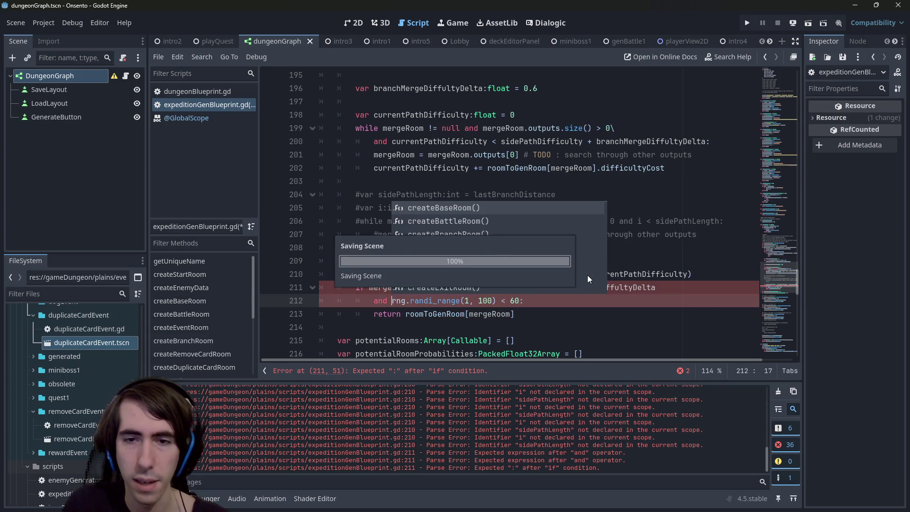
{"action": "left_click", "coordinate": [696, 284]}
{"action": "type", "text": "\\"}
{"action": "key", "text": "ctrl+s"}
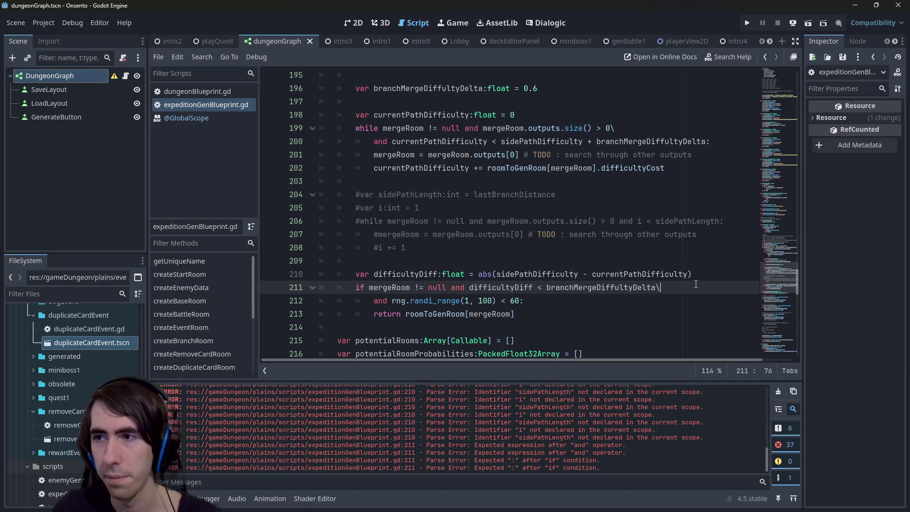
{"action": "scroll", "coordinate": [497, 213], "scroll_direction": "up", "scroll_amount": 1}
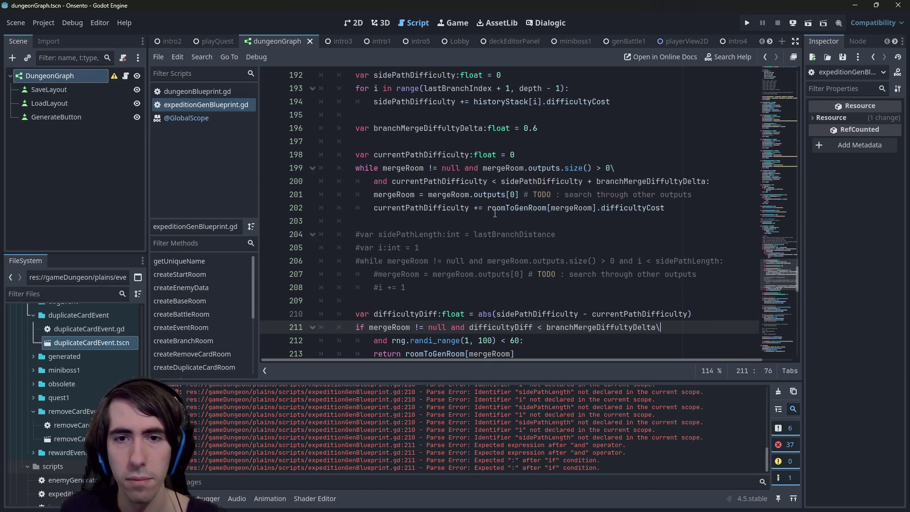
{"action": "middle_click", "coordinate": [203, 116]}
{"action": "scroll", "coordinate": [528, 291], "scroll_direction": "down", "scroll_amount": 1}
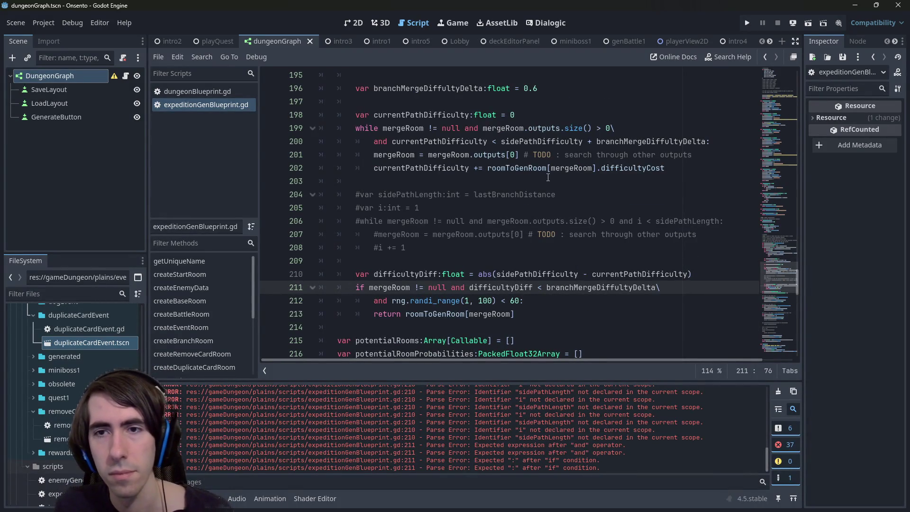
{"action": "scroll", "coordinate": [557, 164], "scroll_direction": "up", "scroll_amount": 1}
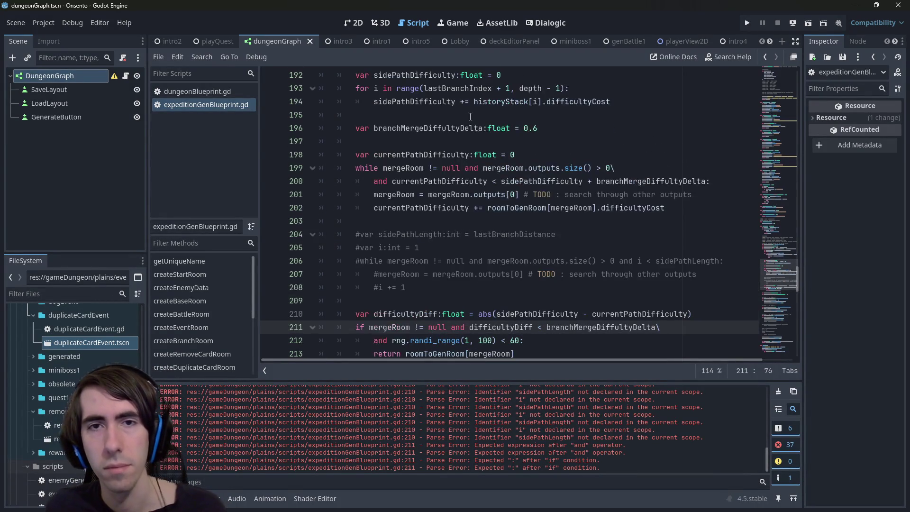
{"action": "left_click_drag", "start_coordinate": [544, 134], "coordinate": [255, 136]}
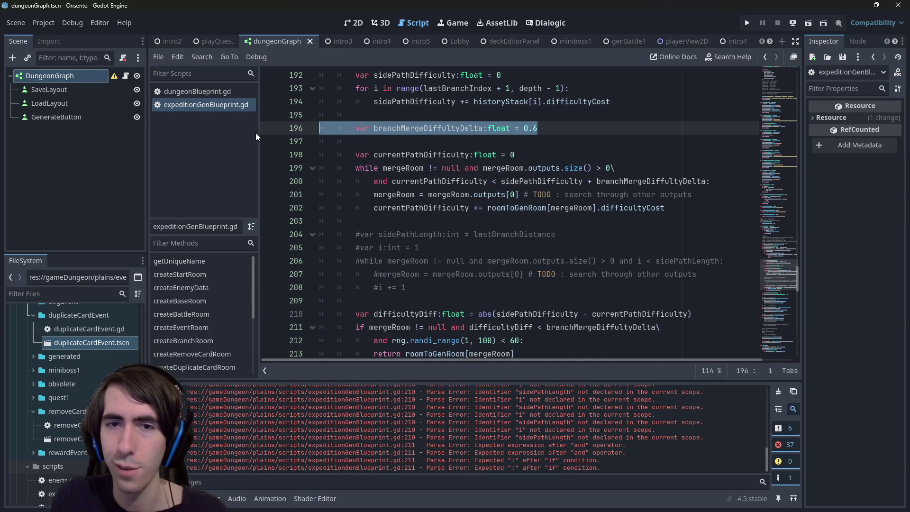
{"action": "key", "text": "BackSpace"}
{"action": "key", "text": "BackSpace"}
{"action": "key", "text": "BackSpace"}
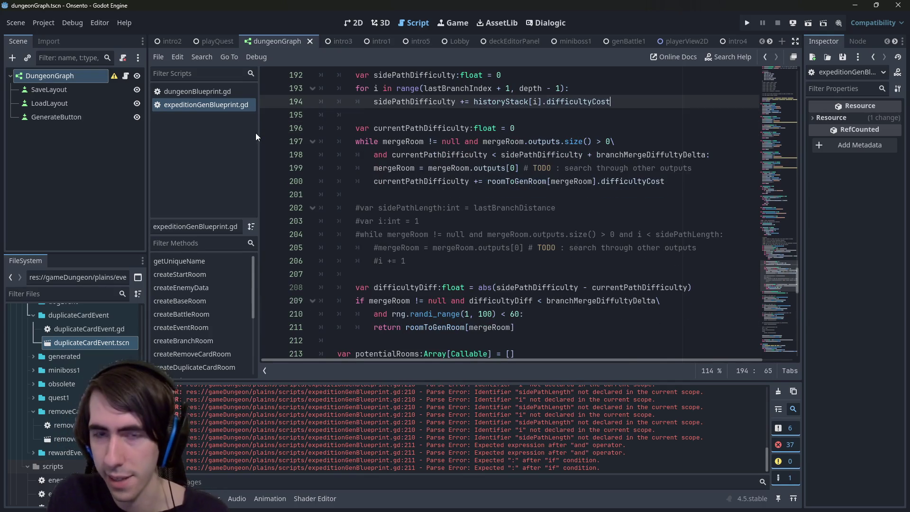
{"action": "left_click_drag", "start_coordinate": [770, 276], "coordinate": [775, 49]}
{"action": "left_click", "coordinate": [600, 245]}
{"action": "key", "text": "Down"}
{"action": "type", "text": "@export var"}
{"action": "key", "text": "ctrl+v"}
{"action": "key", "text": "ctrl+Left"}
{"action": "key", "text": "ctrl+Left"}
{"action": "key", "text": "ctrl+Left"}
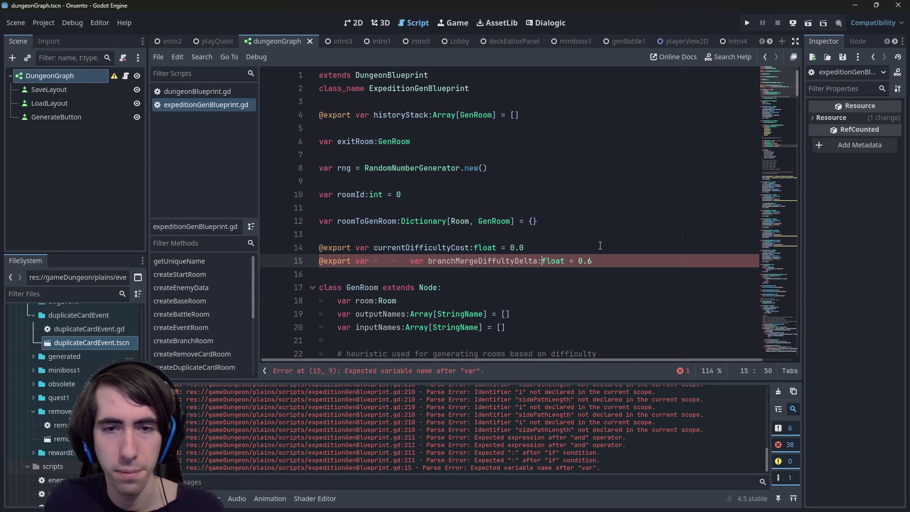
{"action": "key", "text": "BackSpace"}
{"action": "key", "text": "BackSpace"}
{"action": "key", "text": "BackSpace"}
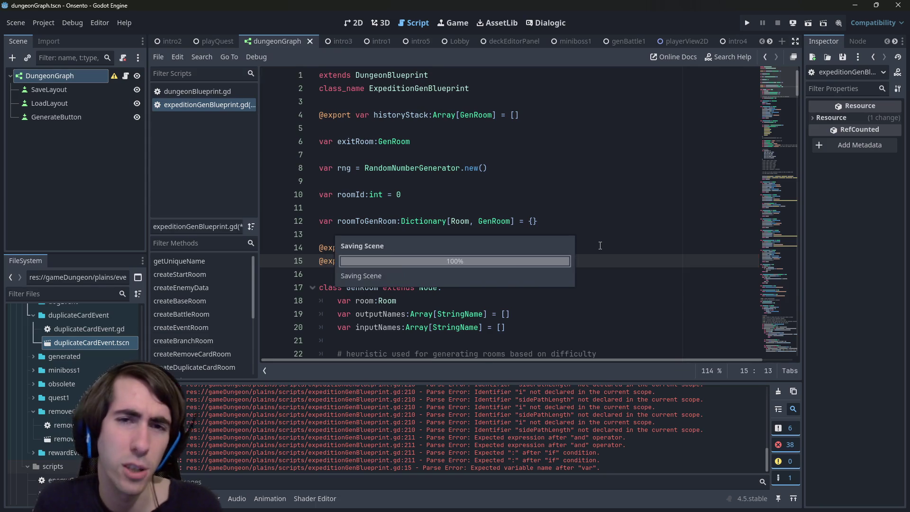
{"action": "key", "text": "Escape"}
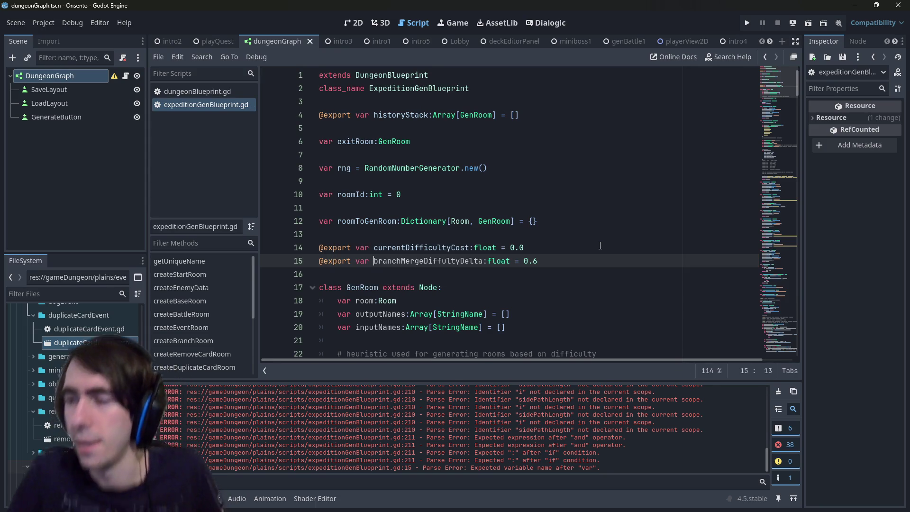
- Run the dungeon graph scene and generate a new dungeon graph
{"action": "scroll", "coordinate": [600, 245], "scroll_direction": "down", "scroll_amount": 1}
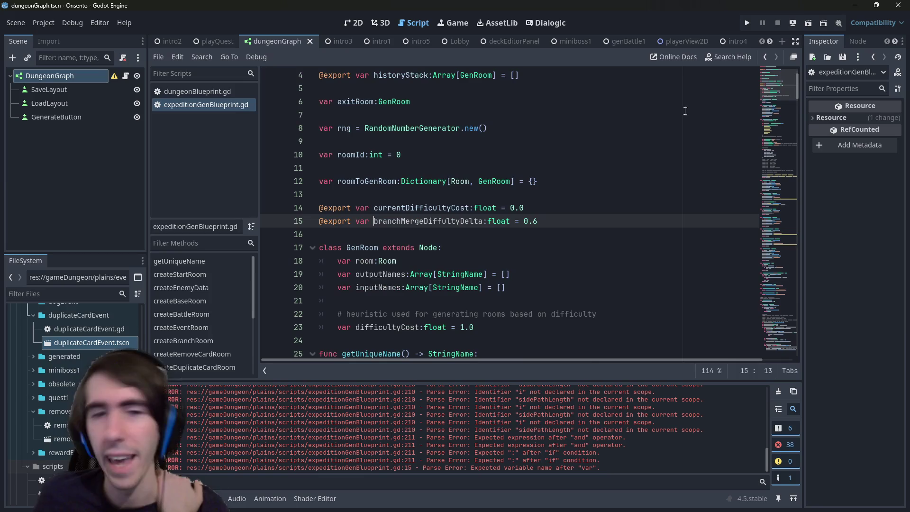
{"action": "left_click", "coordinate": [761, 88]}
{"action": "left_click", "coordinate": [612, 168]}
{"action": "scroll", "coordinate": [763, 256], "scroll_direction": "down", "scroll_amount": 20}
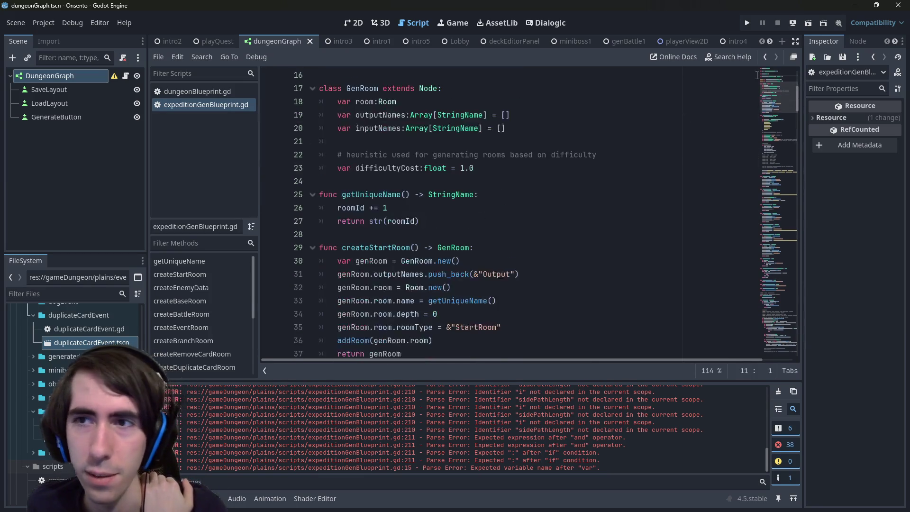
{"action": "scroll", "coordinate": [764, 275], "scroll_direction": "down", "scroll_amount": 2}
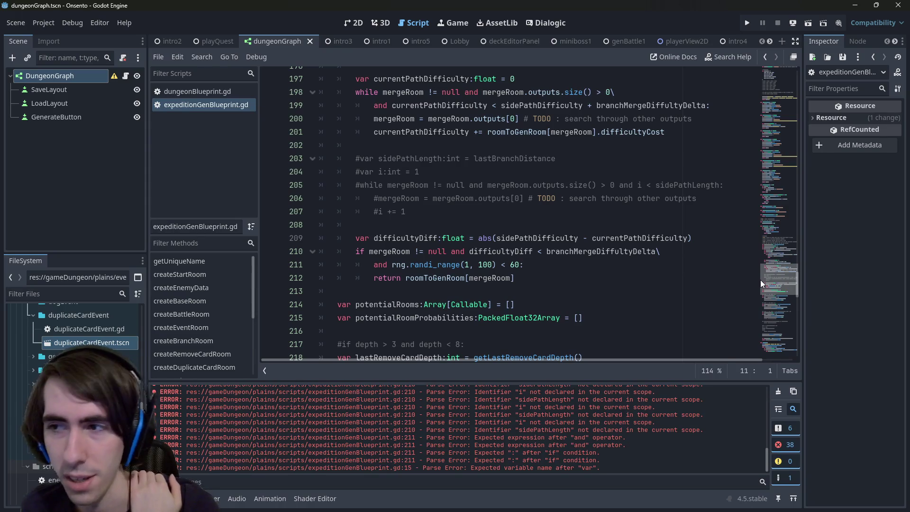
{"action": "scroll", "coordinate": [755, 280], "scroll_direction": "up", "scroll_amount": 1}
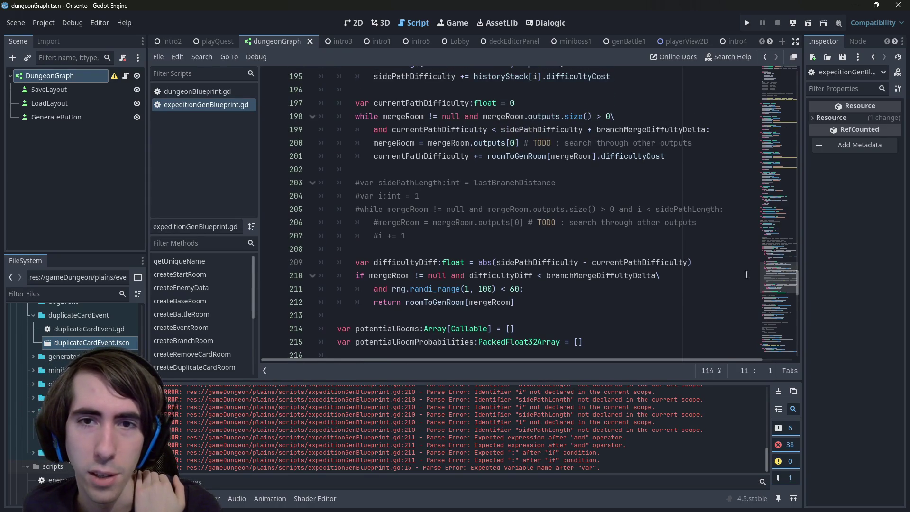
{"action": "left_click", "coordinate": [588, 209]}
{"action": "left_click", "coordinate": [800, 24]}
{"action": "left_click", "coordinate": [691, 182]}
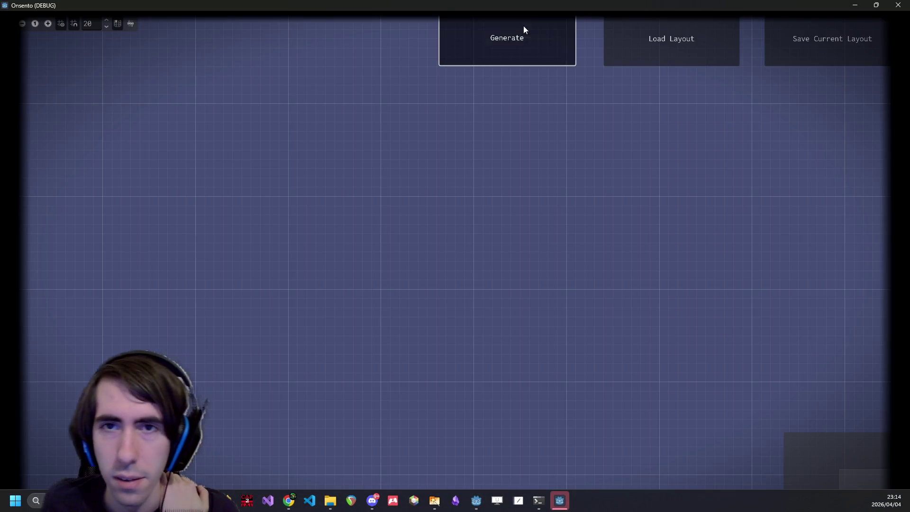
{"action": "left_click", "coordinate": [524, 29]}
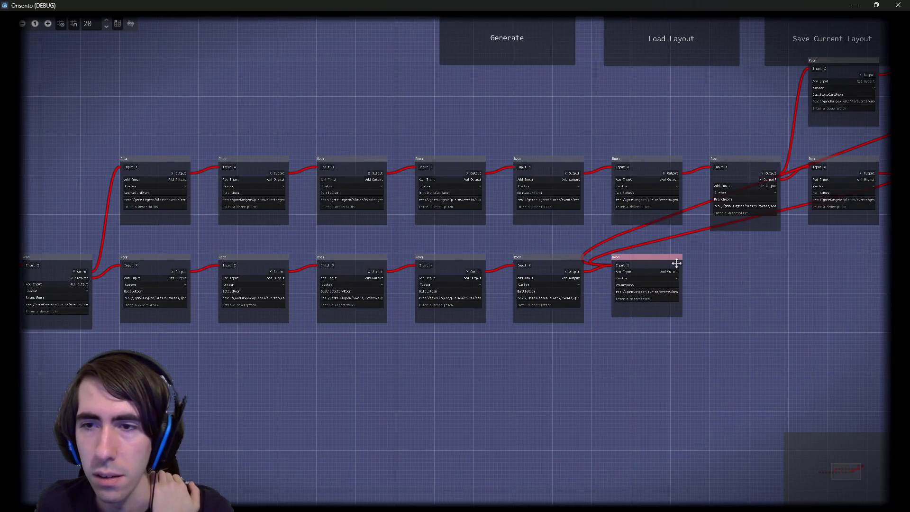
- Move the merging room node right and select the bottom-branch rooms to check their types
{"action": "left_click_drag", "start_coordinate": [663, 260], "coordinate": [837, 278]}
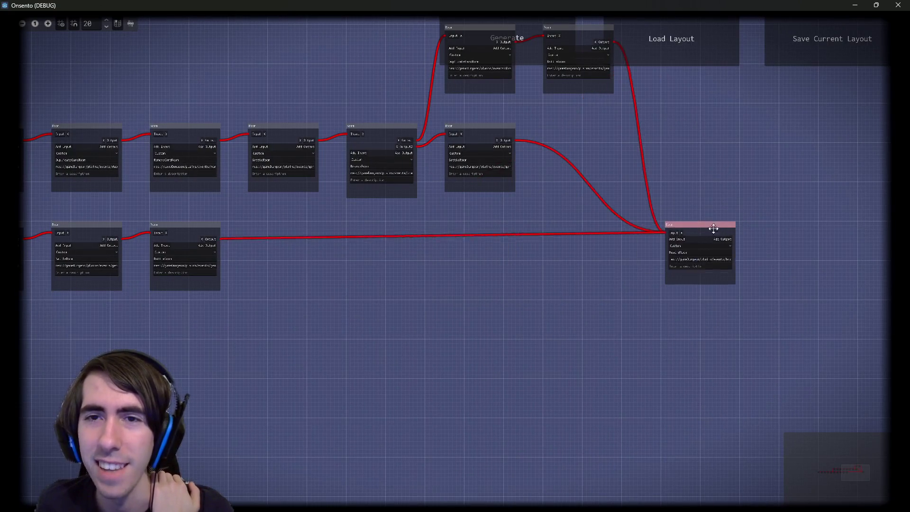
{"action": "mouse_move", "coordinate": [266, 94]}
{"action": "left_mouse_down"}
{"action": "mouse_move", "coordinate": [506, 235]}
{"action": "mouse_move", "coordinate": [741, 325]}
{"action": "left_mouse_up"}
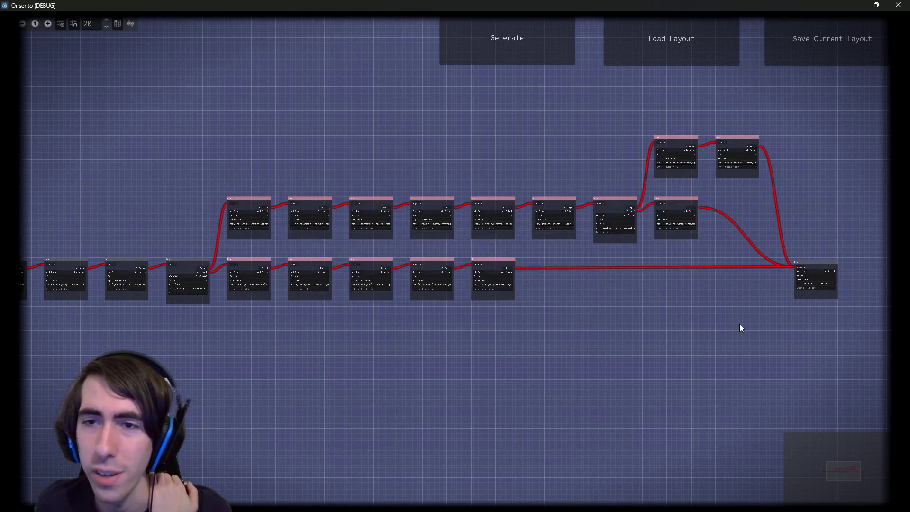
{"action": "mouse_move", "coordinate": [561, 334]}
{"action": "left_mouse_down"}
{"action": "mouse_move", "coordinate": [232, 251]}
{"action": "mouse_move", "coordinate": [240, 260]}
{"action": "left_mouse_up"}
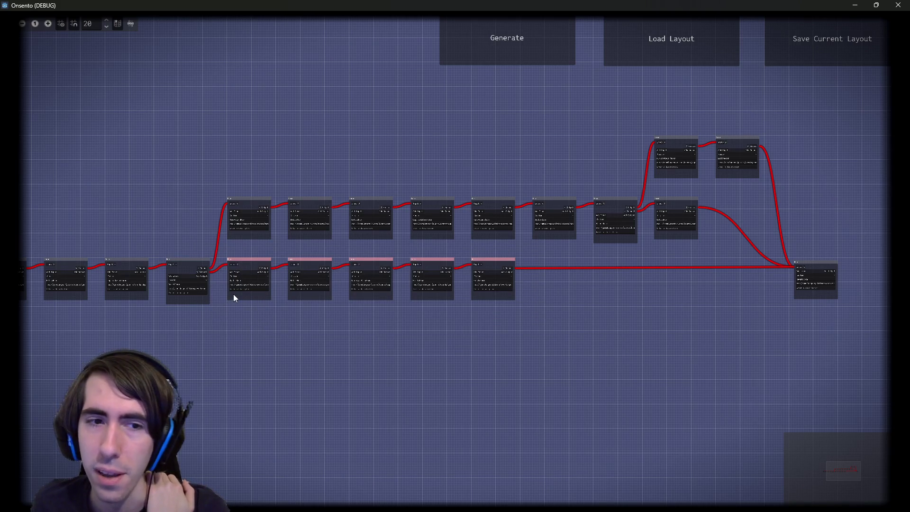
{"action": "scroll", "coordinate": [236, 300], "scroll_direction": "up", "scroll_amount": 10}
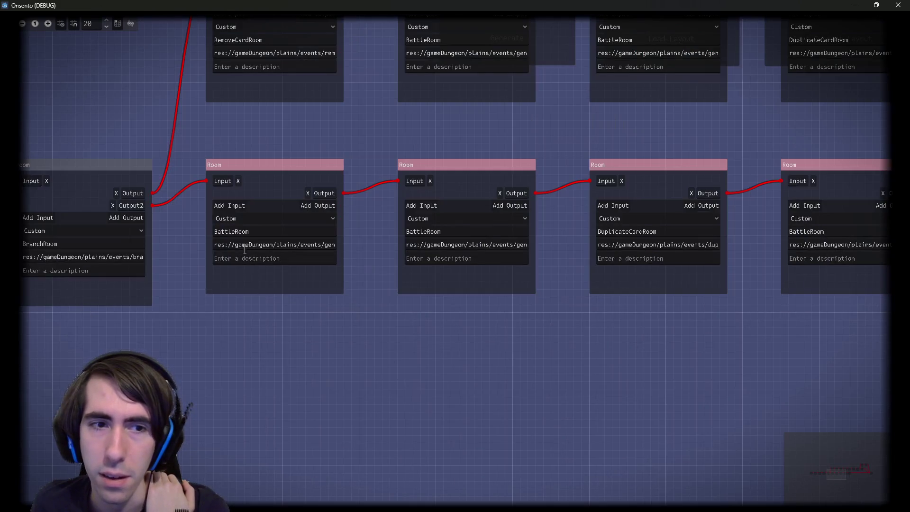
{"action": "left_click", "coordinate": [240, 233]}
{"action": "scroll", "coordinate": [439, 379], "scroll_direction": "right", "scroll_amount": 10}
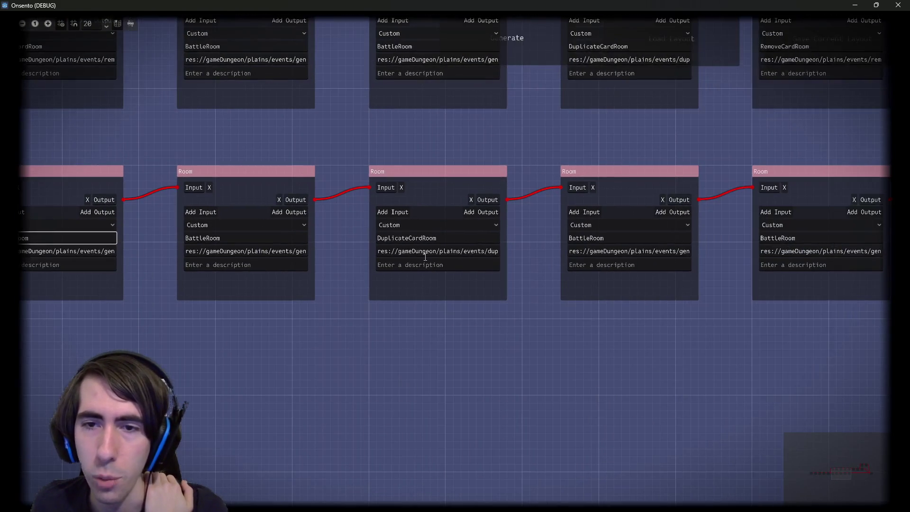
{"action": "scroll", "coordinate": [647, 413], "scroll_direction": "right", "scroll_amount": 10}
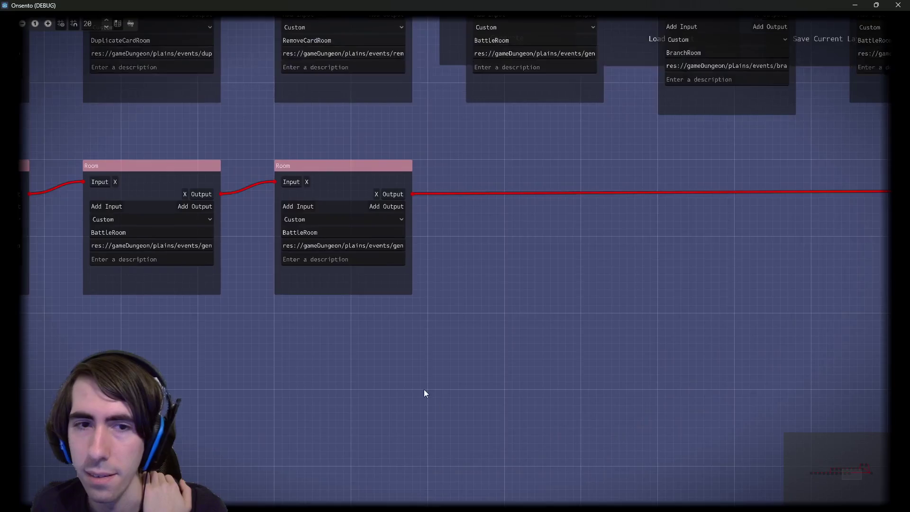
{"action": "scroll", "coordinate": [625, 391], "scroll_direction": "down", "scroll_amount": 5}
- Pan and zoom the graph to bring the upper branch rooms into view
{"action": "left_click_drag", "start_coordinate": [416, 366], "coordinate": [643, 362]}
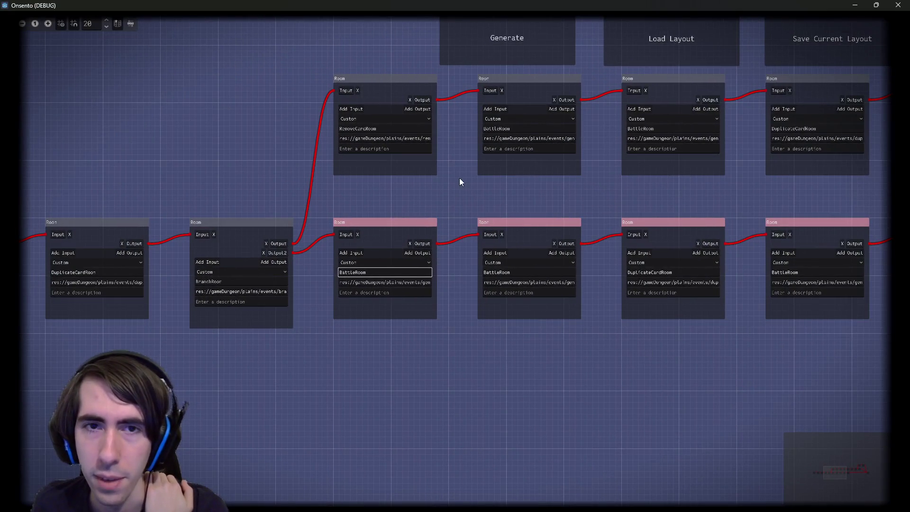
{"action": "scroll", "coordinate": [459, 182], "scroll_direction": "up", "scroll_amount": 2}
{"action": "scroll", "coordinate": [370, 212], "scroll_direction": "up", "scroll_amount": 3}
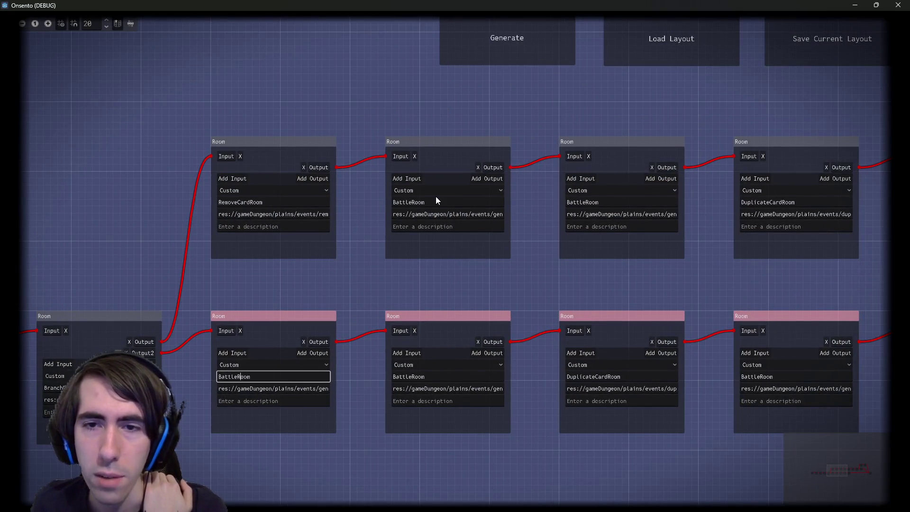
{"action": "scroll", "coordinate": [446, 312], "scroll_direction": "right", "scroll_amount": 5}
{"action": "scroll", "coordinate": [483, 300], "scroll_direction": "right", "scroll_amount": 2}
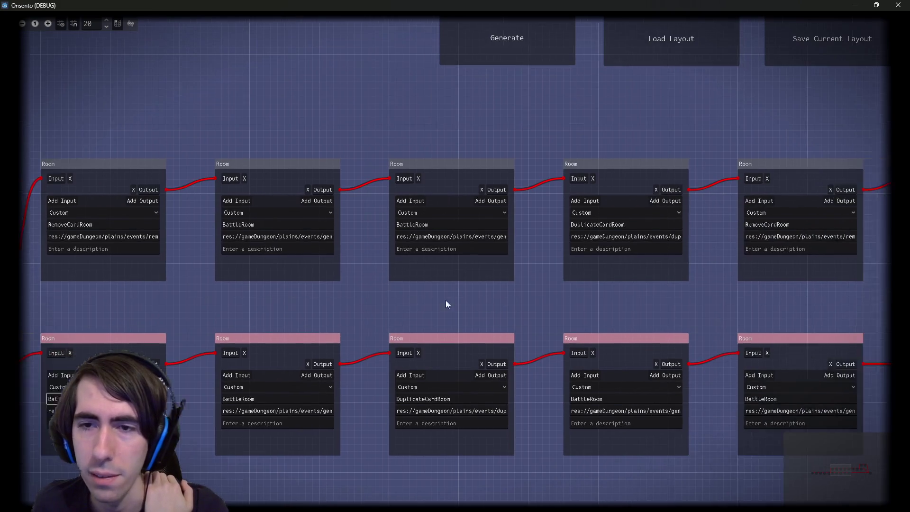
{"action": "scroll", "coordinate": [426, 232], "scroll_direction": "right", "scroll_amount": 10}
{"action": "scroll", "coordinate": [423, 269], "scroll_direction": "right", "scroll_amount": 8}
{"action": "scroll", "coordinate": [423, 269], "scroll_direction": "up", "scroll_amount": 1}
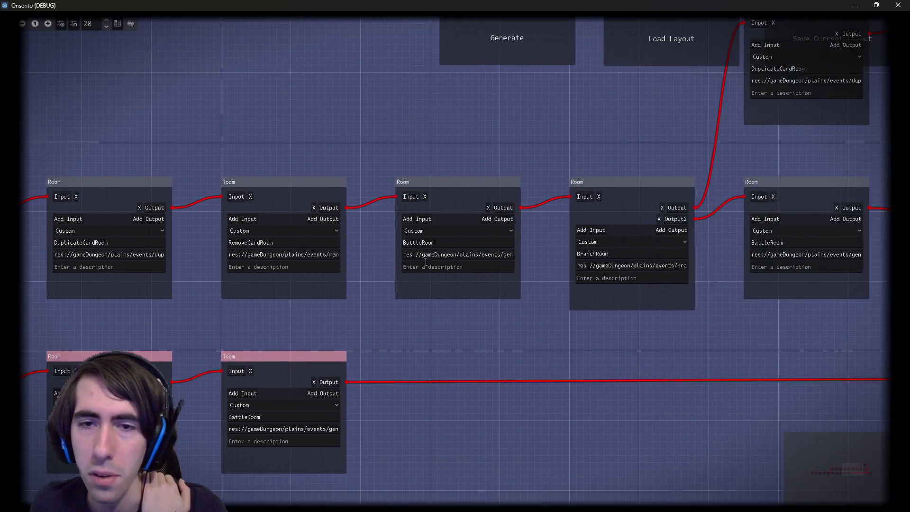
{"action": "scroll", "coordinate": [421, 342], "scroll_direction": "right", "scroll_amount": 6}
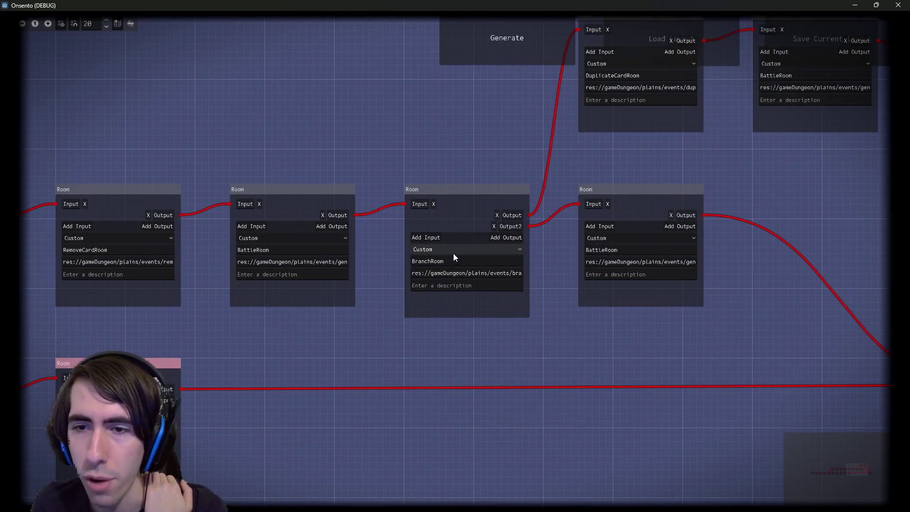
{"action": "scroll", "coordinate": [540, 321], "scroll_direction": "right", "scroll_amount": 4}
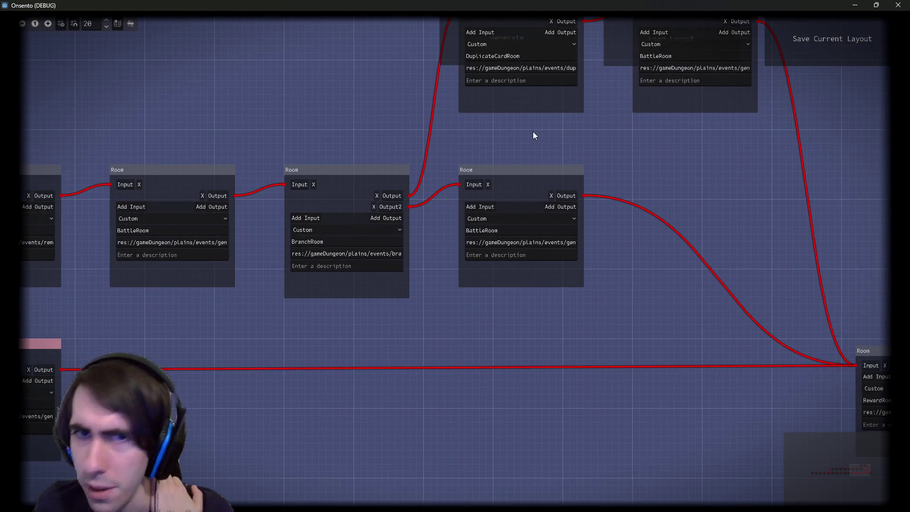
- View the whole branching graph, select the upper-branch rooms, then close the game window
{"action": "left_click_drag", "start_coordinate": [533, 132], "coordinate": [465, 264]}
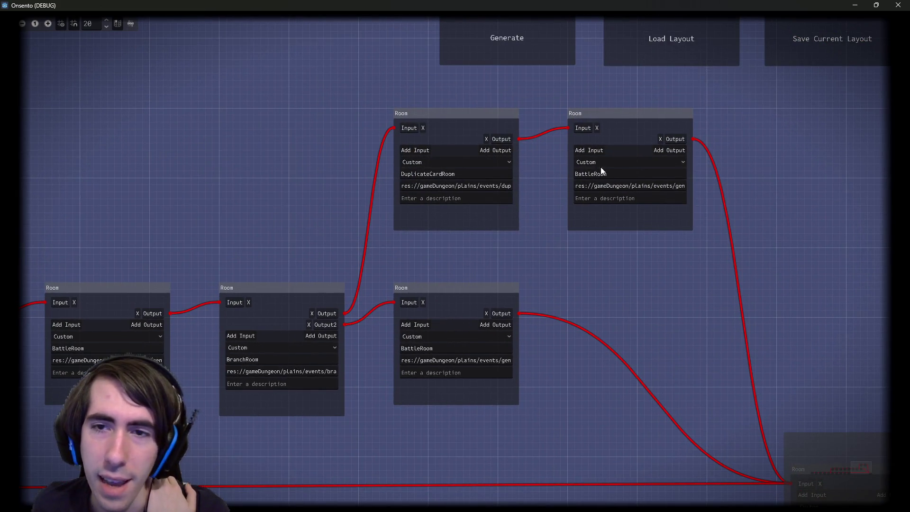
{"action": "scroll", "coordinate": [419, 284], "scroll_direction": "down", "scroll_amount": 5}
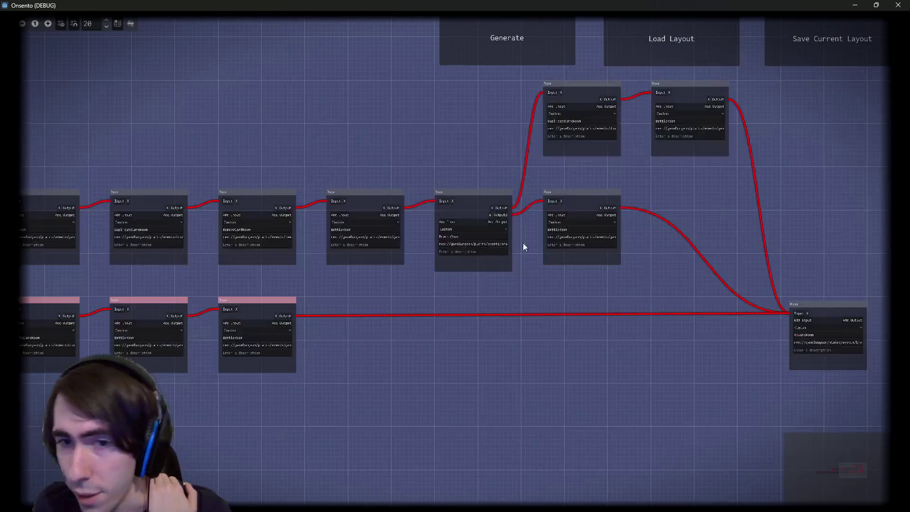
{"action": "left_click_drag", "start_coordinate": [490, 349], "coordinate": [613, 304]}
{"action": "scroll", "coordinate": [626, 298], "scroll_direction": "down", "scroll_amount": 2}
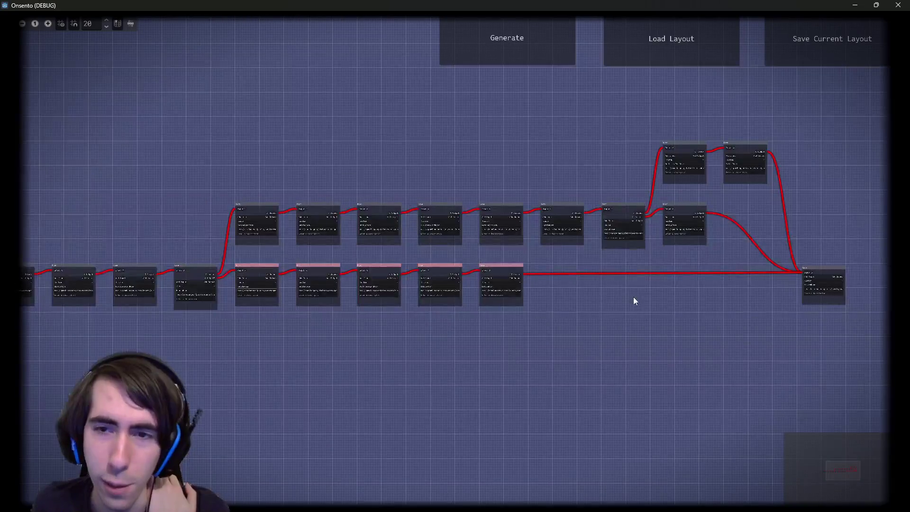
{"action": "mouse_move", "coordinate": [744, 336]}
{"action": "left_mouse_down"}
{"action": "mouse_move", "coordinate": [266, 112]}
{"action": "mouse_move", "coordinate": [241, 110]}
{"action": "left_mouse_up"}
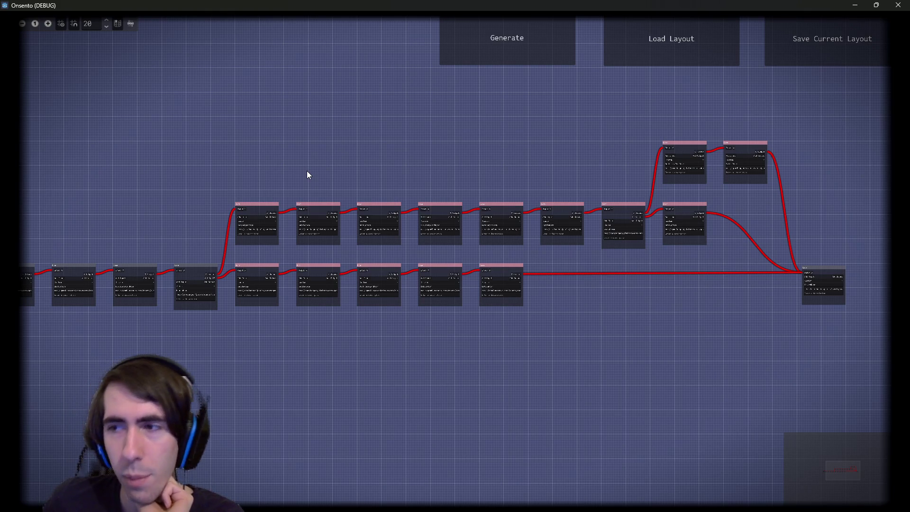
{"action": "left_click", "coordinate": [899, 4]}
- Change the branch room's difficultyCost to -0.1
{"action": "scroll", "coordinate": [613, 280], "scroll_direction": "up", "scroll_amount": 5}
{"action": "left_click", "coordinate": [549, 235]}
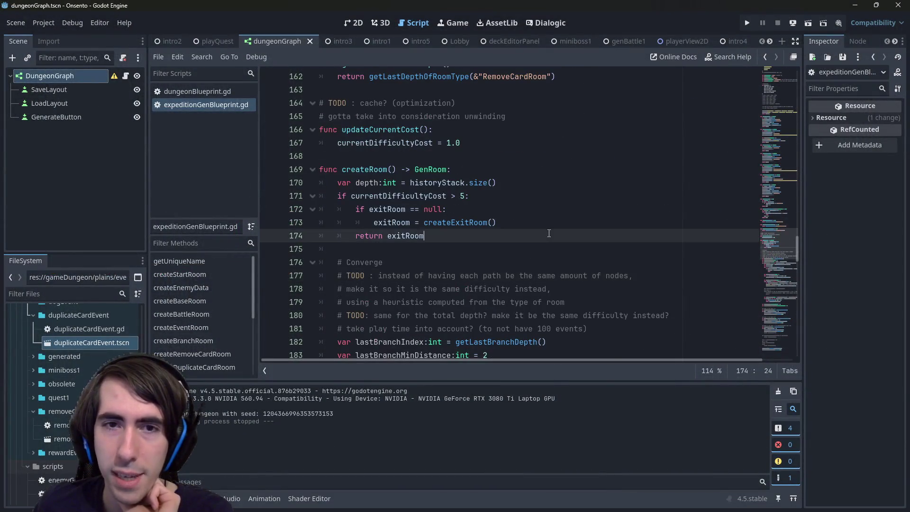
{"action": "scroll", "coordinate": [549, 229], "scroll_direction": "up", "scroll_amount": 4}
{"action": "mouse_move", "coordinate": [773, 88]}
{"action": "left_mouse_down"}
{"action": "mouse_move", "coordinate": [751, 78]}
{"action": "mouse_move", "coordinate": [747, 86]}
{"action": "mouse_move", "coordinate": [736, 169]}
{"action": "mouse_move", "coordinate": [743, 173]}
{"action": "left_mouse_up"}
{"action": "left_click", "coordinate": [459, 282]}
{"action": "key", "text": "BackSpace"}
{"action": "type", "text": "-0.1"}
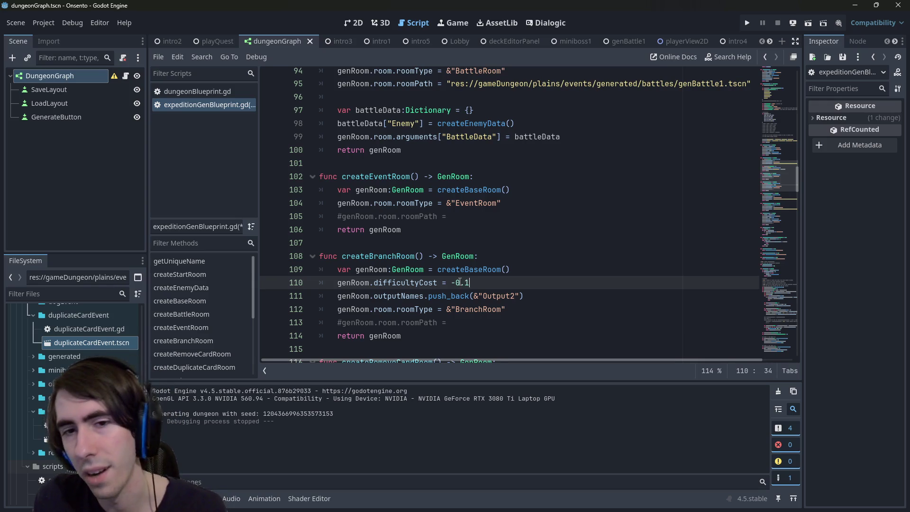
{"action": "scroll", "coordinate": [469, 257], "scroll_direction": "down", "scroll_amount": 4}
- Set the remove-card and duplicate-card costs to -0.2 and -0.3, save, and rerun the scene
{"action": "left_click", "coordinate": [478, 229]}
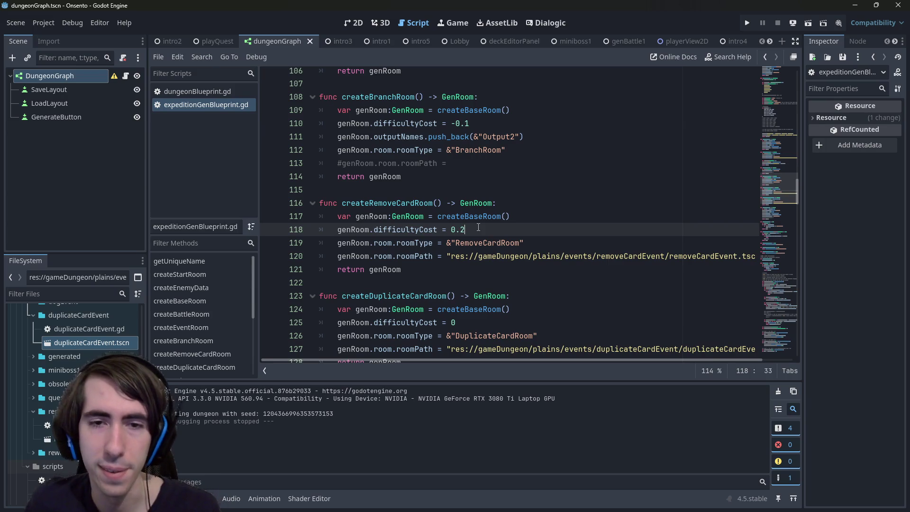
{"action": "type", "text": "-"}
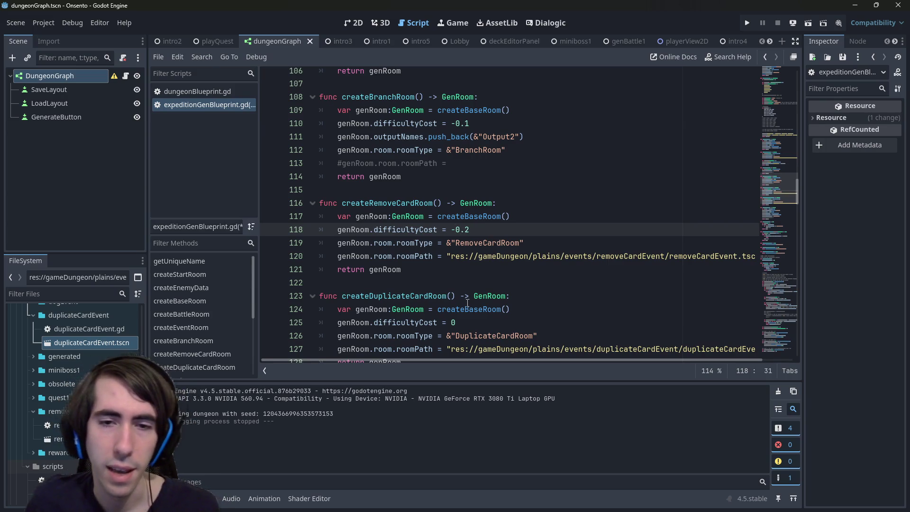
{"action": "left_click", "coordinate": [477, 318]}
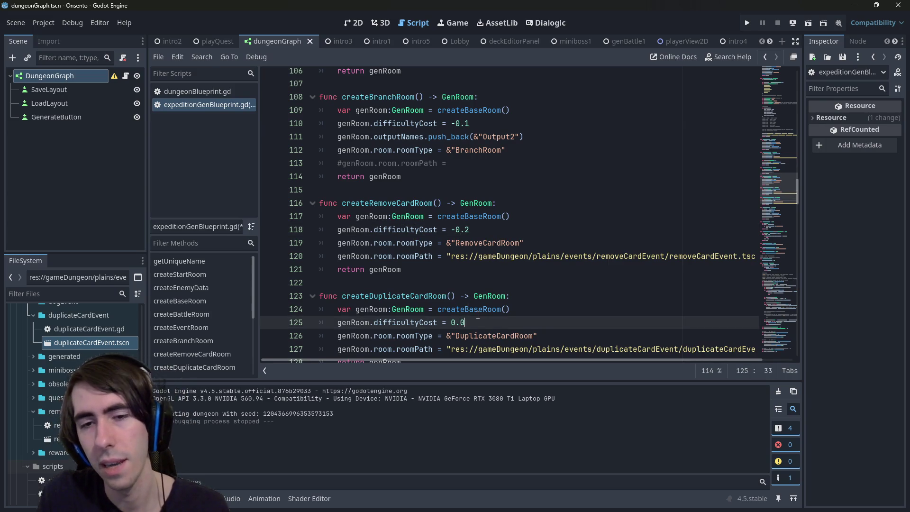
{"action": "key", "text": "ctrl+s"}
{"action": "key", "text": "BackSpace"}
{"action": "type", "text": "3"}
{"action": "key", "text": "ctrl+s"}
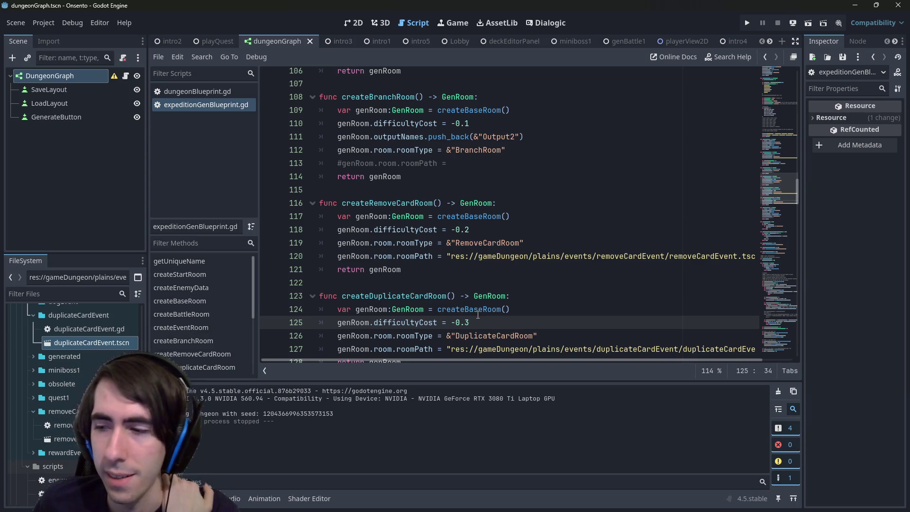
{"action": "left_click", "coordinate": [812, 27]}
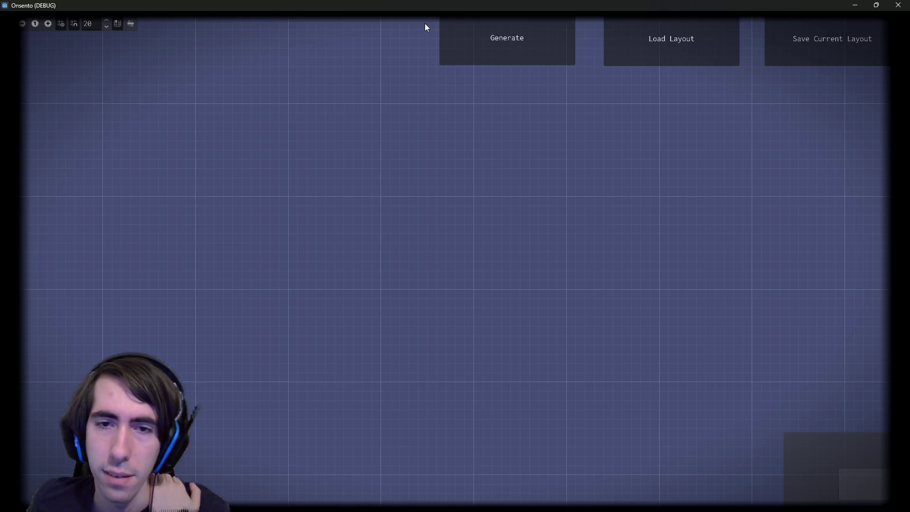
- Regenerate the dungeon graph several times, zooming and panning to view each new layout
{"action": "left_click", "coordinate": [451, 41]}
{"action": "mouse_move", "coordinate": [534, 270]}
{"action": "left_mouse_down"}
{"action": "mouse_move", "coordinate": [244, 346]}
{"action": "mouse_move", "coordinate": [287, 383]}
{"action": "mouse_move", "coordinate": [265, 378]}
{"action": "left_mouse_up"}
{"action": "scroll", "coordinate": [400, 332], "scroll_direction": "down", "scroll_amount": 5}
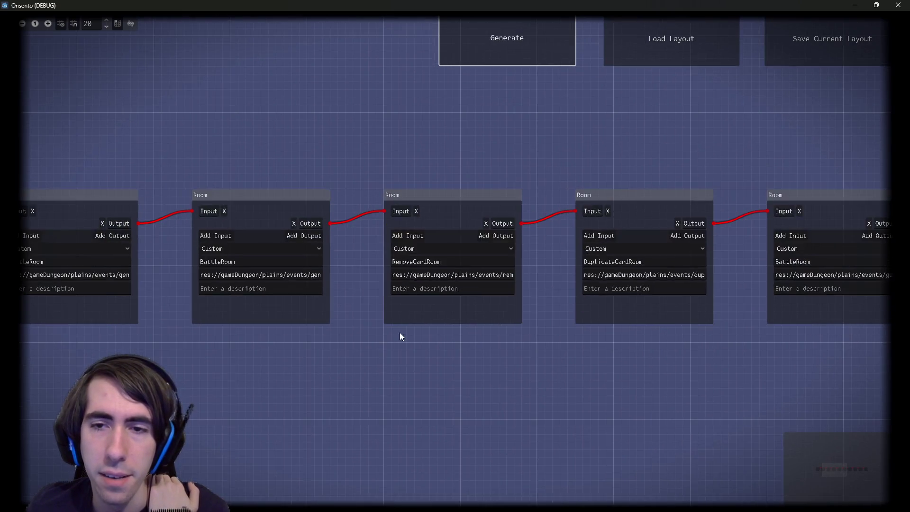
{"action": "mouse_move", "coordinate": [599, 339]}
{"action": "left_mouse_down"}
{"action": "mouse_move", "coordinate": [252, 323]}
{"action": "mouse_move", "coordinate": [322, 330]}
{"action": "left_mouse_up"}
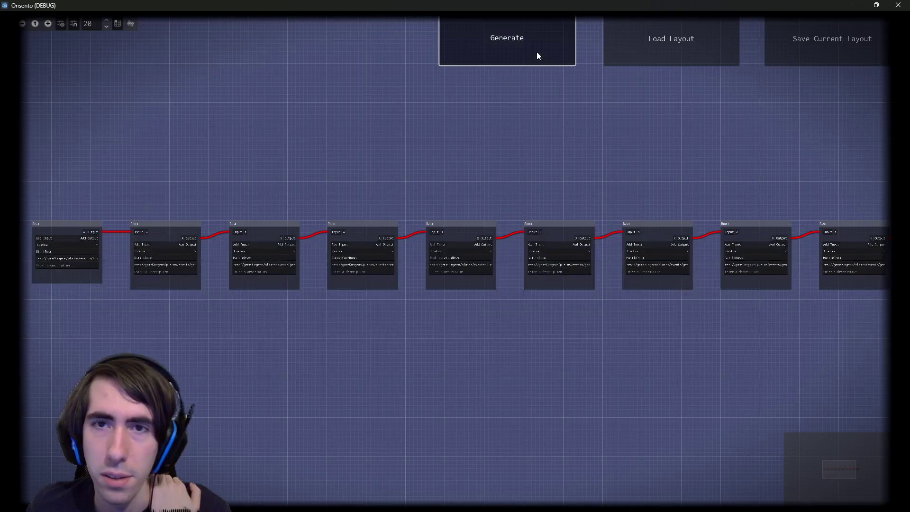
{"action": "left_click", "coordinate": [539, 55]}
{"action": "scroll", "coordinate": [517, 256], "scroll_direction": "down", "scroll_amount": 2}
{"action": "left_click_drag", "start_coordinate": [662, 255], "coordinate": [468, 271]}
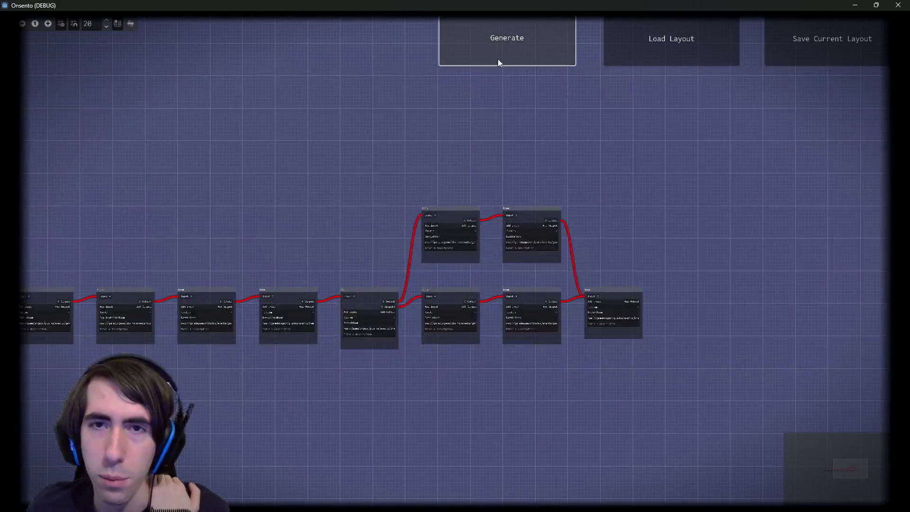
{"action": "scroll", "coordinate": [520, 264], "scroll_direction": "up", "scroll_amount": 5}
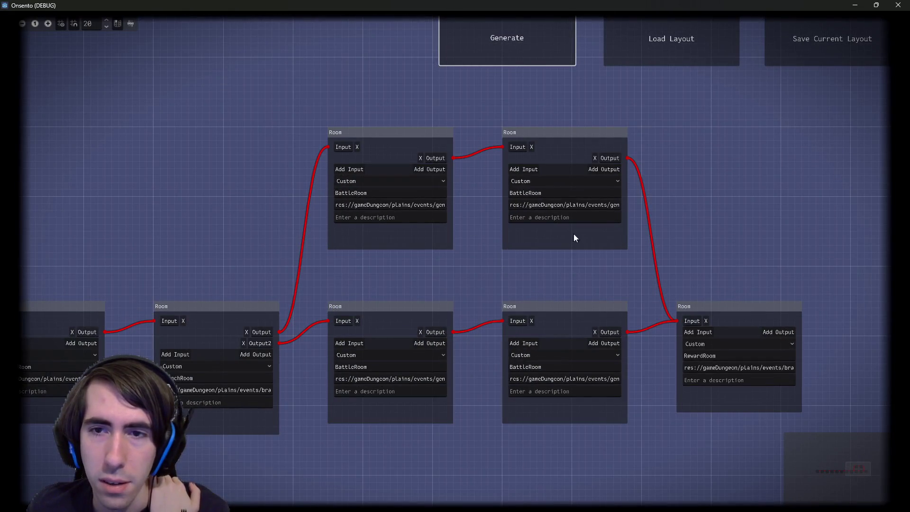
{"action": "left_click", "coordinate": [553, 19]}
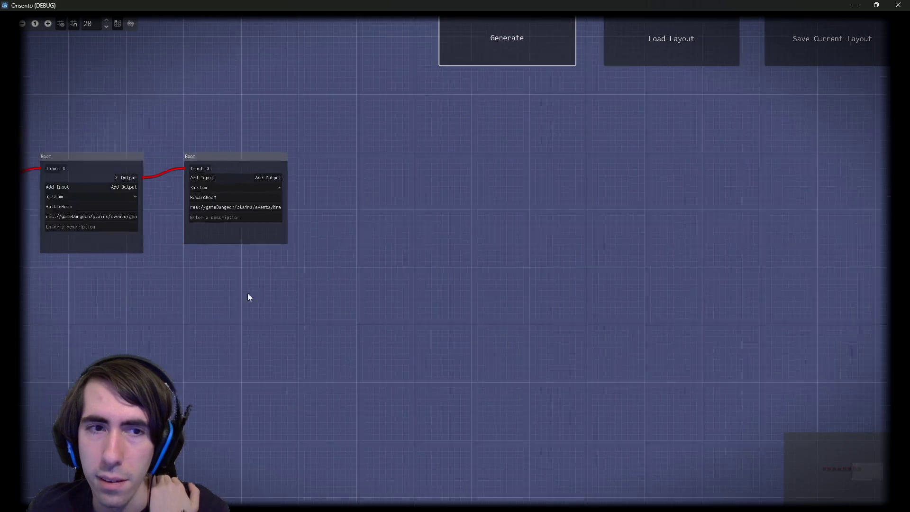
{"action": "scroll", "coordinate": [335, 344], "scroll_direction": "down", "scroll_amount": 3}
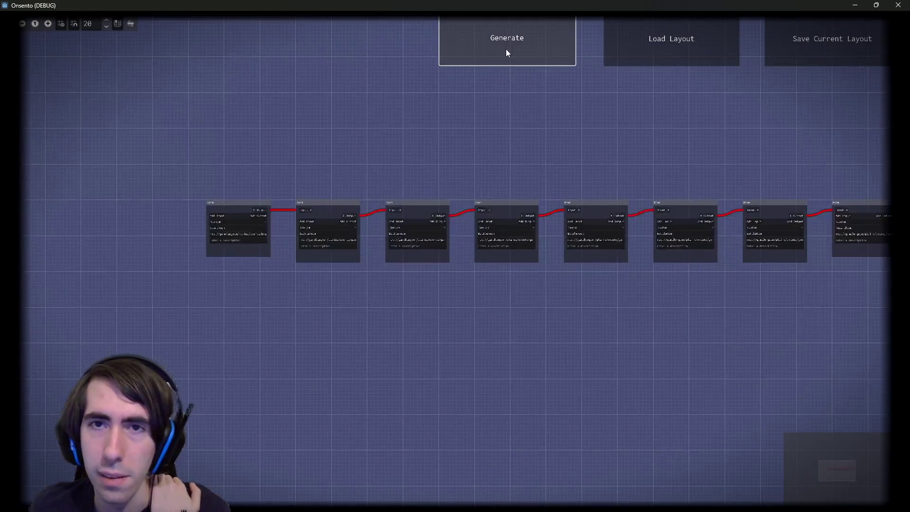
{"action": "left_click", "coordinate": [508, 51]}
- Check that the top and lower BattleRoom scene paths both end in genBattle1.tscn
{"action": "left_click_drag", "start_coordinate": [567, 252], "coordinate": [742, 254]}
{"action": "mouse_move", "coordinate": [679, 338]}
{"action": "left_mouse_down"}
{"action": "mouse_move", "coordinate": [463, 203]}
{"action": "mouse_move", "coordinate": [429, 204]}
{"action": "left_mouse_up"}
{"action": "scroll", "coordinate": [482, 325], "scroll_direction": "up", "scroll_amount": 4}
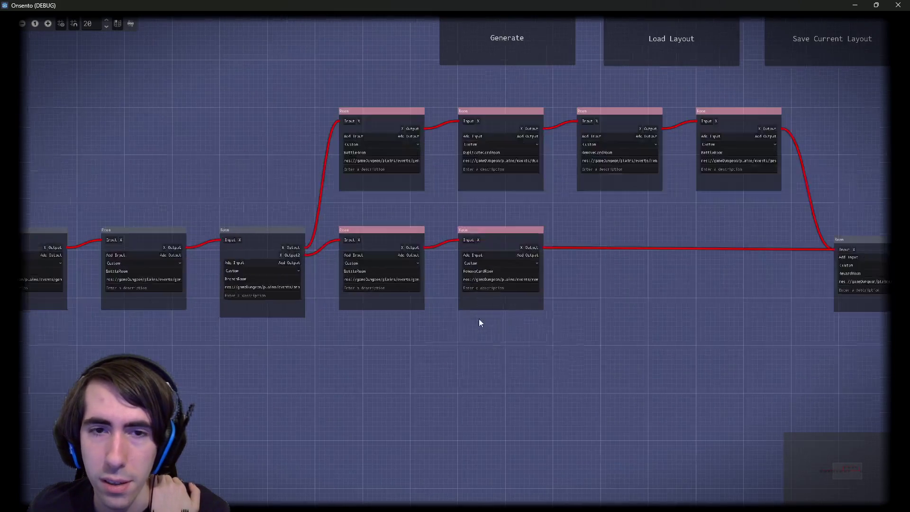
{"action": "left_click_drag", "start_coordinate": [421, 266], "coordinate": [403, 298]}
{"action": "left_click_drag", "start_coordinate": [375, 163], "coordinate": [404, 168]}
{"action": "left_click", "coordinate": [413, 213]}
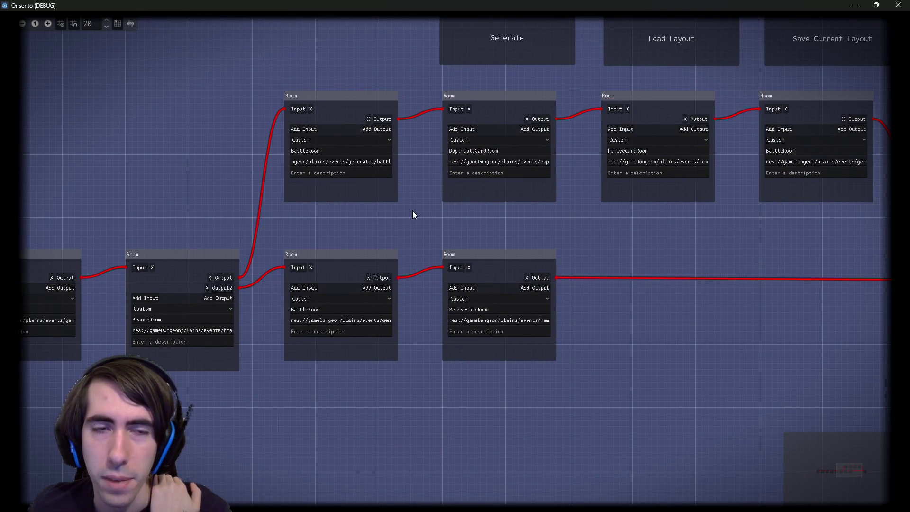
{"action": "left_click_drag", "start_coordinate": [357, 315], "coordinate": [401, 318]}
{"action": "left_click", "coordinate": [418, 251]}
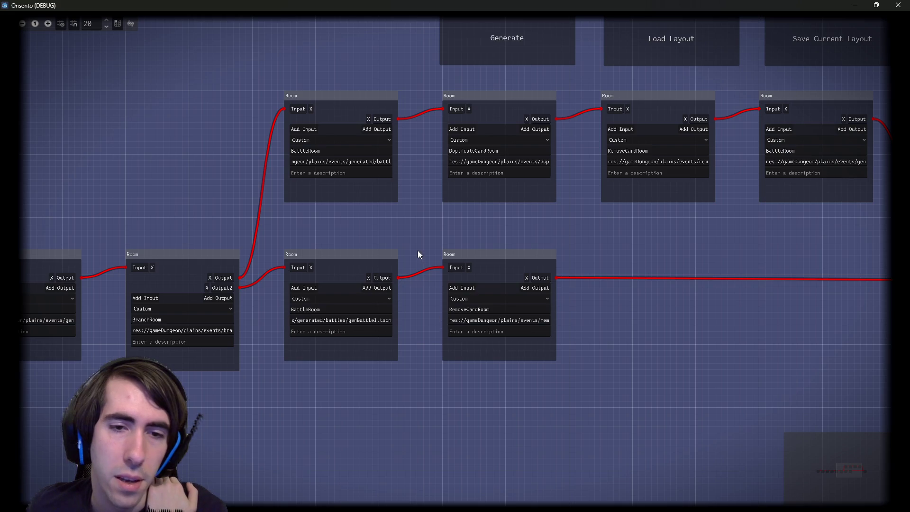
{"action": "left_click_drag", "start_coordinate": [369, 161], "coordinate": [426, 161]}
{"action": "left_click", "coordinate": [422, 205]}
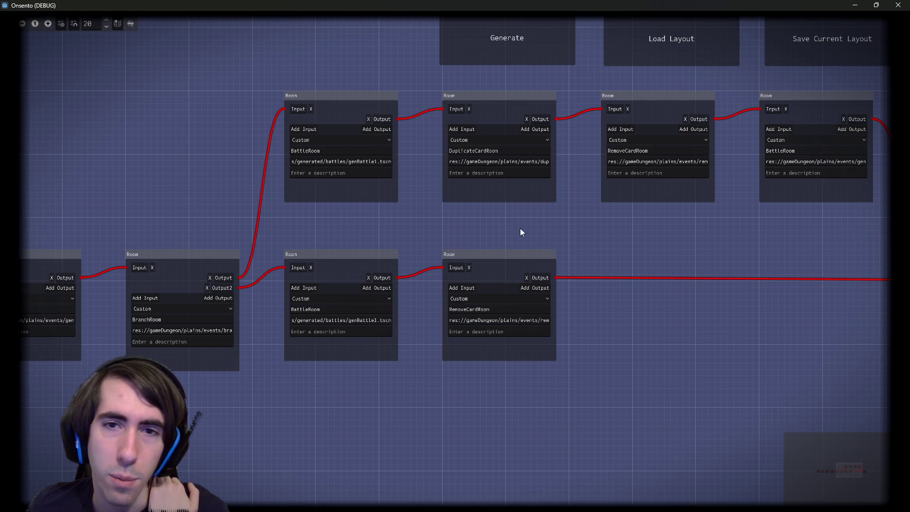
{"action": "scroll", "coordinate": [505, 229], "scroll_direction": "right", "scroll_amount": 2}
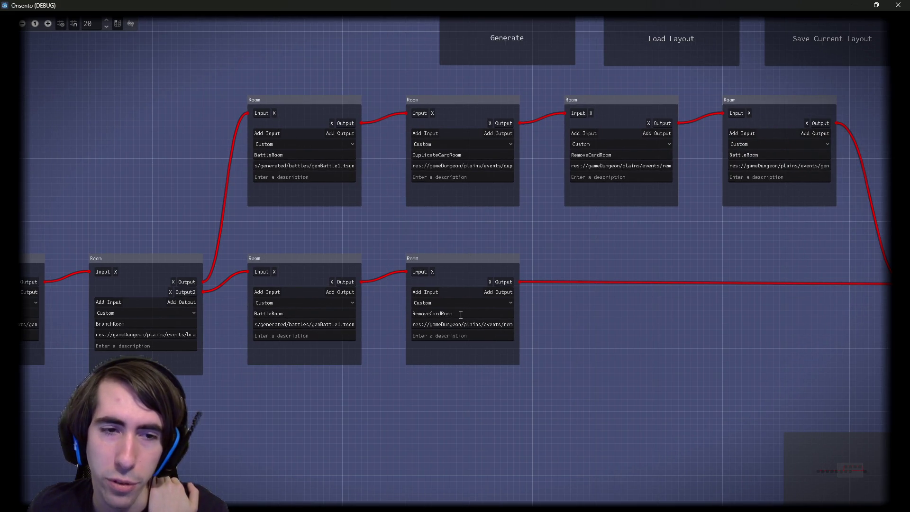
{"action": "scroll", "coordinate": [453, 252], "scroll_direction": "right", "scroll_amount": 5}
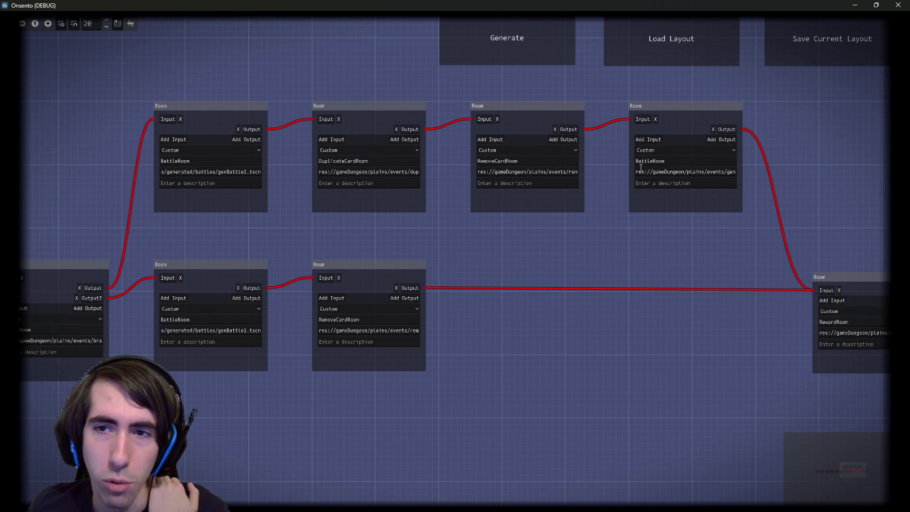
- Box-select upper-branch rooms, then drag RewardRoom further right and pan back to the branch start
{"action": "mouse_move", "coordinate": [676, 230]}
{"action": "left_mouse_down"}
{"action": "mouse_move", "coordinate": [213, 168]}
{"action": "mouse_move", "coordinate": [212, 139]}
{"action": "left_mouse_up"}
{"action": "left_click_drag", "start_coordinate": [508, 232], "coordinate": [356, 139]}
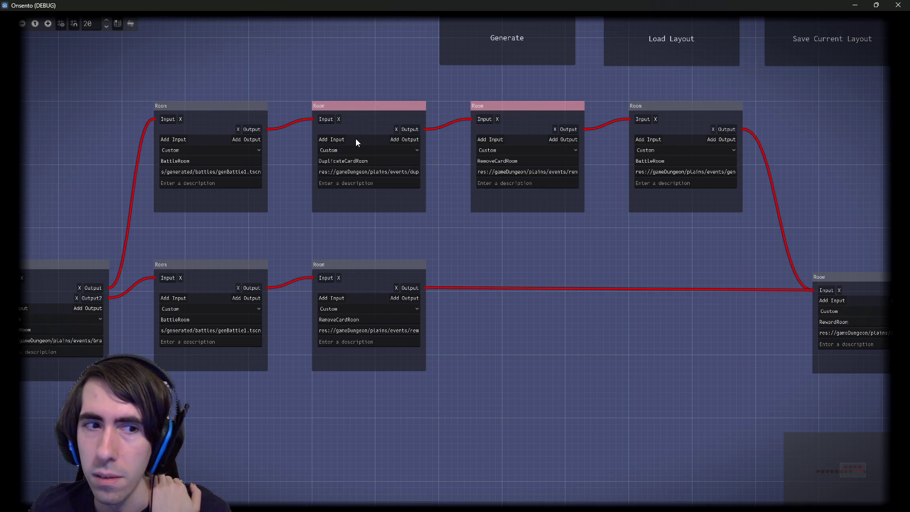
{"action": "left_click_drag", "start_coordinate": [553, 313], "coordinate": [315, 301]}
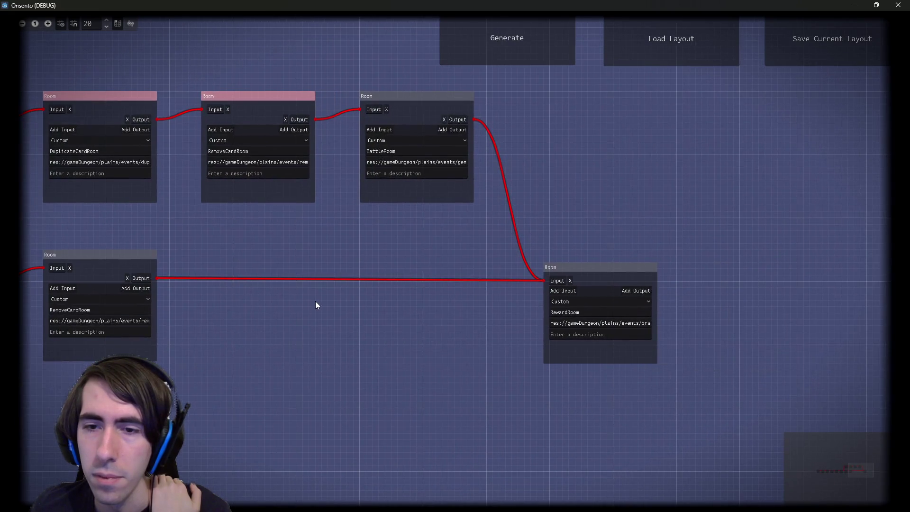
{"action": "left_click", "coordinate": [560, 268]}
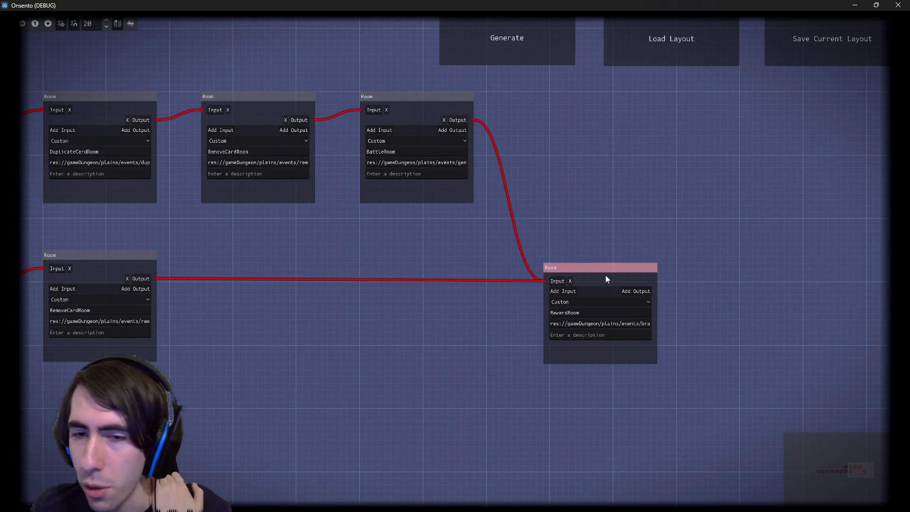
{"action": "left_click_drag", "start_coordinate": [608, 291], "coordinate": [731, 272]}
{"action": "left_click_drag", "start_coordinate": [422, 327], "coordinate": [762, 321]}
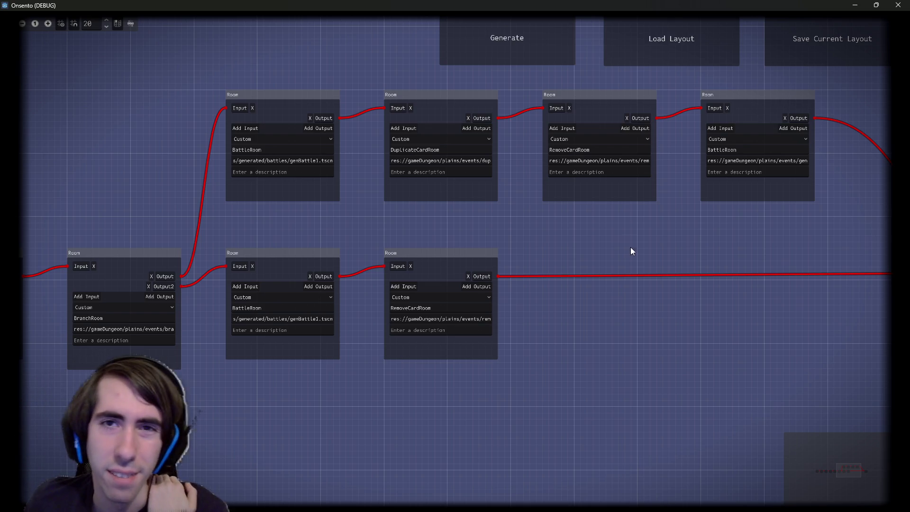
- Regenerate the dungeon layout three times in a row
{"action": "left_click", "coordinate": [502, 26]}
{"action": "scroll", "coordinate": [496, 277], "scroll_direction": "down", "scroll_amount": 4}
{"action": "left_click", "coordinate": [506, 40]}
{"action": "left_click", "coordinate": [448, 35]}
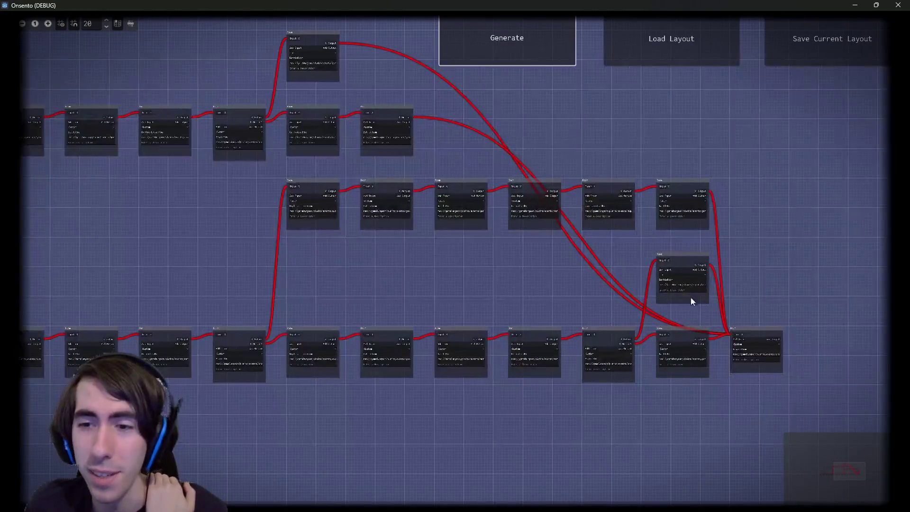
{"action": "scroll", "coordinate": [709, 379], "scroll_direction": "up", "scroll_amount": 5}
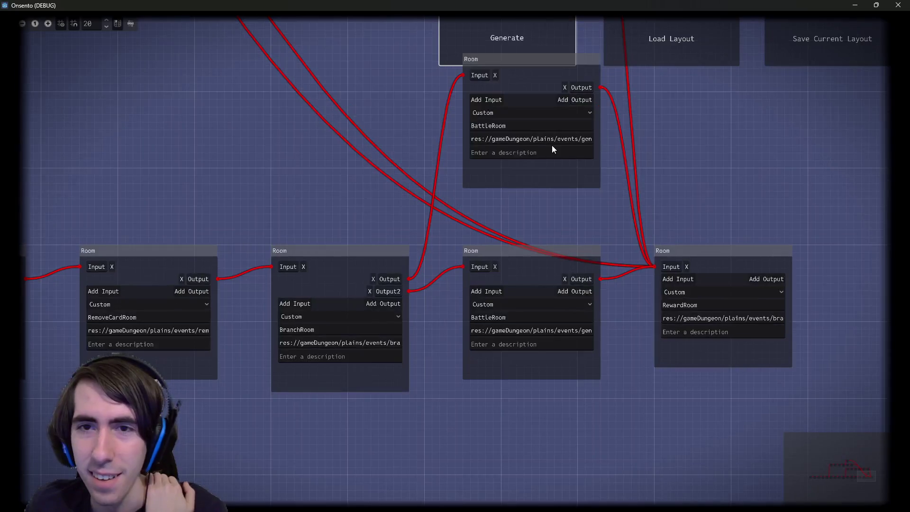
- Reveal the top BattleRoom's full scene path and scroll right along the graph
{"action": "left_click", "coordinate": [544, 143]}
{"action": "left_click", "coordinate": [536, 181]}
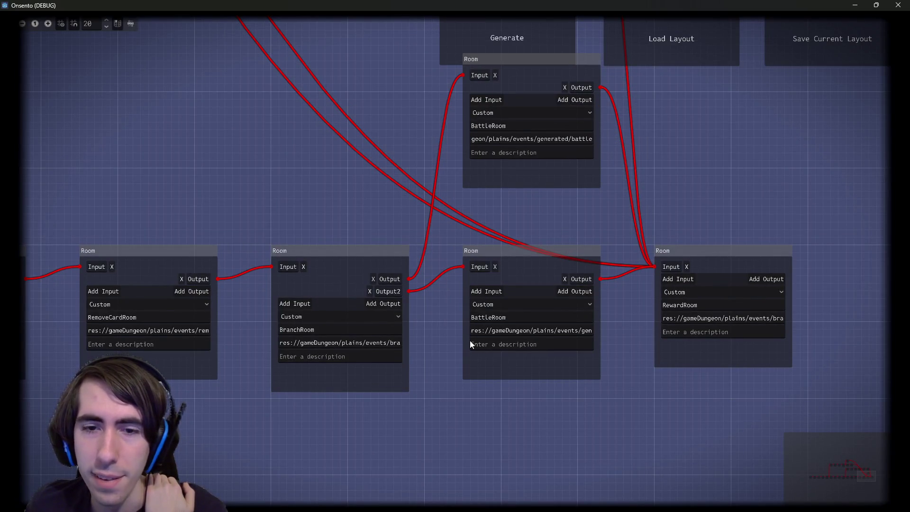
{"action": "scroll", "coordinate": [446, 317], "scroll_direction": "down", "scroll_amount": 5}
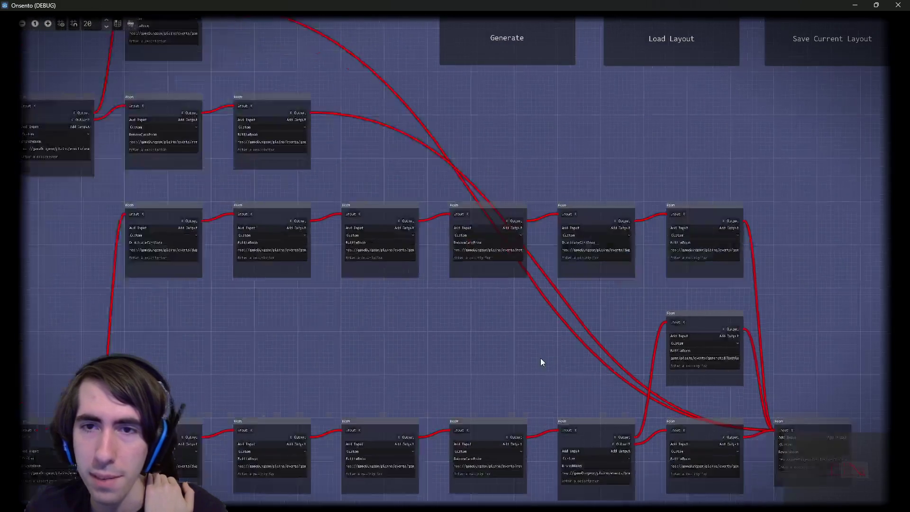
{"action": "scroll", "coordinate": [454, 346], "scroll_direction": "up", "scroll_amount": 5}
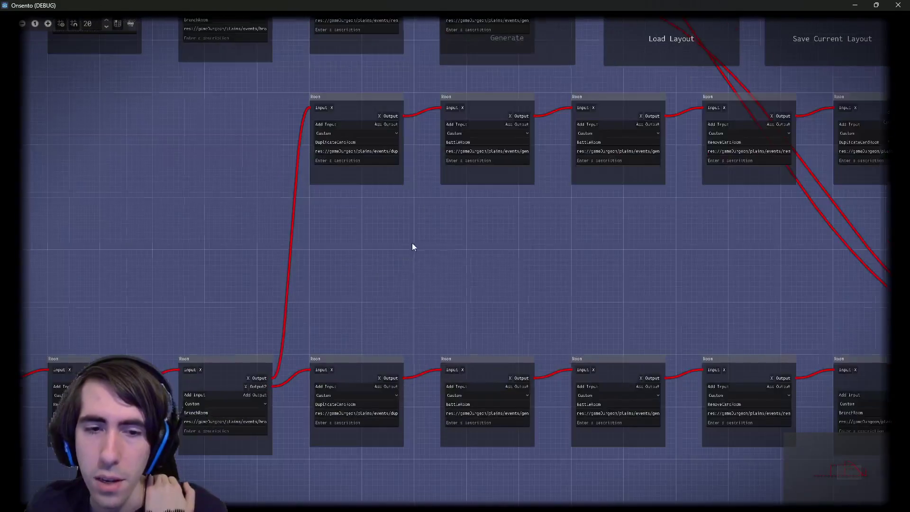
{"action": "scroll", "coordinate": [289, 106], "scroll_direction": "right", "scroll_amount": 3}
{"action": "scroll", "coordinate": [485, 297], "scroll_direction": "right", "scroll_amount": 5}
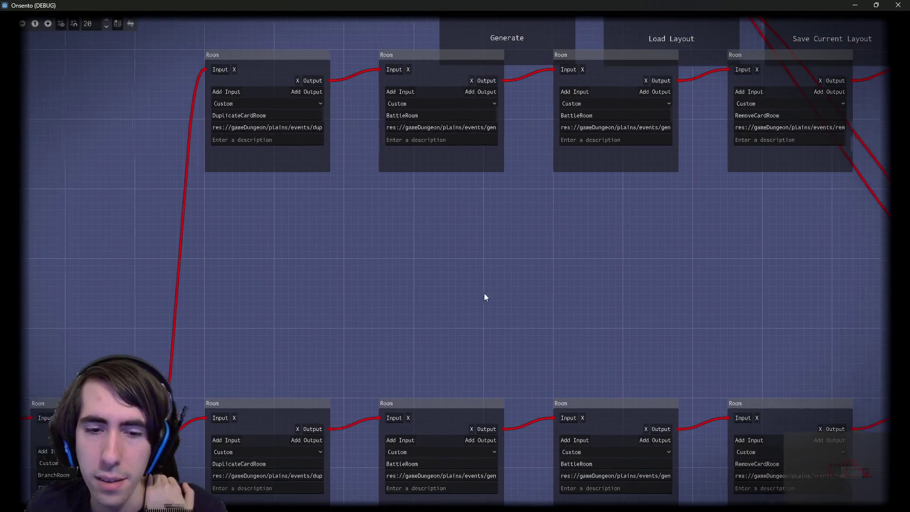
{"action": "scroll", "coordinate": [413, 314], "scroll_direction": "right", "scroll_amount": 4}
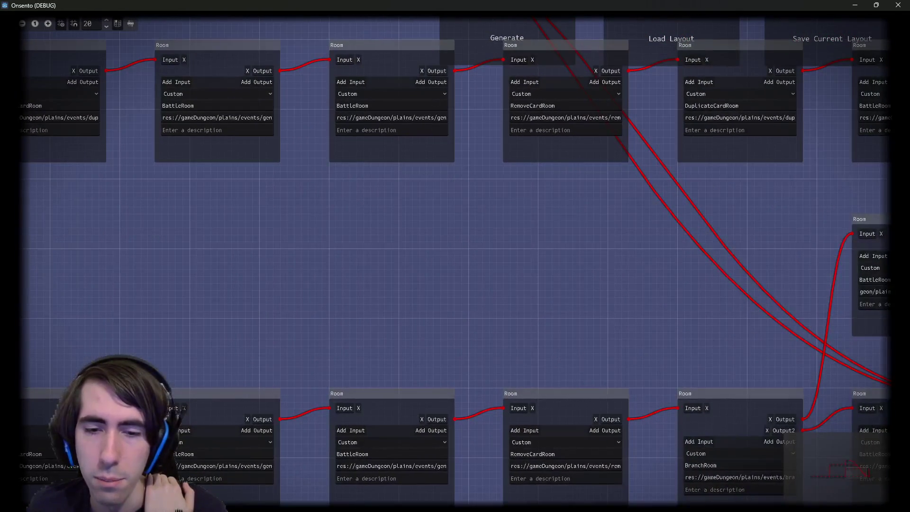
{"action": "scroll", "coordinate": [551, 297], "scroll_direction": "right", "scroll_amount": 3}
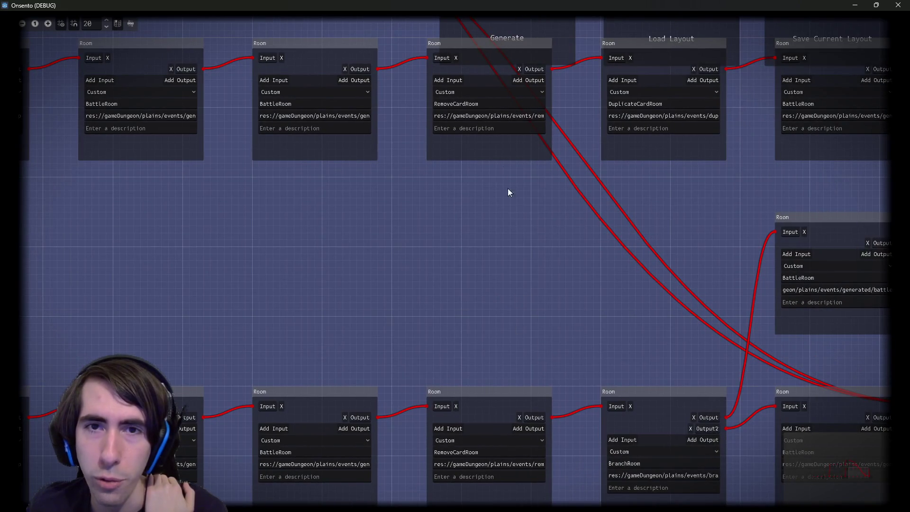
{"action": "scroll", "coordinate": [633, 292], "scroll_direction": "right", "scroll_amount": 2}
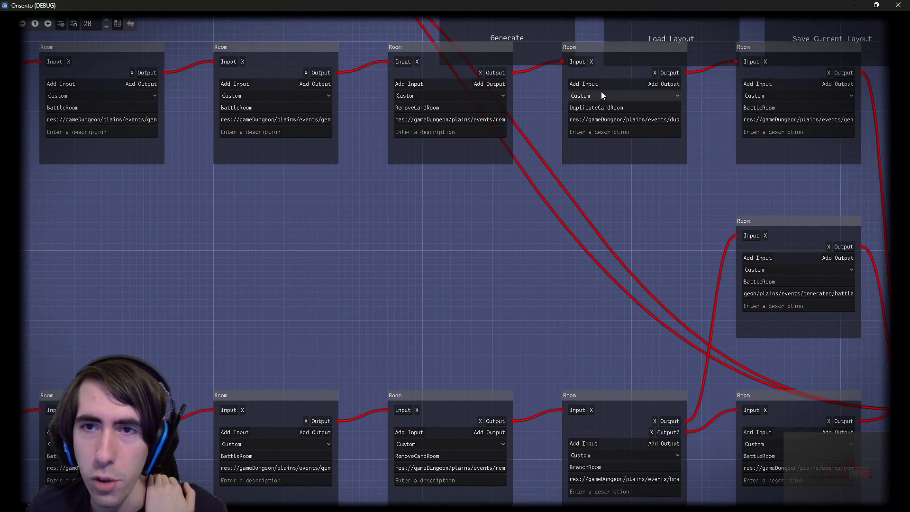
- Pan and zoom over the RewardRoom merge area until three rows of rooms are visible
{"action": "mouse_move", "coordinate": [611, 286]}
{"action": "left_mouse_down"}
{"action": "mouse_move", "coordinate": [508, 315]}
{"action": "mouse_move", "coordinate": [405, 325]}
{"action": "left_mouse_up"}
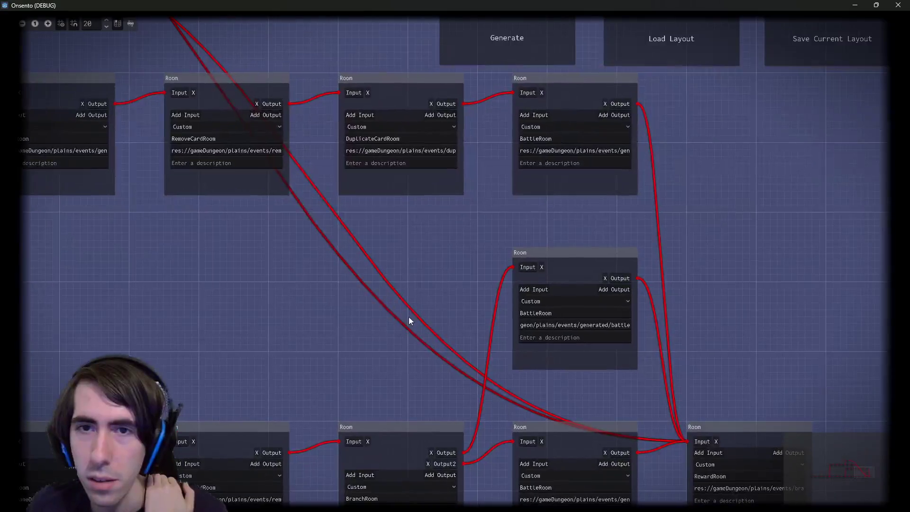
{"action": "scroll", "coordinate": [441, 360], "scroll_direction": "down", "scroll_amount": 1}
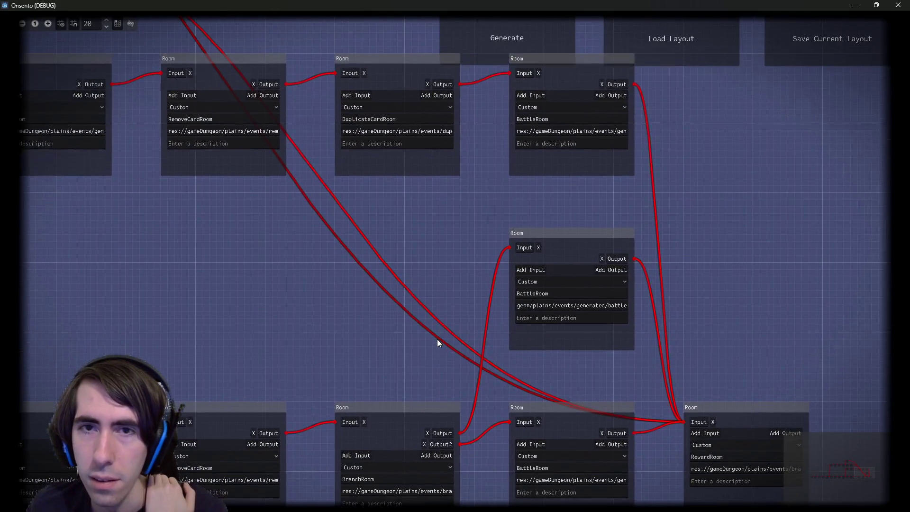
{"action": "scroll", "coordinate": [435, 340], "scroll_direction": "down", "scroll_amount": 1}
{"action": "left_click_drag", "start_coordinate": [371, 343], "coordinate": [473, 331]}
{"action": "scroll", "coordinate": [473, 331], "scroll_direction": "up", "scroll_amount": 1}
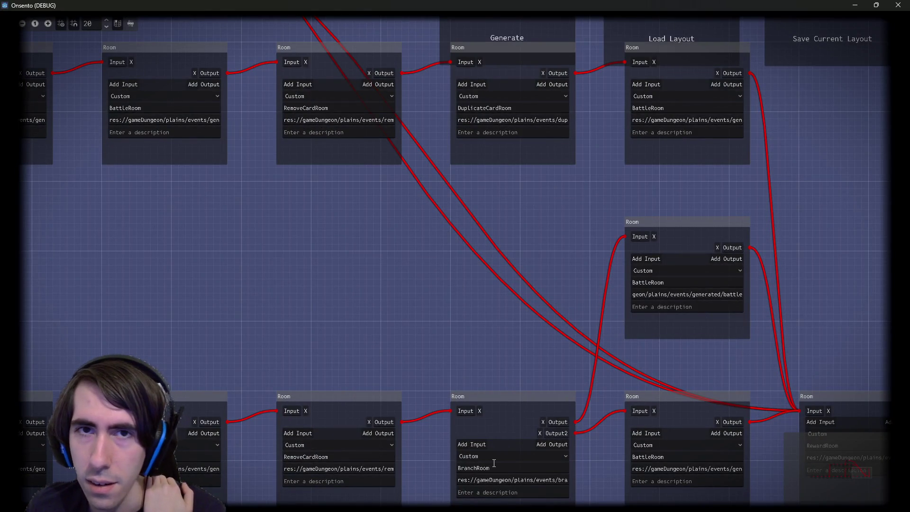
{"action": "scroll", "coordinate": [442, 313], "scroll_direction": "down", "scroll_amount": 2}
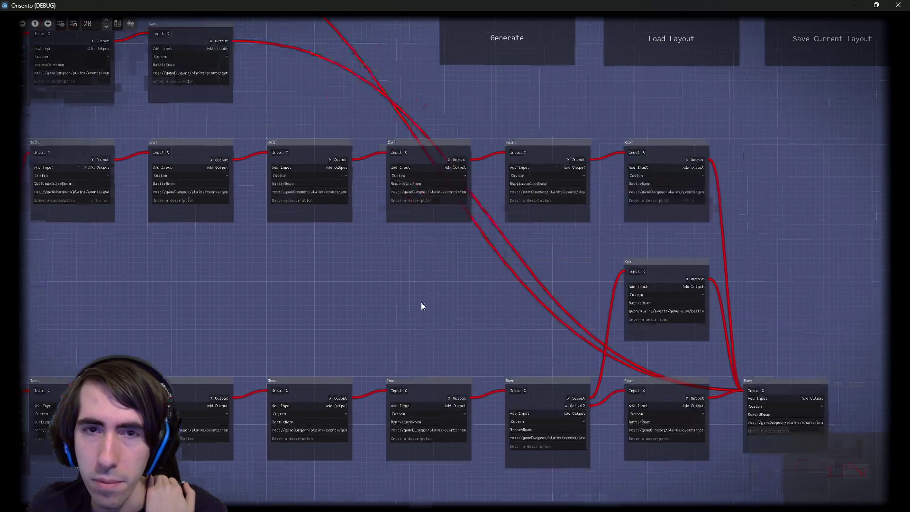
{"action": "scroll", "coordinate": [354, 325], "scroll_direction": "down", "scroll_amount": 5}
{"action": "scroll", "coordinate": [354, 325], "scroll_direction": "right", "scroll_amount": 5}
{"action": "scroll", "coordinate": [304, 339], "scroll_direction": "up", "scroll_amount": 3}
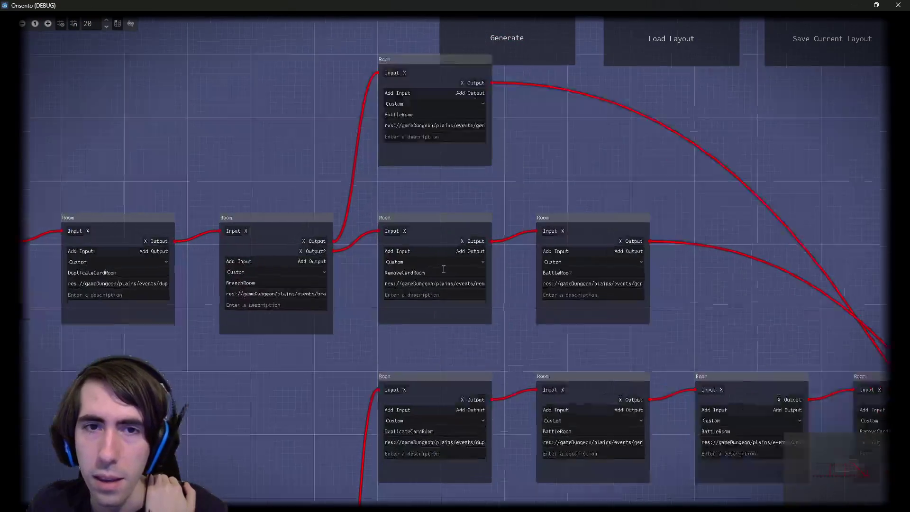
{"action": "scroll", "coordinate": [472, 175], "scroll_direction": "down", "scroll_amount": 1}
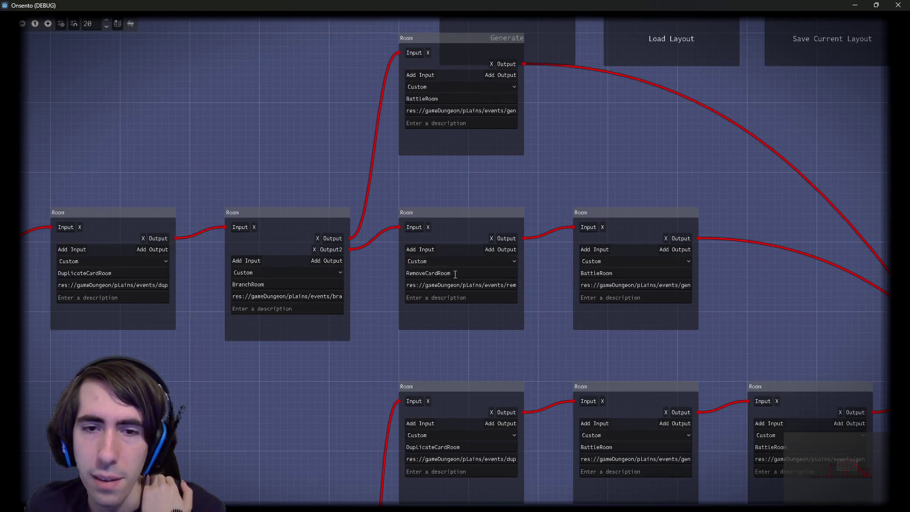
{"action": "mouse_move", "coordinate": [266, 170]}
{"action": "left_mouse_down"}
{"action": "mouse_move", "coordinate": [549, 184]}
{"action": "mouse_move", "coordinate": [780, 172]}
{"action": "mouse_move", "coordinate": [773, 172]}
{"action": "left_mouse_up"}
{"action": "scroll", "coordinate": [774, 174], "scroll_direction": "down", "scroll_amount": 5}
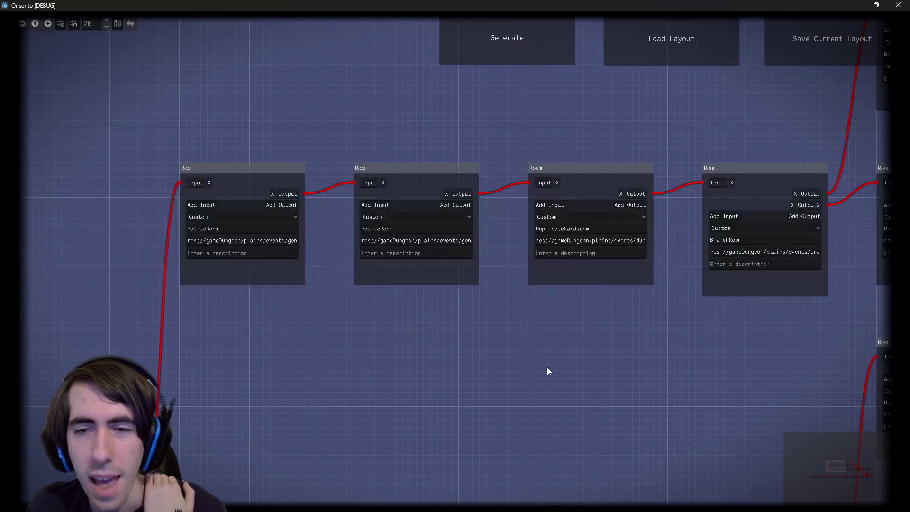
{"action": "mouse_move", "coordinate": [774, 219]}
{"action": "left_mouse_down"}
{"action": "mouse_move", "coordinate": [409, 254]}
{"action": "mouse_move", "coordinate": [319, 321]}
{"action": "mouse_move", "coordinate": [443, 325]}
{"action": "left_mouse_up"}
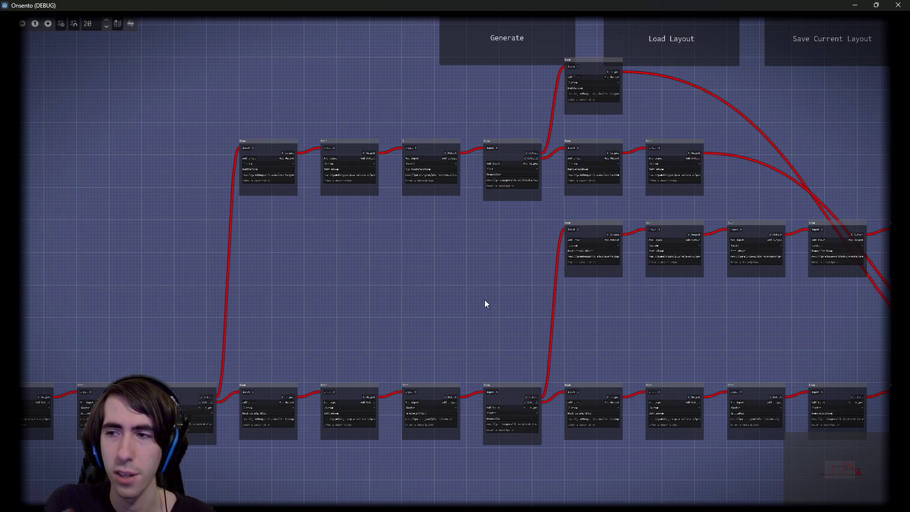
- Zoom and pan across the generated graph to inspect the rooms on its right side
{"action": "scroll", "coordinate": [484, 299], "scroll_direction": "up", "scroll_amount": 5}
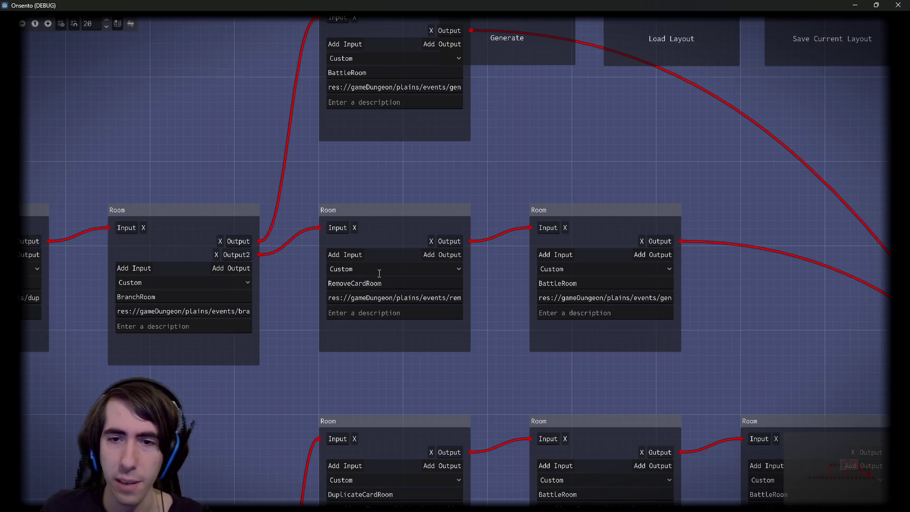
{"action": "scroll", "coordinate": [482, 365], "scroll_direction": "down", "scroll_amount": 5}
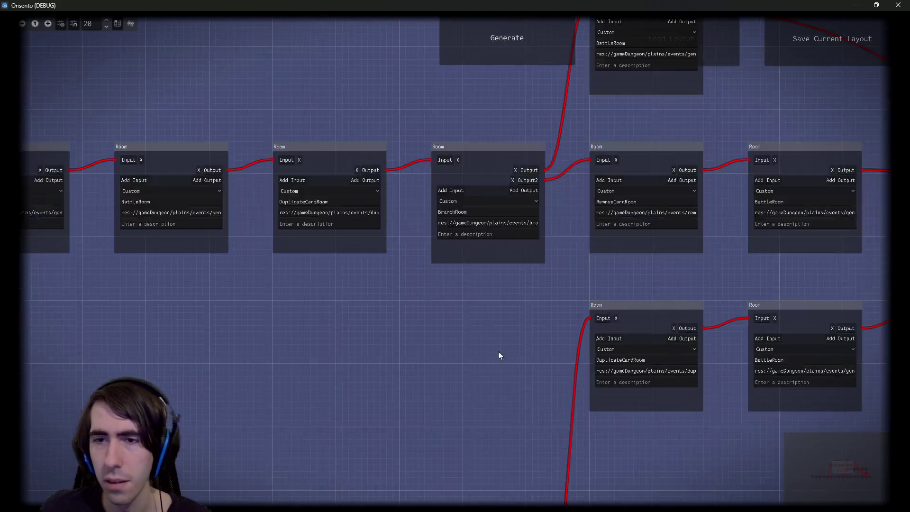
{"action": "scroll", "coordinate": [482, 370], "scroll_direction": "down", "scroll_amount": 3}
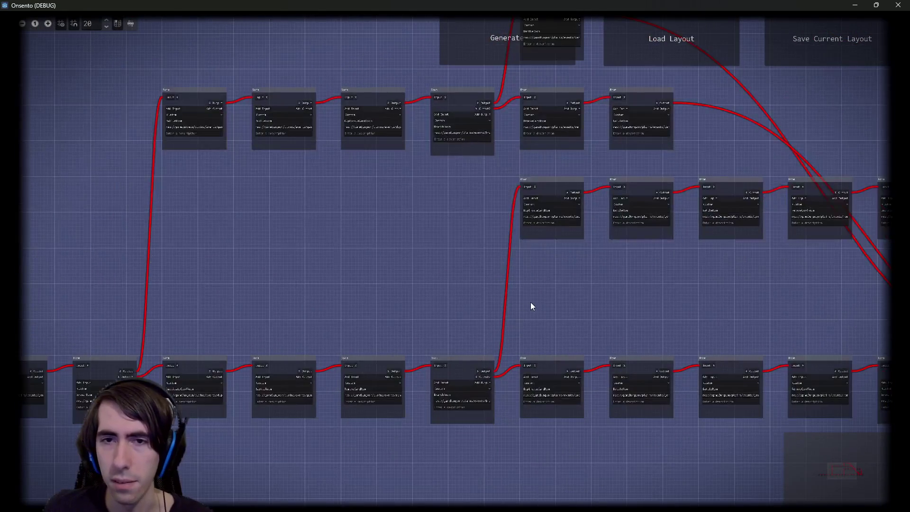
{"action": "scroll", "coordinate": [531, 303], "scroll_direction": "down", "scroll_amount": 1}
{"action": "mouse_move", "coordinate": [616, 312]}
{"action": "left_mouse_down"}
{"action": "mouse_move", "coordinate": [488, 326]}
{"action": "mouse_move", "coordinate": [350, 311]}
{"action": "mouse_move", "coordinate": [581, 300]}
{"action": "mouse_move", "coordinate": [205, 285]}
{"action": "mouse_move", "coordinate": [226, 286]}
{"action": "left_mouse_up"}
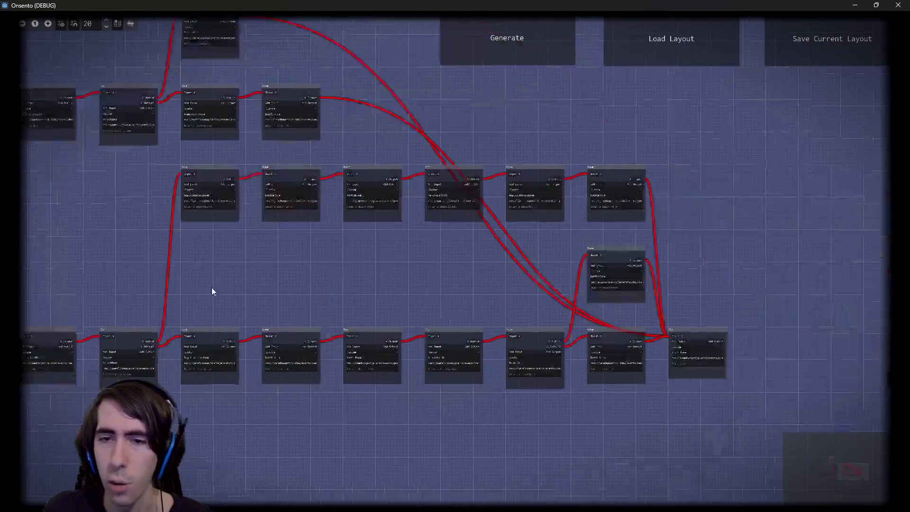
{"action": "scroll", "coordinate": [564, 337], "scroll_direction": "up", "scroll_amount": 3}
{"action": "scroll", "coordinate": [562, 367], "scroll_direction": "up", "scroll_amount": 1}
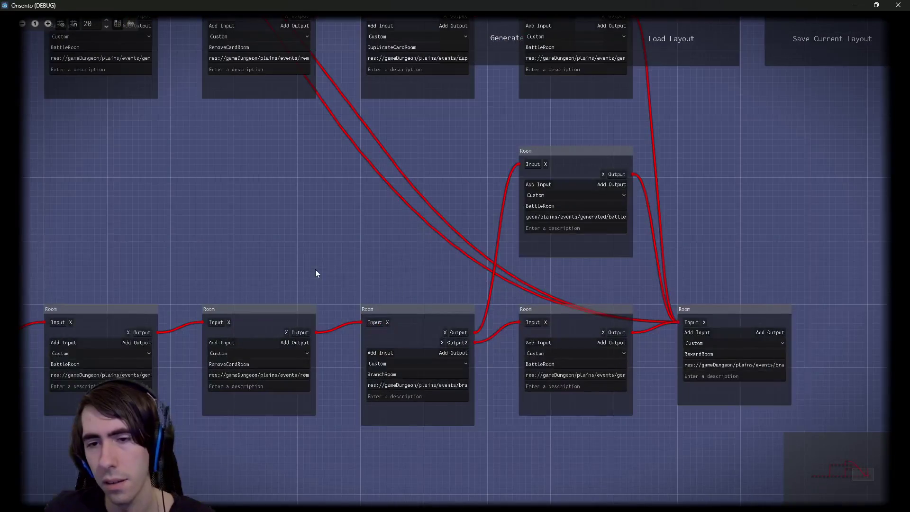
{"action": "left_click_drag", "start_coordinate": [320, 270], "coordinate": [604, 366]}
{"action": "scroll", "coordinate": [569, 349], "scroll_direction": "down", "scroll_amount": 2}
{"action": "left_click_drag", "start_coordinate": [522, 343], "coordinate": [605, 348]}
{"action": "scroll", "coordinate": [605, 347], "scroll_direction": "down", "scroll_amount": 1}
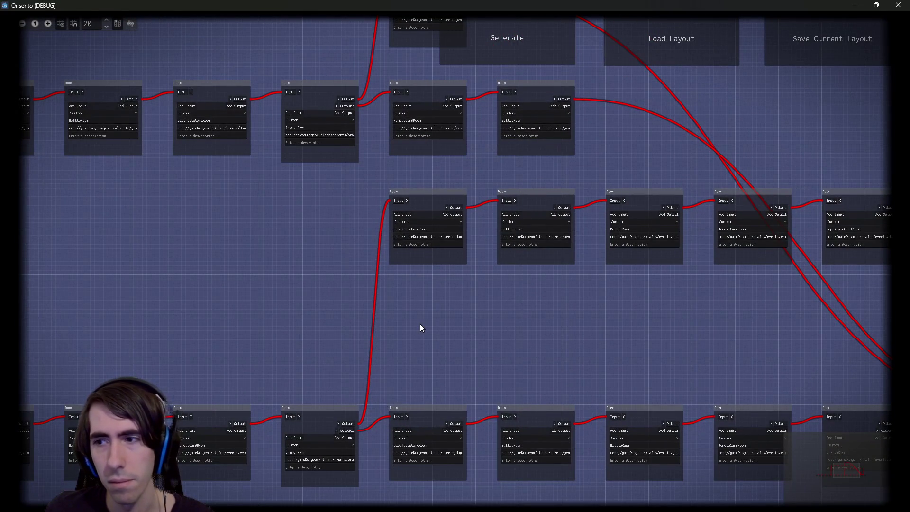
- Inspect the middle branch and RewardRoom merge, then close the game window
{"action": "mouse_move", "coordinate": [421, 327]}
{"action": "left_mouse_down"}
{"action": "mouse_move", "coordinate": [533, 306]}
{"action": "mouse_move", "coordinate": [459, 290]}
{"action": "mouse_move", "coordinate": [536, 290]}
{"action": "mouse_move", "coordinate": [400, 398]}
{"action": "left_mouse_up"}
{"action": "left_click_drag", "start_coordinate": [505, 386], "coordinate": [436, 342]}
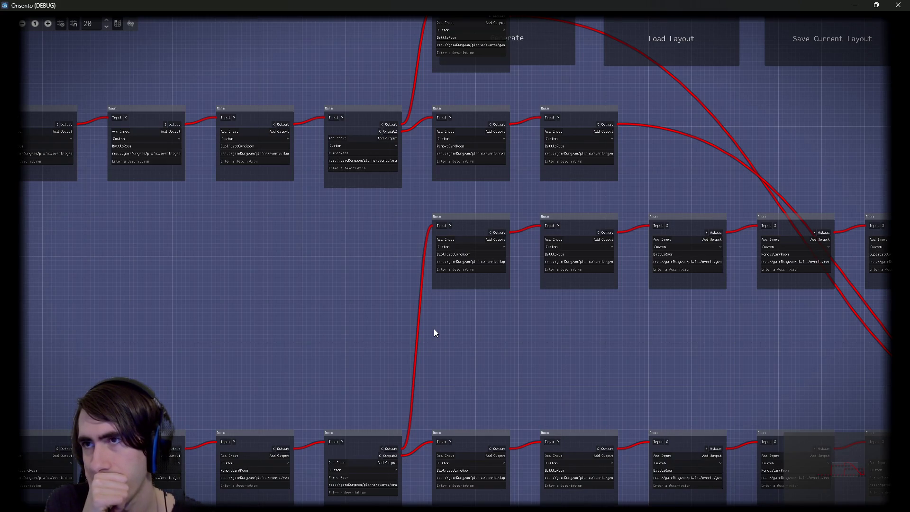
{"action": "mouse_move", "coordinate": [433, 329]}
{"action": "left_mouse_down"}
{"action": "mouse_move", "coordinate": [329, 301]}
{"action": "mouse_move", "coordinate": [500, 284]}
{"action": "mouse_move", "coordinate": [551, 411]}
{"action": "left_mouse_up"}
{"action": "scroll", "coordinate": [551, 411], "scroll_direction": "up", "scroll_amount": 2}
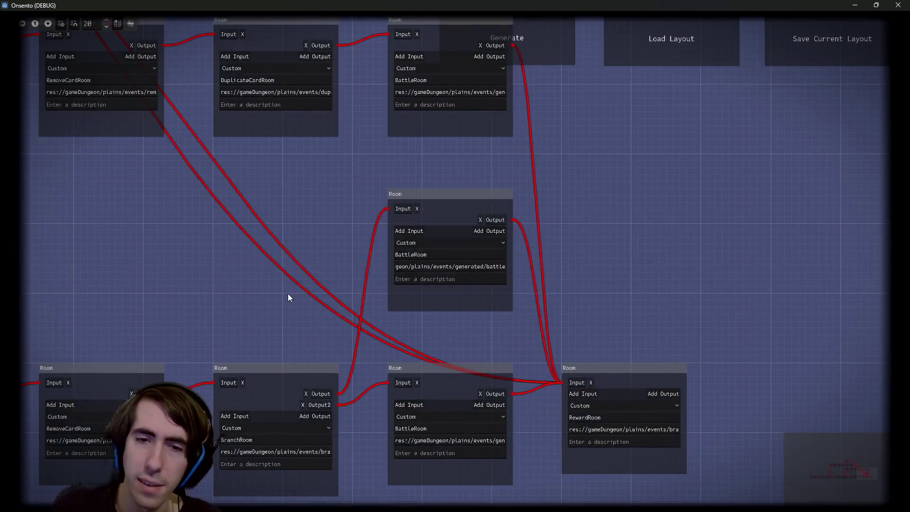
{"action": "left_click_drag", "start_coordinate": [288, 297], "coordinate": [602, 345]}
{"action": "scroll", "coordinate": [365, 351], "scroll_direction": "down", "scroll_amount": 1}
{"action": "scroll", "coordinate": [668, 360], "scroll_direction": "down", "scroll_amount": 2}
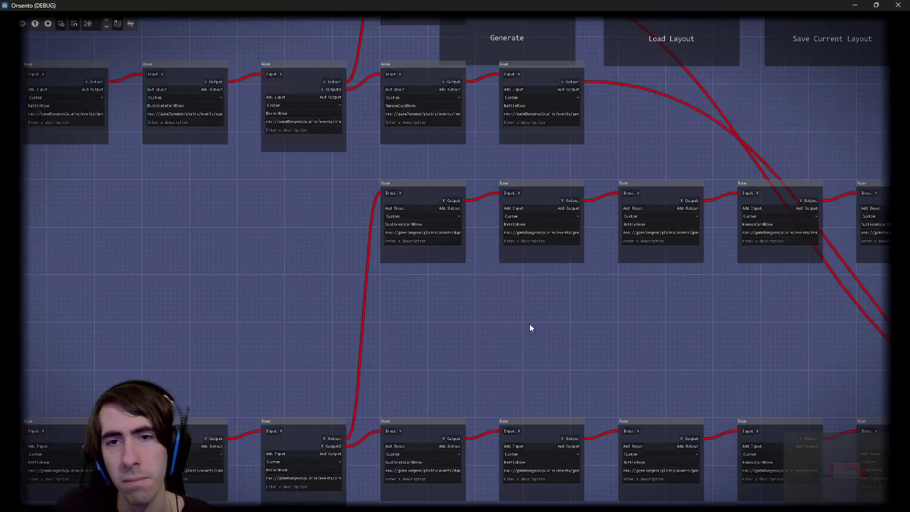
{"action": "scroll", "coordinate": [564, 309], "scroll_direction": "down", "scroll_amount": 2}
{"action": "scroll", "coordinate": [547, 311], "scroll_direction": "down", "scroll_amount": 1}
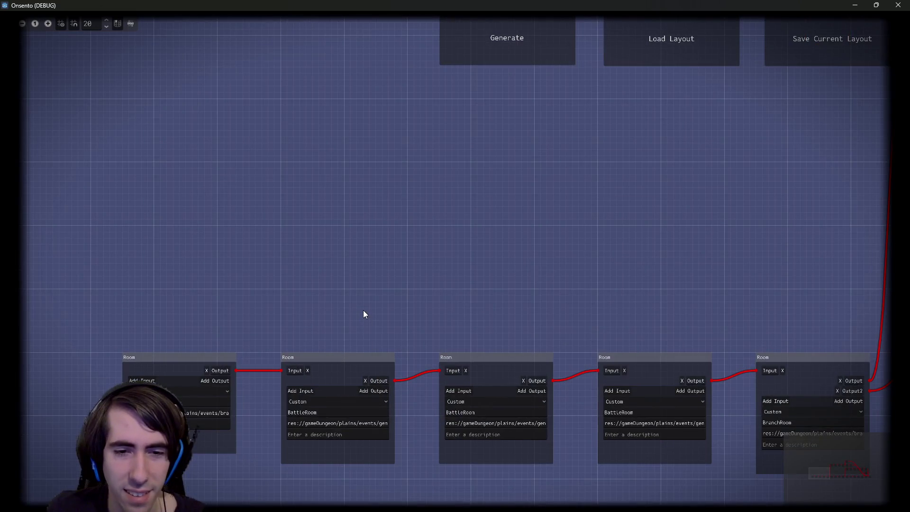
{"action": "left_click", "coordinate": [899, 5]}
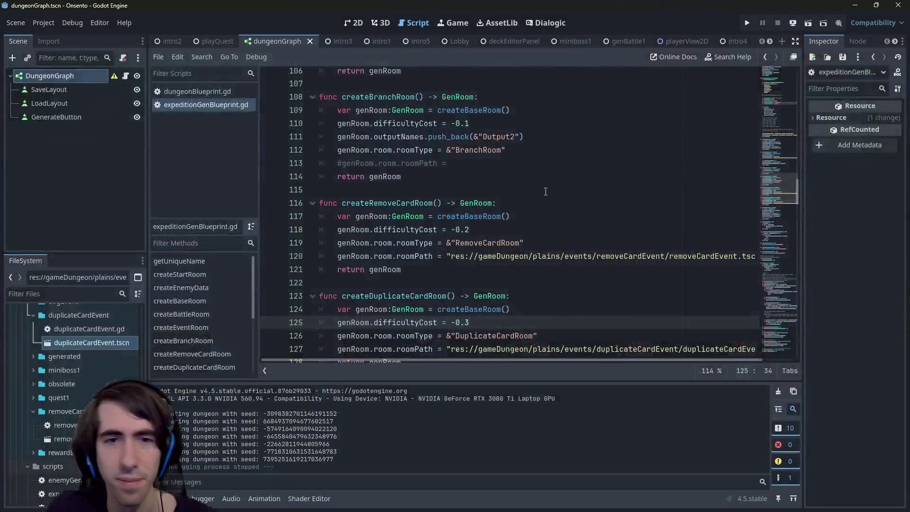
- Switch from expeditionGenBlueprint.gd to the playQuest scene and run it as the current scene
{"action": "left_click", "coordinate": [562, 207]}
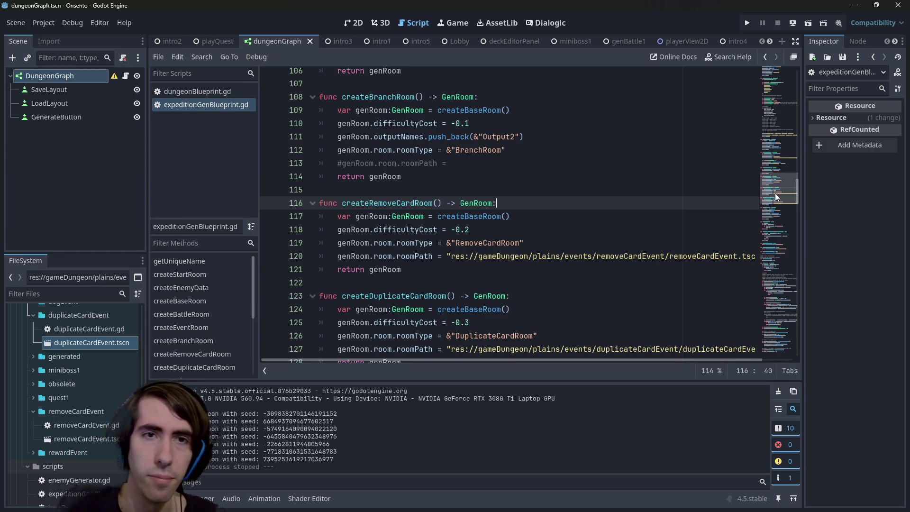
{"action": "left_click", "coordinate": [213, 41]}
{"action": "left_click", "coordinate": [809, 23]}
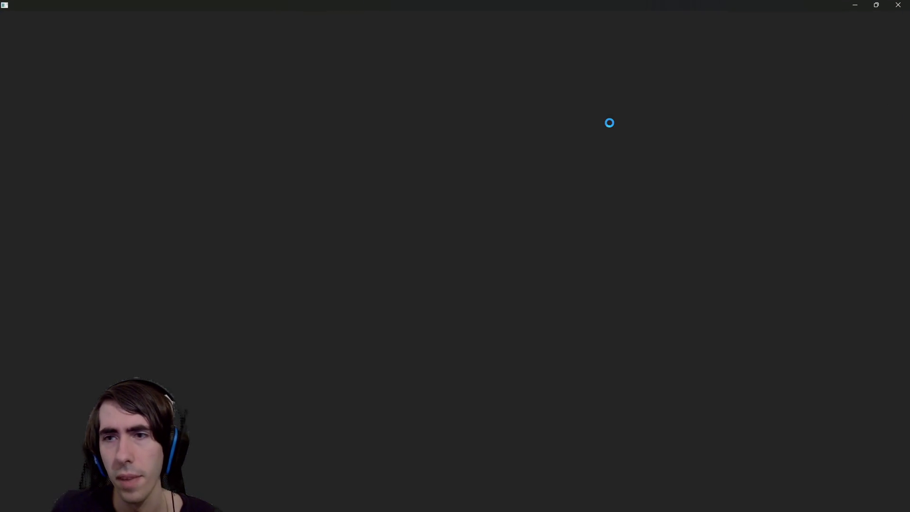
- Advance the opening dialogue, choose the small footsteps path, and start the battle
{"action": "key", "text": "space"}
{"action": "key", "text": "space"}
{"action": "key", "text": "space"}
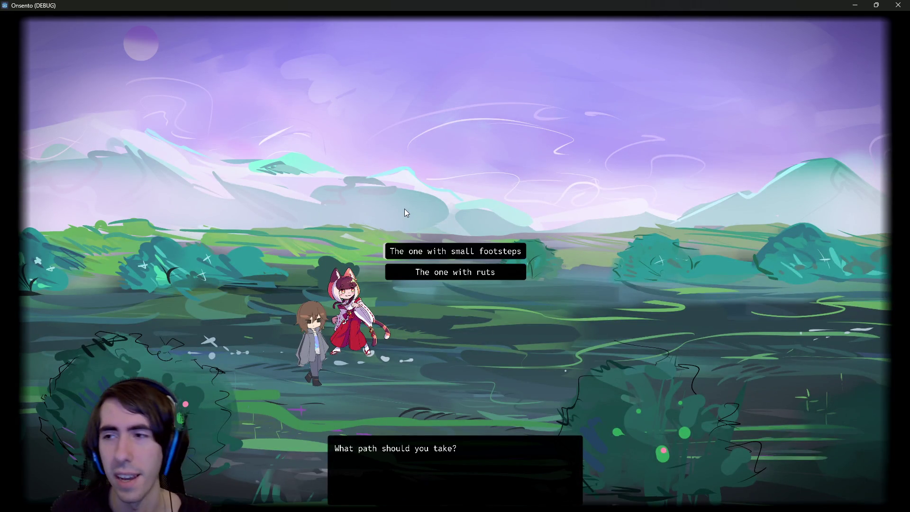
{"action": "left_click", "coordinate": [443, 256]}
{"action": "left_click", "coordinate": [433, 252]}
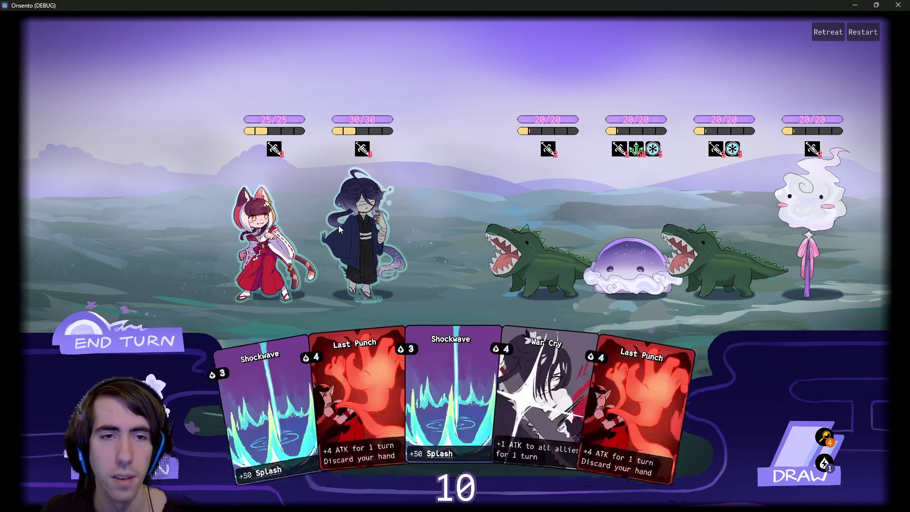
{"action": "left_click", "coordinate": [151, 357]}
{"action": "left_click", "coordinate": [152, 357]}
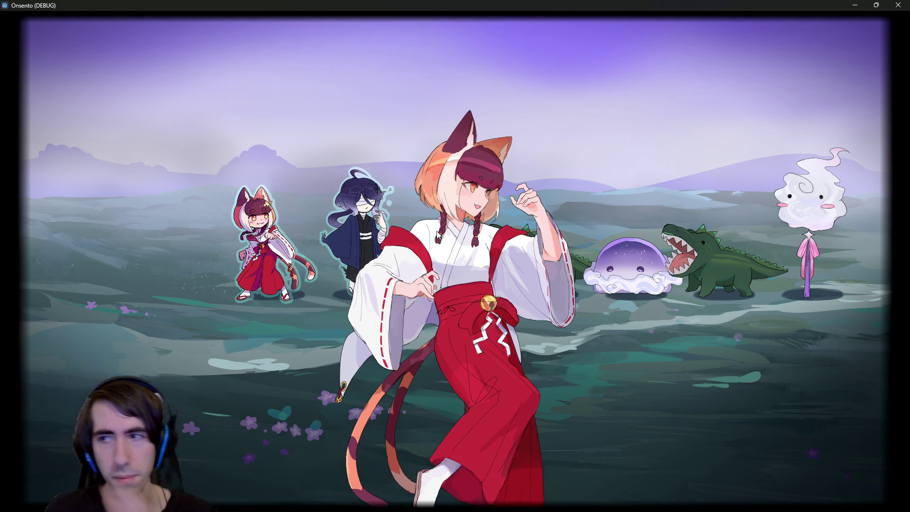
{"action": "left_click", "coordinate": [437, 236]}
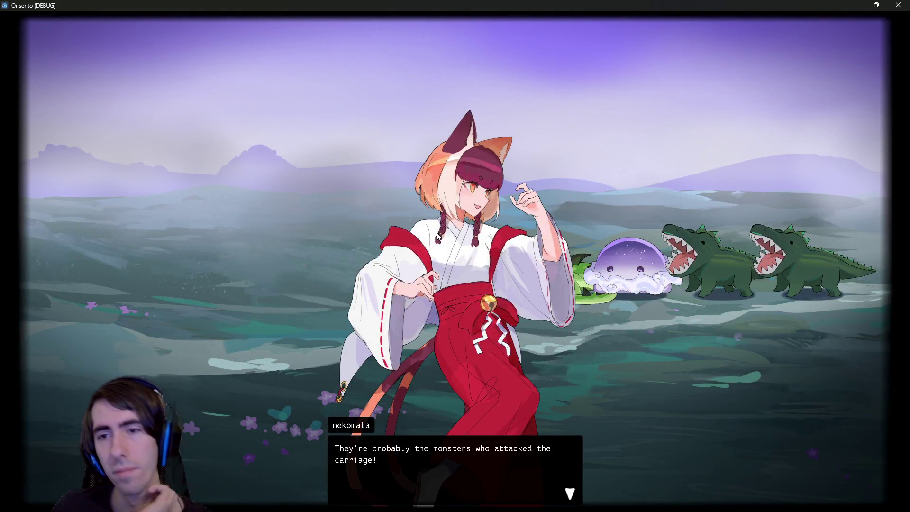
{"action": "left_click", "coordinate": [437, 233]}
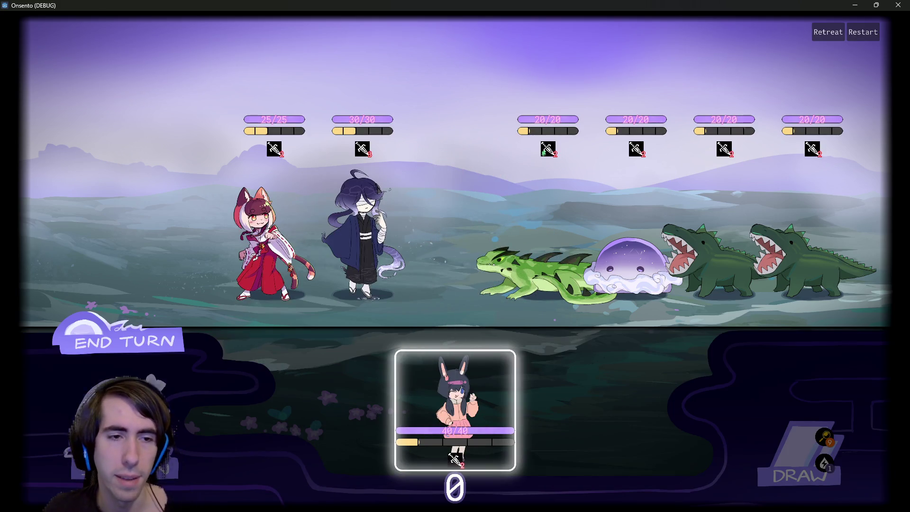
- Deploy nekomata and the blue-haired character, clearing the scream dialogue between them
{"action": "left_click", "coordinate": [162, 344]}
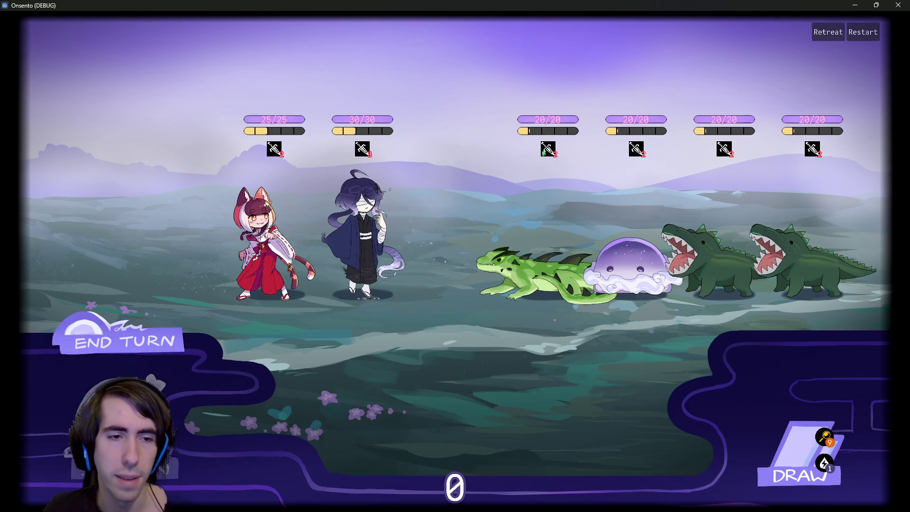
{"action": "left_click", "coordinate": [472, 212]}
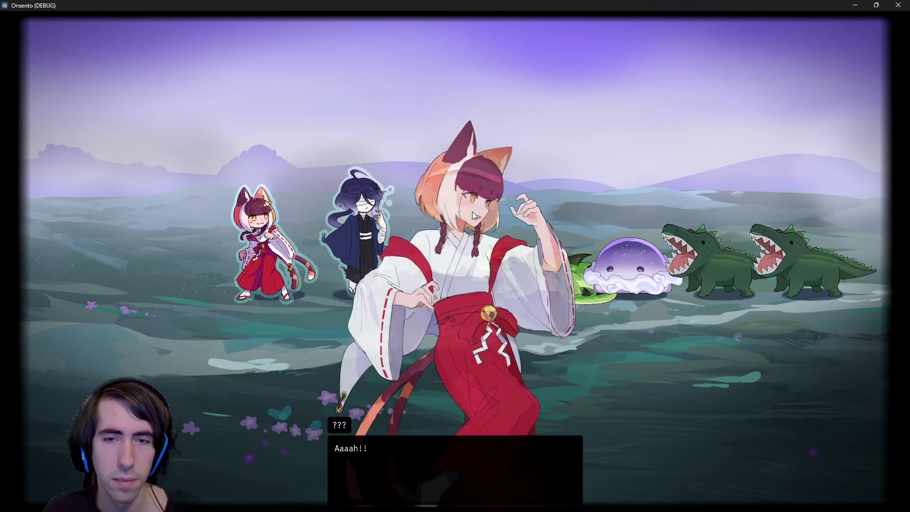
{"action": "left_click", "coordinate": [477, 192]}
{"action": "left_click", "coordinate": [477, 192]}
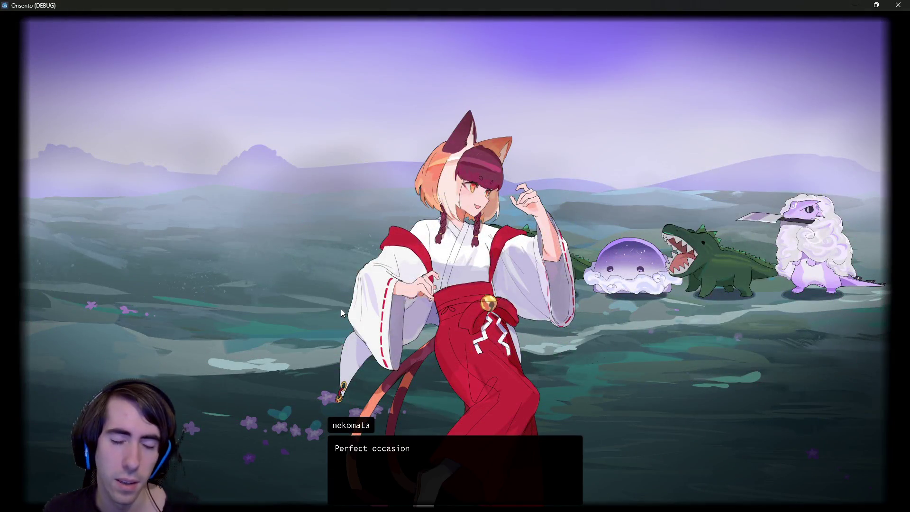
{"action": "left_click", "coordinate": [340, 308]}
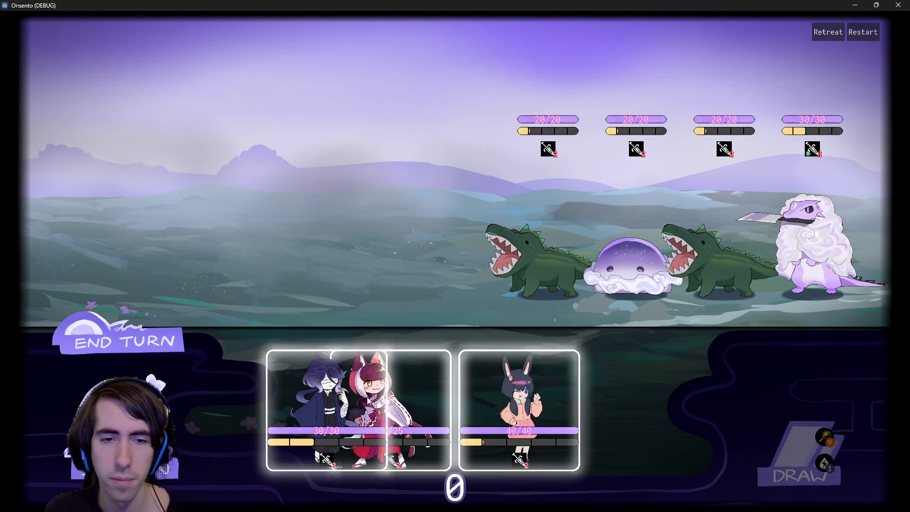
{"action": "left_click_drag", "start_coordinate": [367, 397], "coordinate": [334, 249]}
- Clear nekomata's lines and deploy the first character, triggering the addChildCommand error
{"action": "left_click", "coordinate": [149, 352]}
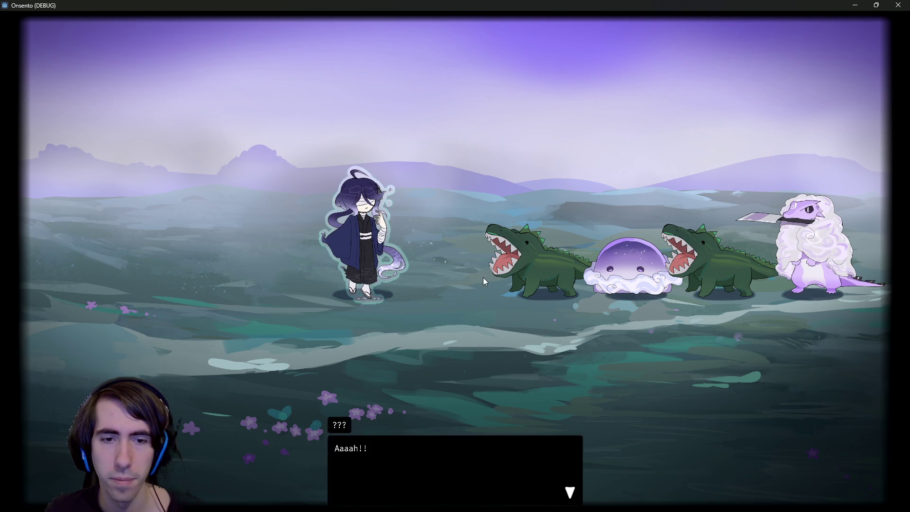
{"action": "left_click", "coordinate": [472, 268]}
{"action": "left_click", "coordinate": [472, 268]}
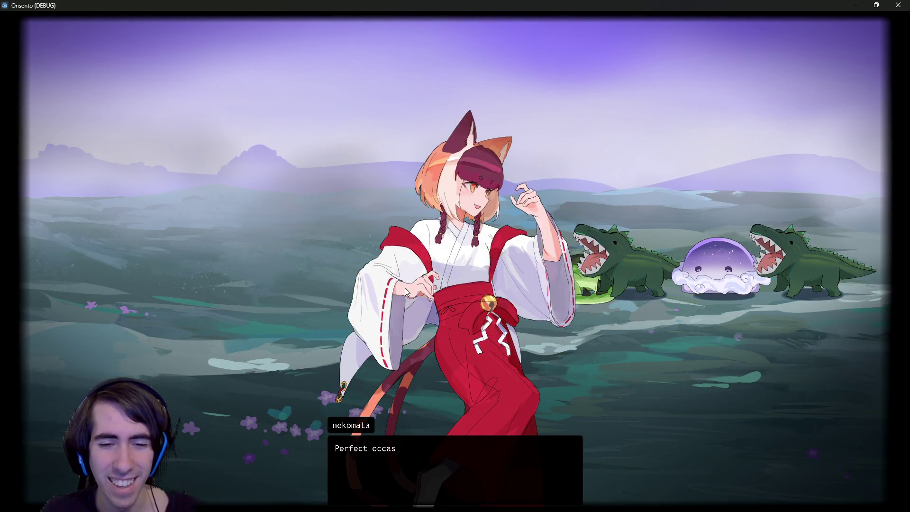
{"action": "left_click", "coordinate": [464, 277]}
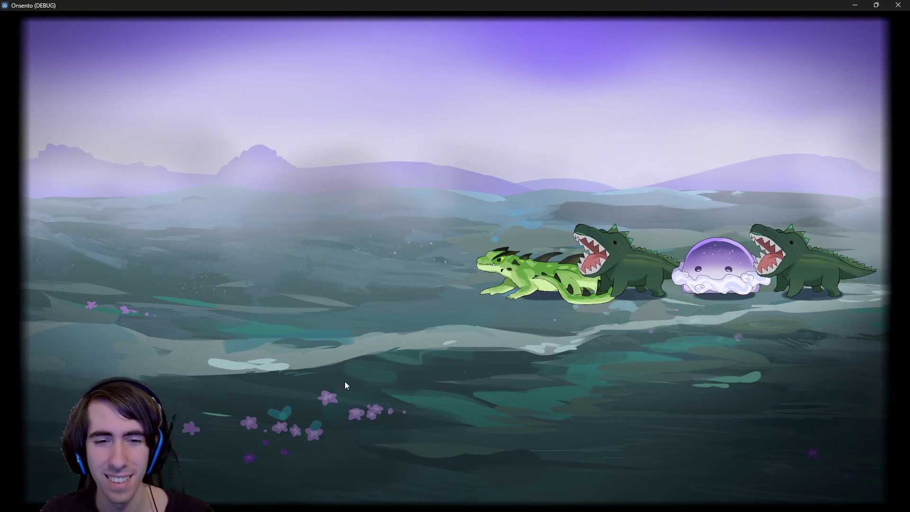
{"action": "left_click_drag", "start_coordinate": [362, 388], "coordinate": [379, 223]}
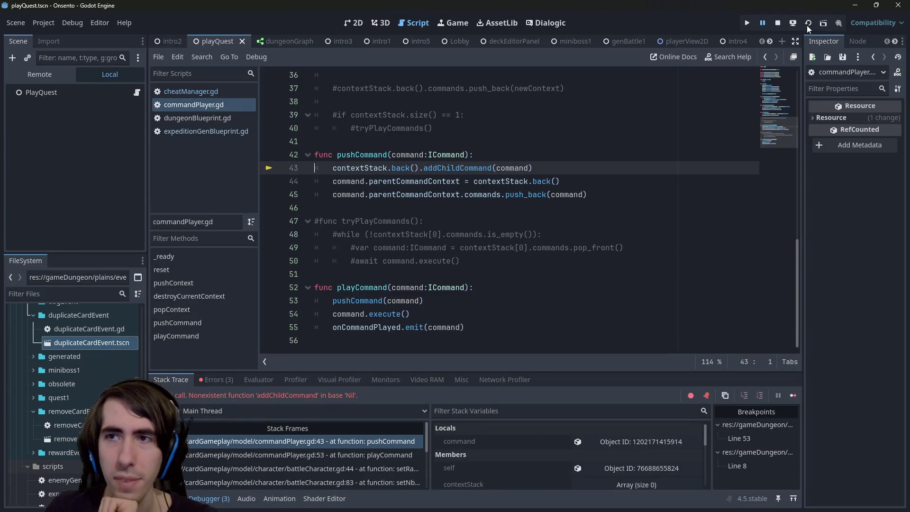
- Stop the halted session, relaunch with F5, pick the small footsteps path, then close the game
{"action": "left_click", "coordinate": [778, 22]}
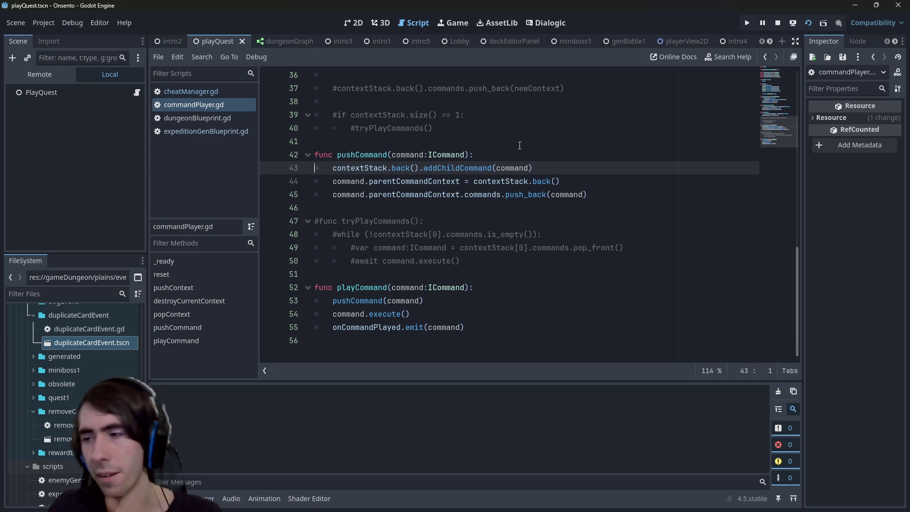
{"action": "key", "text": "F5"}
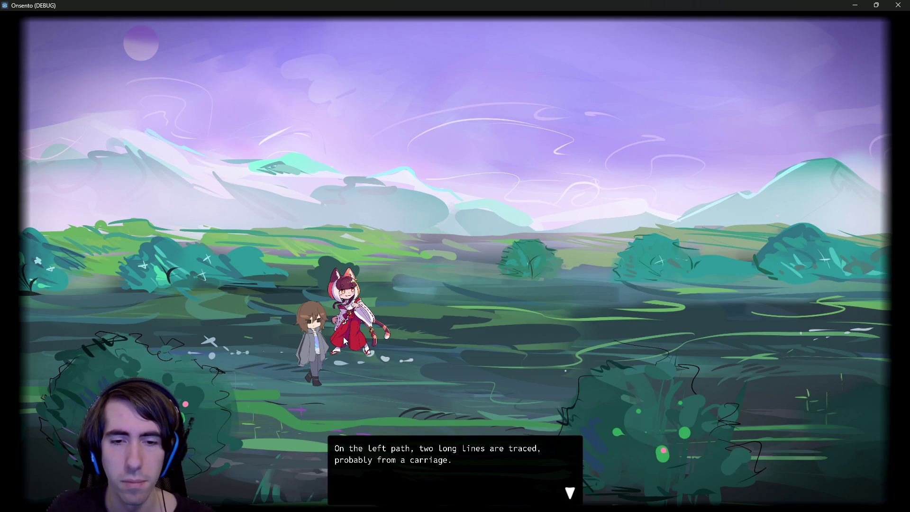
{"action": "left_click", "coordinate": [342, 337]}
{"action": "left_click", "coordinate": [391, 250]}
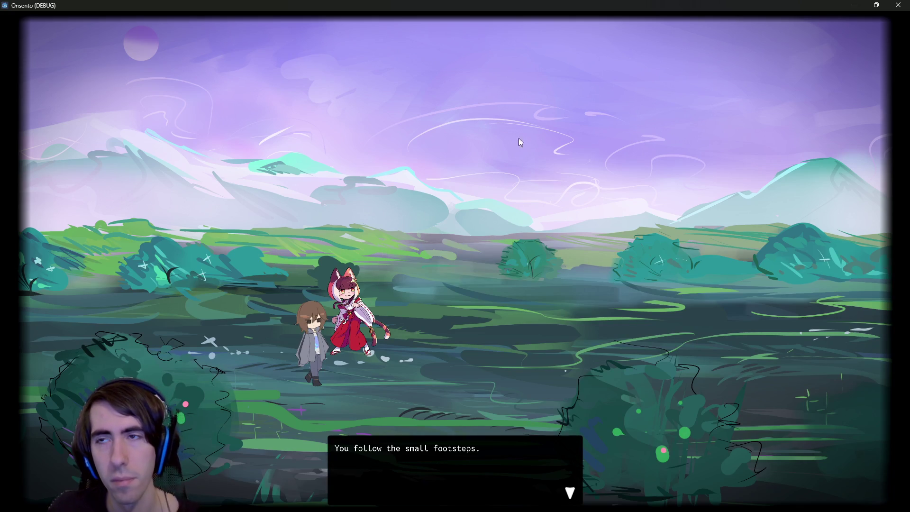
{"action": "left_click", "coordinate": [899, 5]}
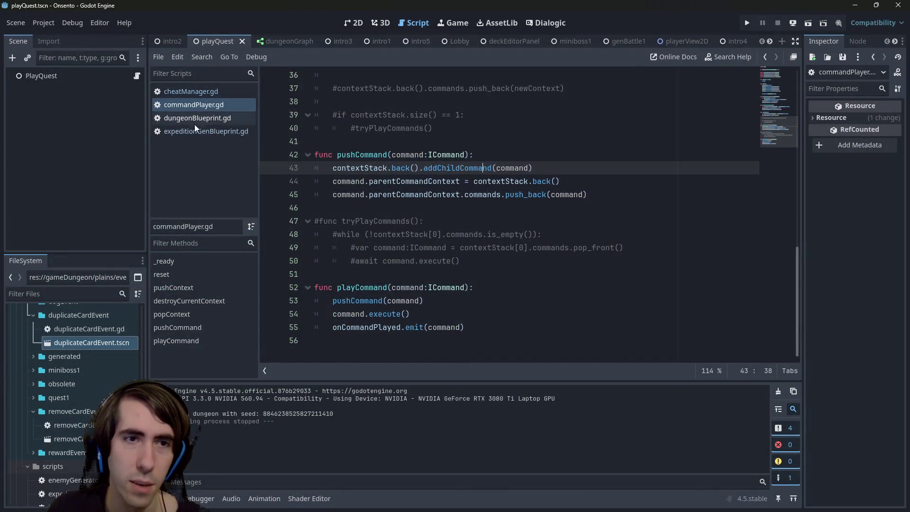
- Change the battle room weight in expeditionGenBlueprint.gd and save the script
{"action": "left_click", "coordinate": [189, 132]}
{"action": "scroll", "coordinate": [496, 235], "scroll_direction": "down", "scroll_amount": 10}
{"action": "scroll", "coordinate": [496, 235], "scroll_direction": "down", "scroll_amount": 20}
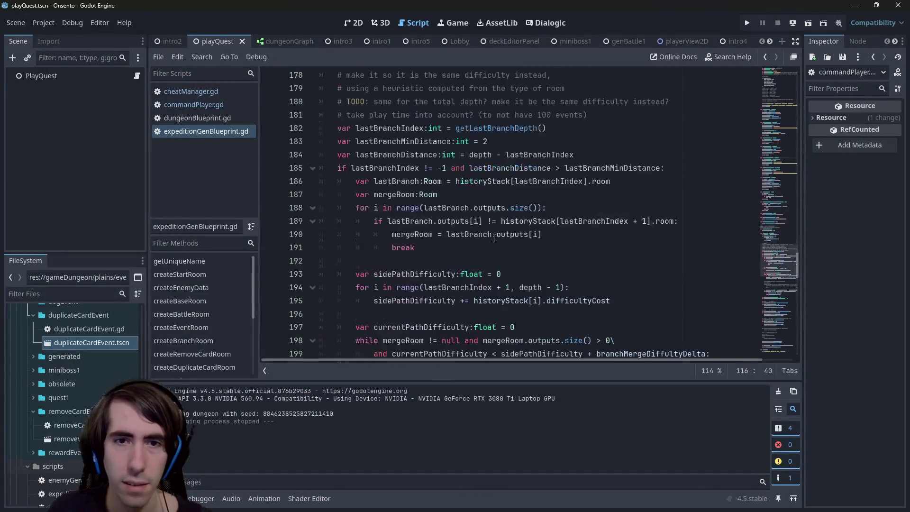
{"action": "scroll", "coordinate": [494, 238], "scroll_direction": "down", "scroll_amount": 7}
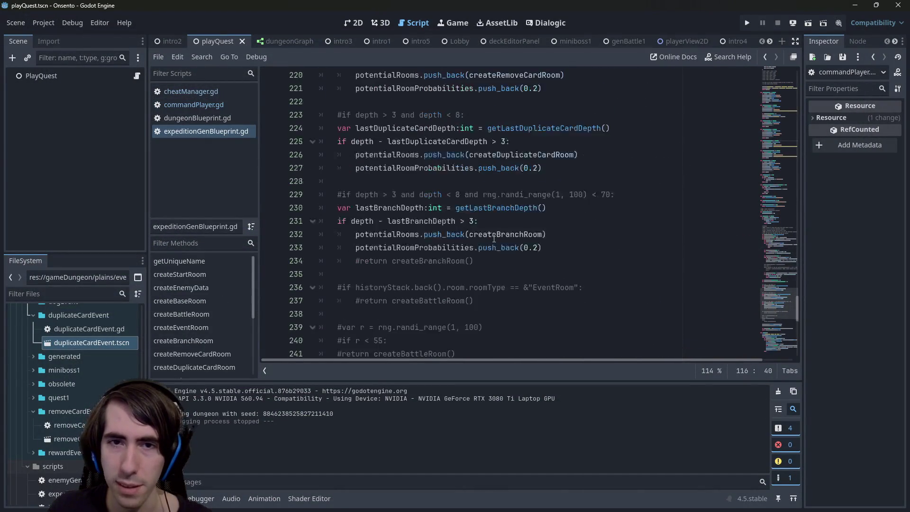
{"action": "scroll", "coordinate": [495, 241], "scroll_direction": "up", "scroll_amount": 4}
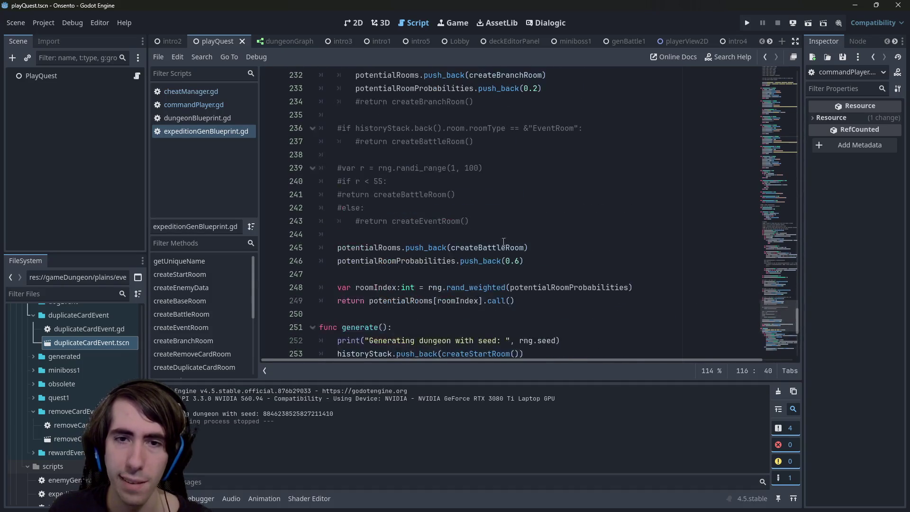
{"action": "left_click_drag", "start_coordinate": [526, 262], "coordinate": [255, 262]}
{"action": "left_click", "coordinate": [520, 261]}
{"action": "key", "text": "BackSpace"}
{"action": "type", "text": "5"}
{"action": "key", "text": "ctrl+s"}
- Relaunch the game to test the new battle room weight
{"action": "left_click", "coordinate": [793, 23]}
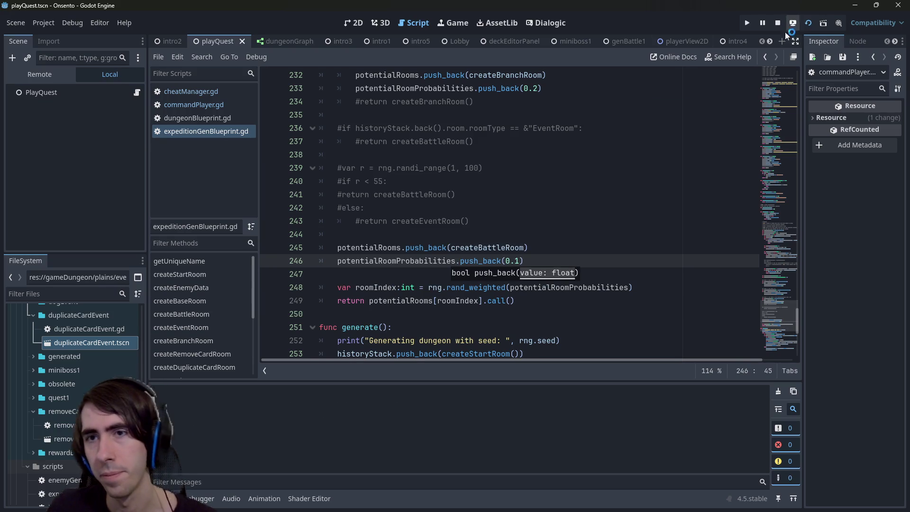
{"action": "scroll", "coordinate": [528, 216], "scroll_direction": "up", "scroll_amount": 3}
{"action": "mouse_move", "coordinate": [562, 240]}
{"action": "left_mouse_down"}
{"action": "mouse_move", "coordinate": [331, 101]}
{"action": "mouse_move", "coordinate": [327, 88]}
{"action": "left_mouse_up"}
{"action": "scroll", "coordinate": [412, 75], "scroll_direction": "up", "scroll_amount": 3}
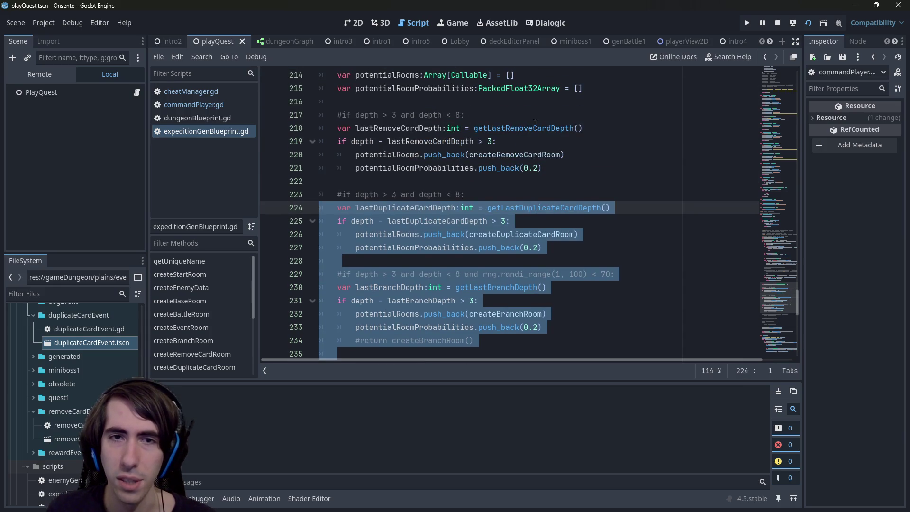
{"action": "scroll", "coordinate": [406, 278], "scroll_direction": "down", "scroll_amount": 8}
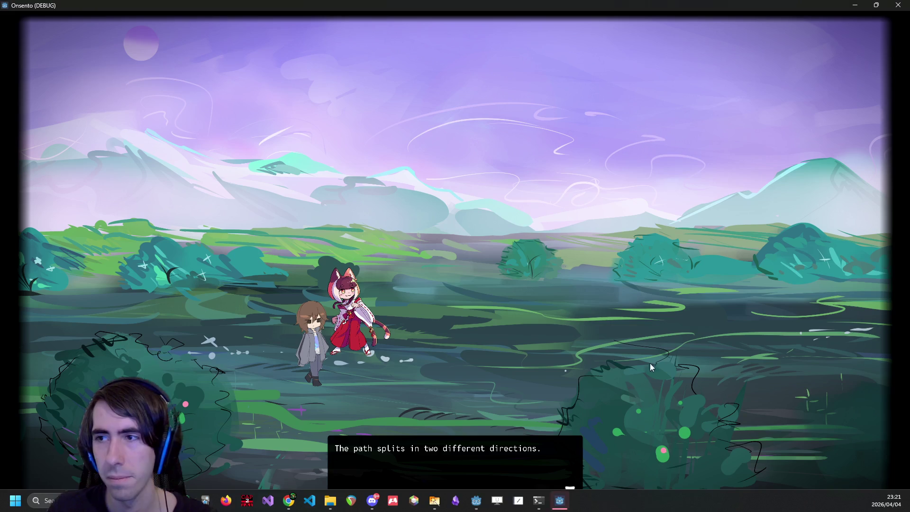
- Advance the opening dialogue and deploy the blue-haired character onto the field
{"action": "left_click", "coordinate": [586, 348]}
{"action": "left_click", "coordinate": [586, 348]}
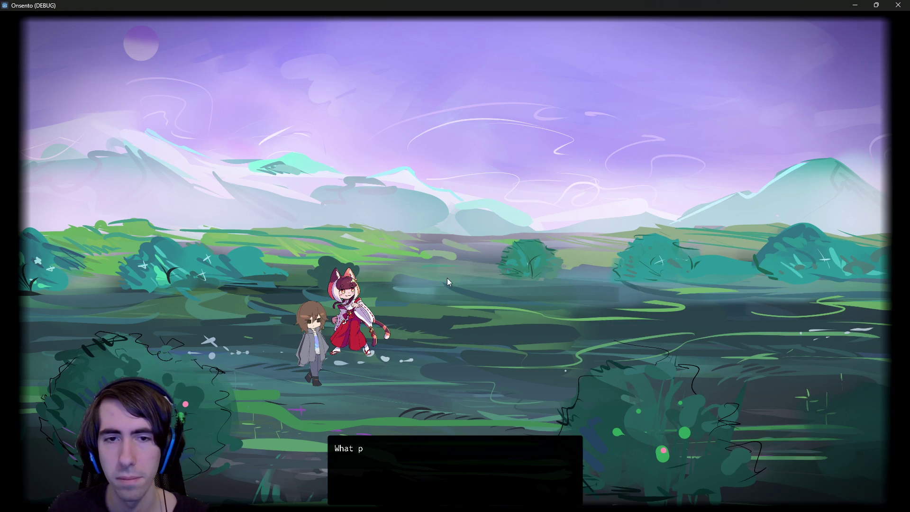
{"action": "left_click", "coordinate": [427, 265]}
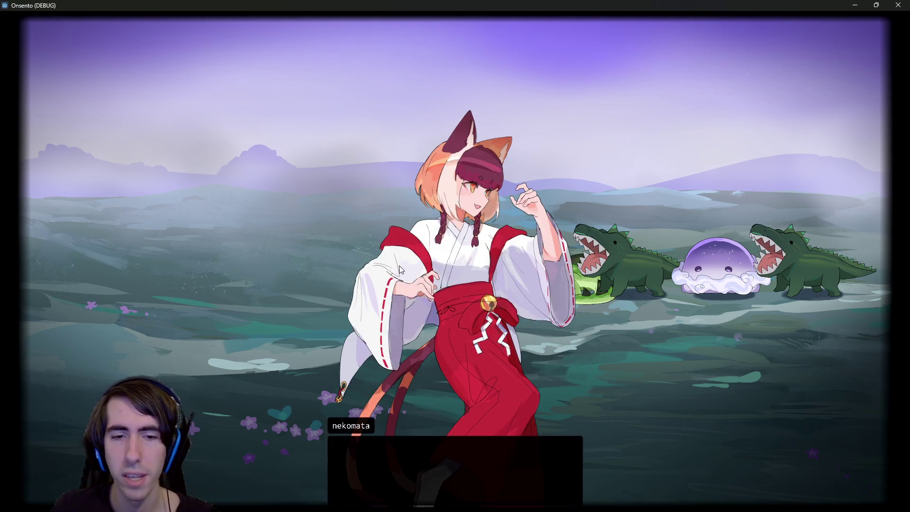
{"action": "left_click", "coordinate": [396, 269]}
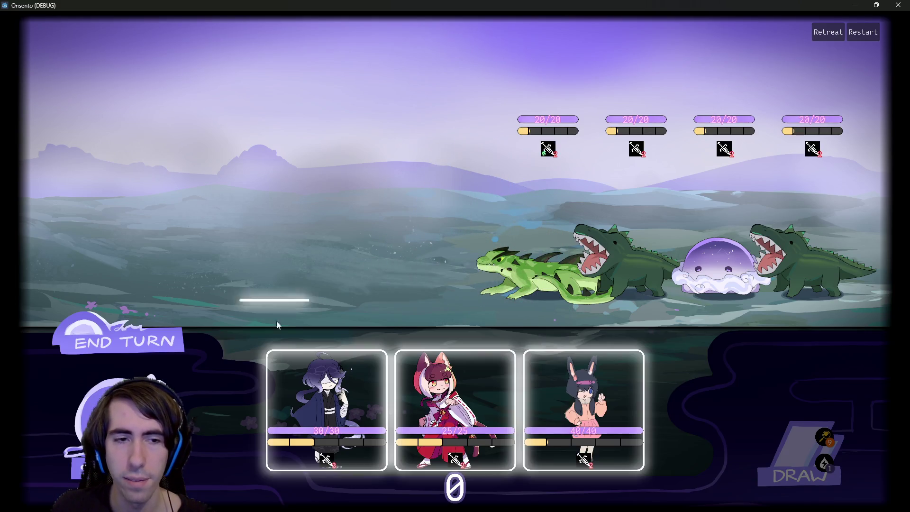
{"action": "left_click_drag", "start_coordinate": [289, 357], "coordinate": [346, 237]}
{"action": "left_click", "coordinate": [465, 211]}
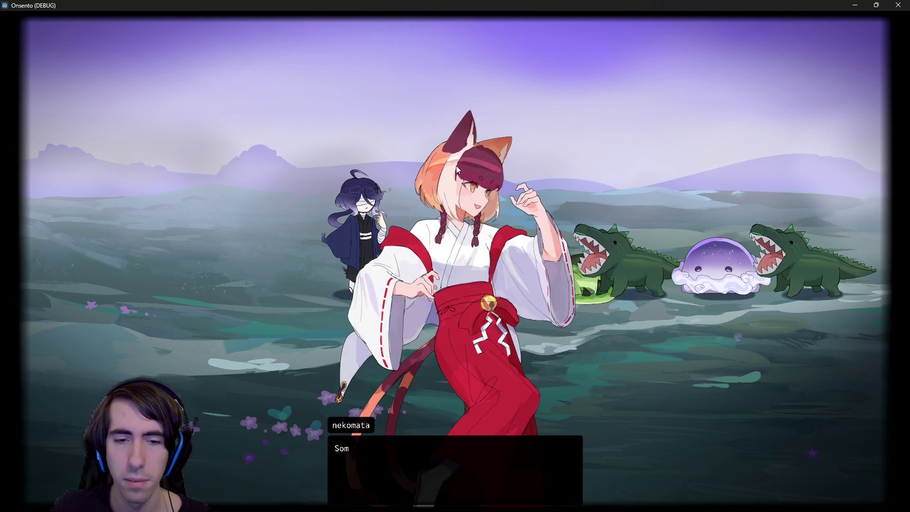
{"action": "left_click", "coordinate": [456, 166]}
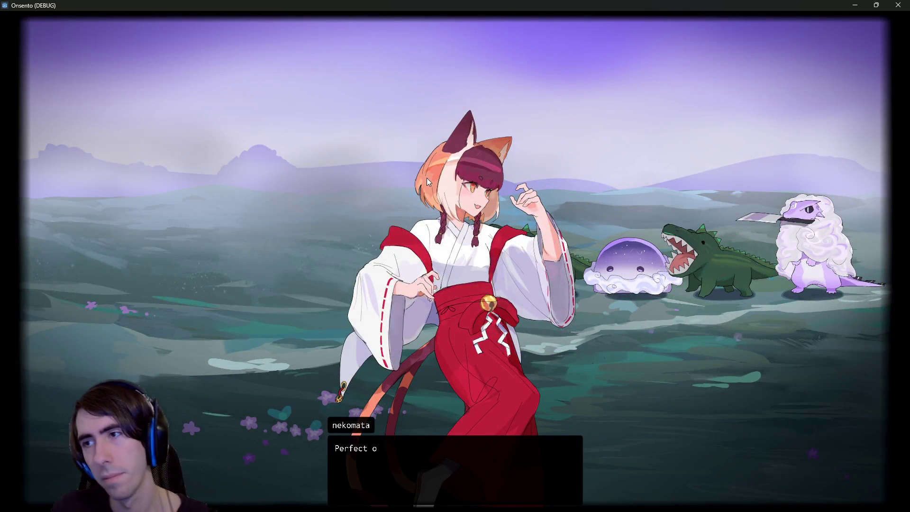
{"action": "left_click", "coordinate": [427, 178]}
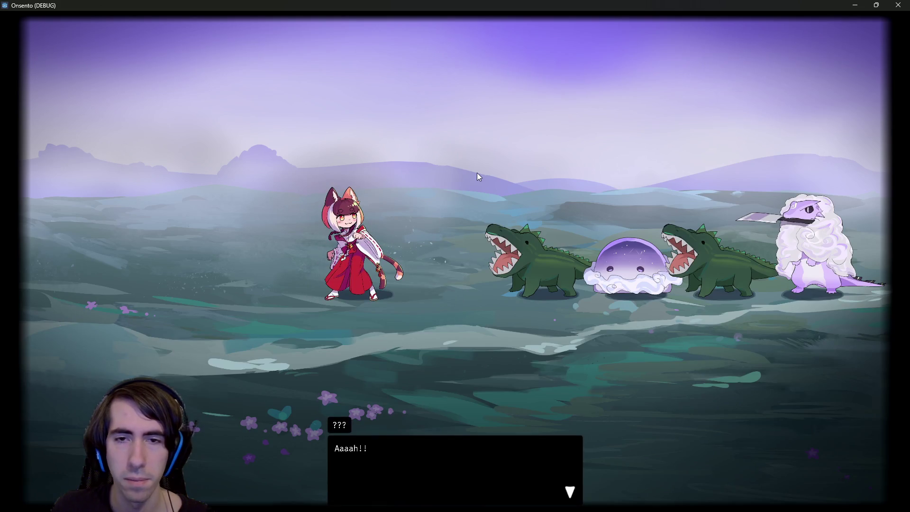
- Get through the screaming and path narration, then choose the path with small footsteps
{"action": "left_click", "coordinate": [478, 176]}
{"action": "left_click", "coordinate": [478, 176]}
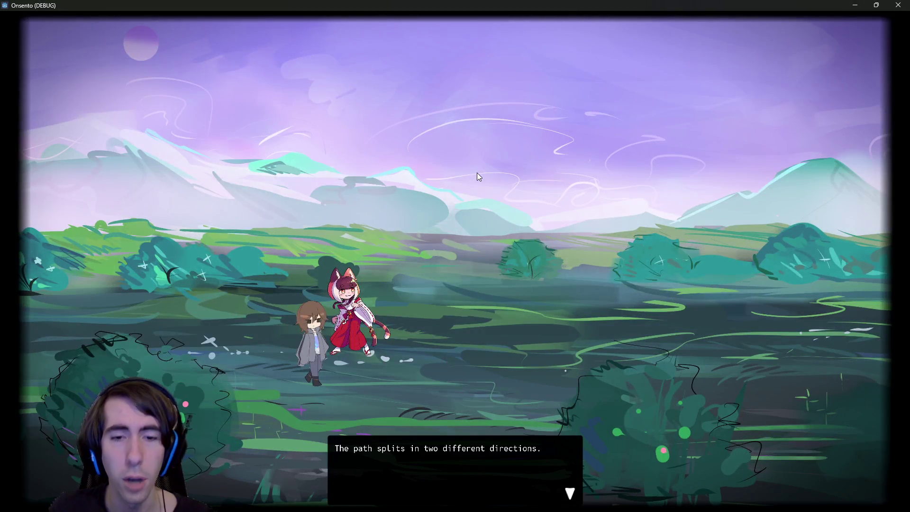
{"action": "left_click", "coordinate": [477, 173]}
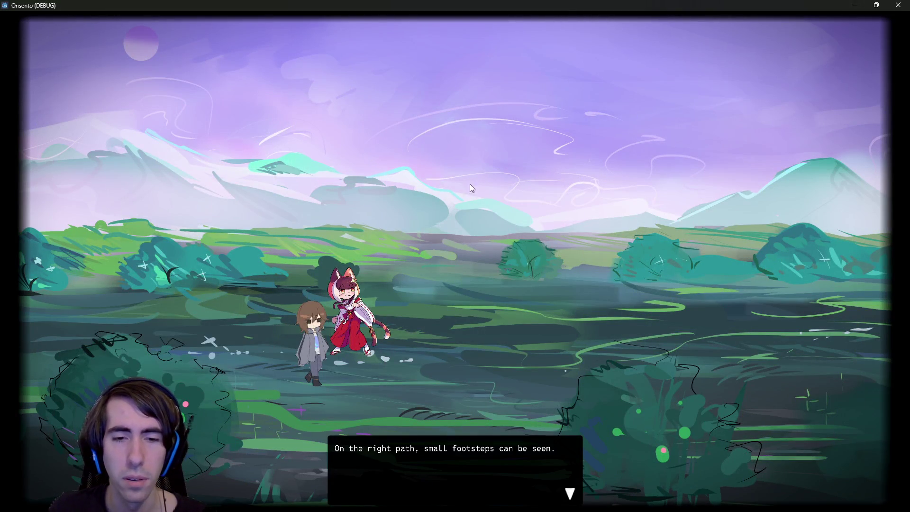
{"action": "left_click", "coordinate": [474, 176]}
{"action": "left_click", "coordinate": [456, 232]}
{"action": "left_click", "coordinate": [452, 255]}
{"action": "left_click", "coordinate": [451, 254]}
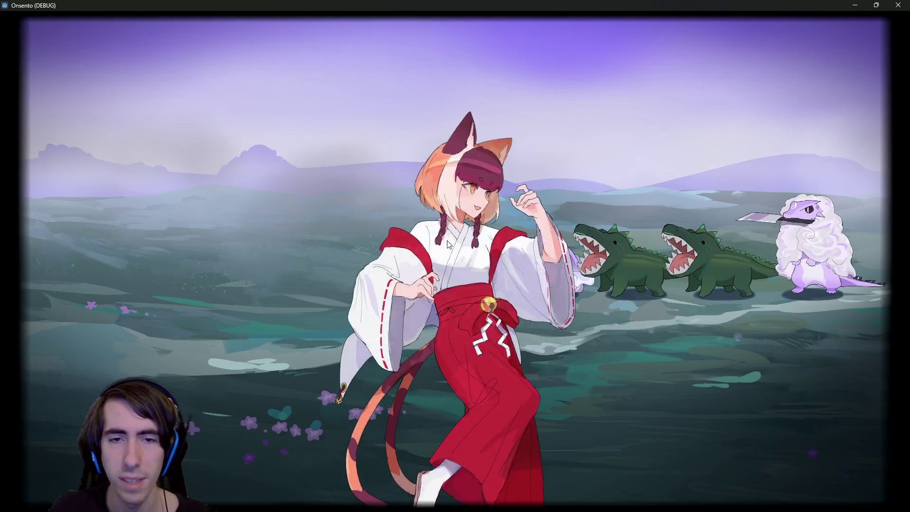
- Clear the mana tutorial, place the fox girl, and advance nekomata's "Let's help!" dialogue
{"action": "left_click", "coordinate": [363, 312]}
{"action": "left_click", "coordinate": [362, 312]}
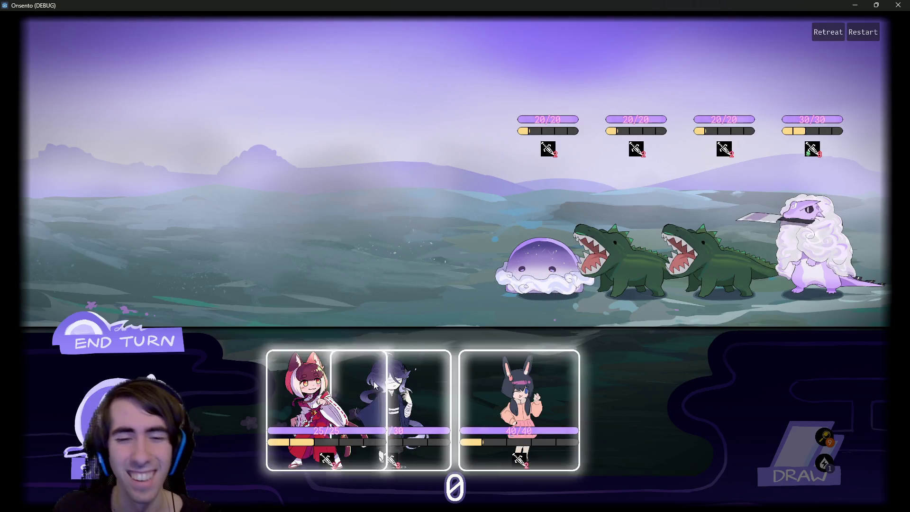
{"action": "mouse_move", "coordinate": [373, 382]}
{"action": "left_mouse_down"}
{"action": "mouse_move", "coordinate": [371, 215]}
{"action": "mouse_move", "coordinate": [365, 228]}
{"action": "left_mouse_up"}
{"action": "left_click", "coordinate": [195, 338]}
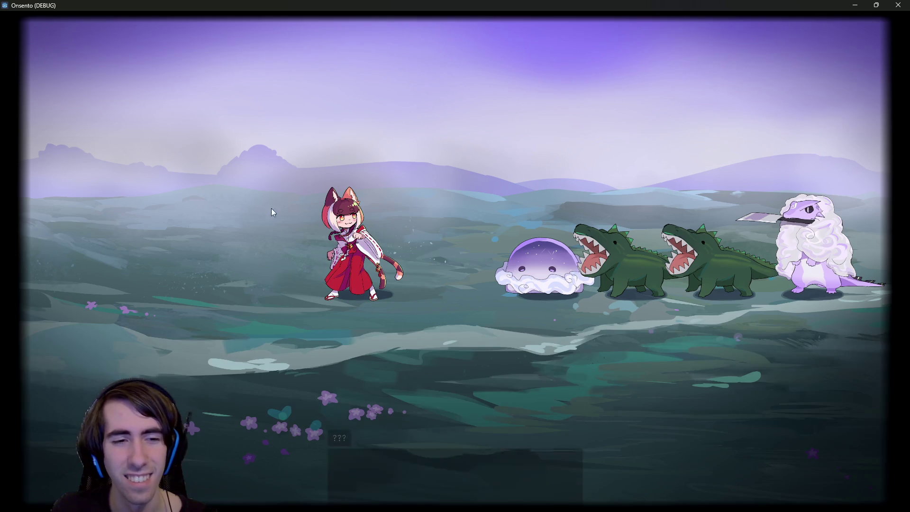
{"action": "left_click", "coordinate": [405, 142]}
{"action": "left_click", "coordinate": [406, 141]}
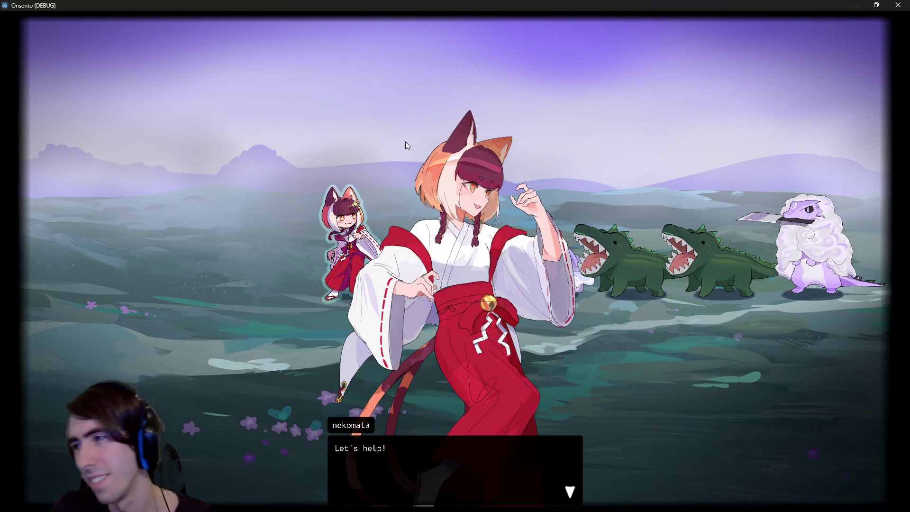
{"action": "left_click", "coordinate": [406, 142]}
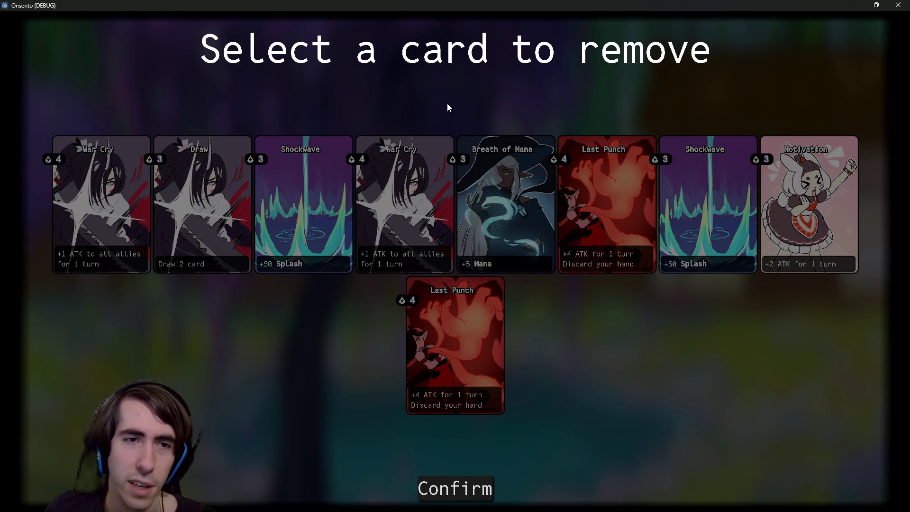
- Take the Draw card as a reward, then remove a Draw card on the card-removal screen
{"action": "left_click", "coordinate": [201, 204]}
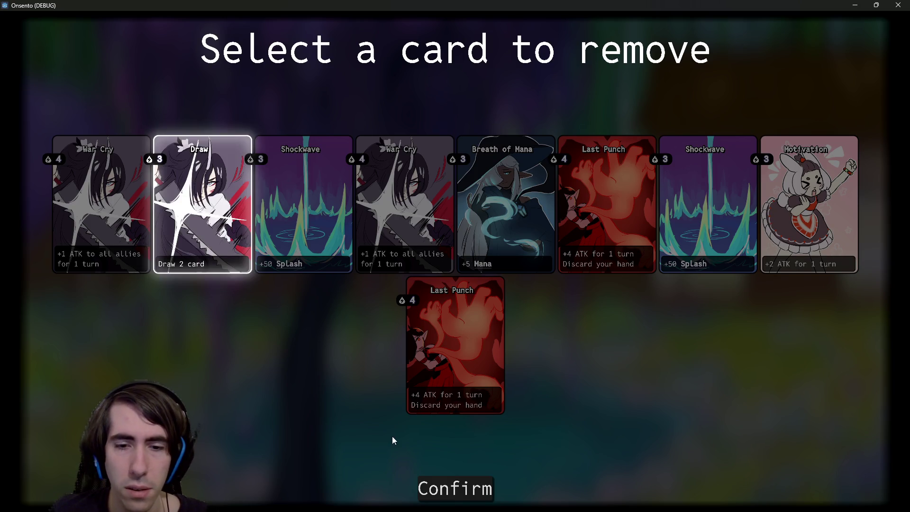
{"action": "left_click", "coordinate": [454, 488]}
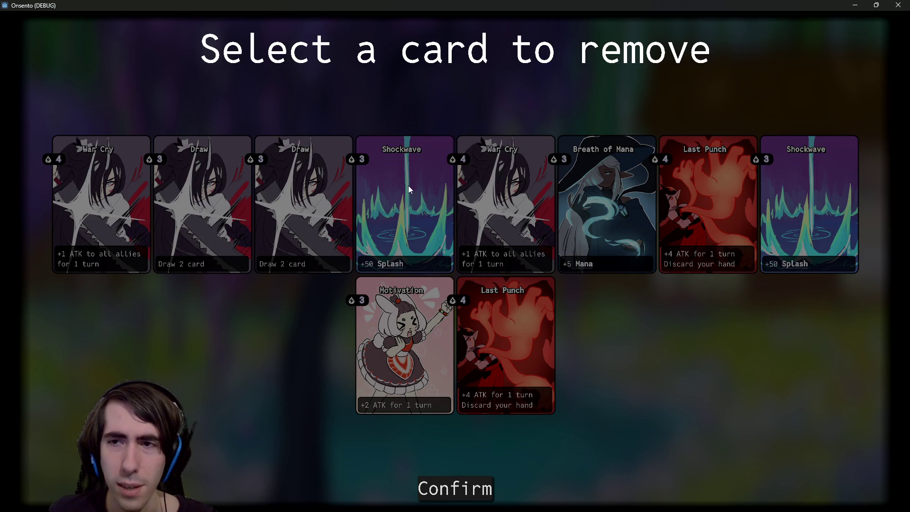
{"action": "left_click", "coordinate": [286, 202]}
{"action": "left_click", "coordinate": [448, 480]}
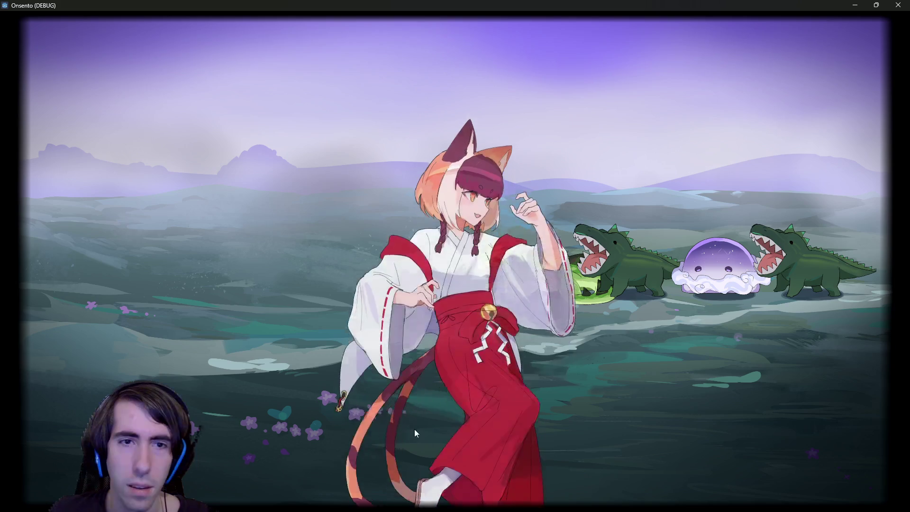
- Start the battle, inspect the draw pile, play Draw for two Last Punch cards, then close the game
{"action": "left_click", "coordinate": [442, 311]}
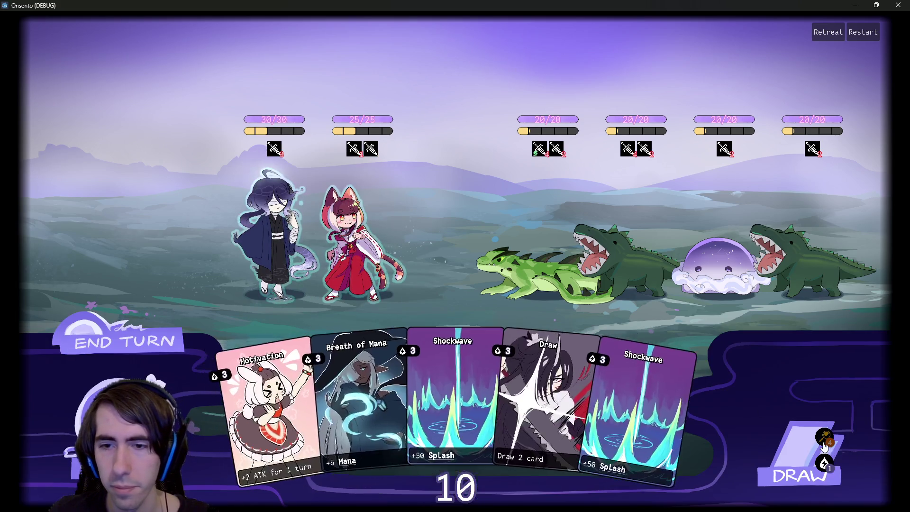
{"action": "left_click", "coordinate": [826, 445]}
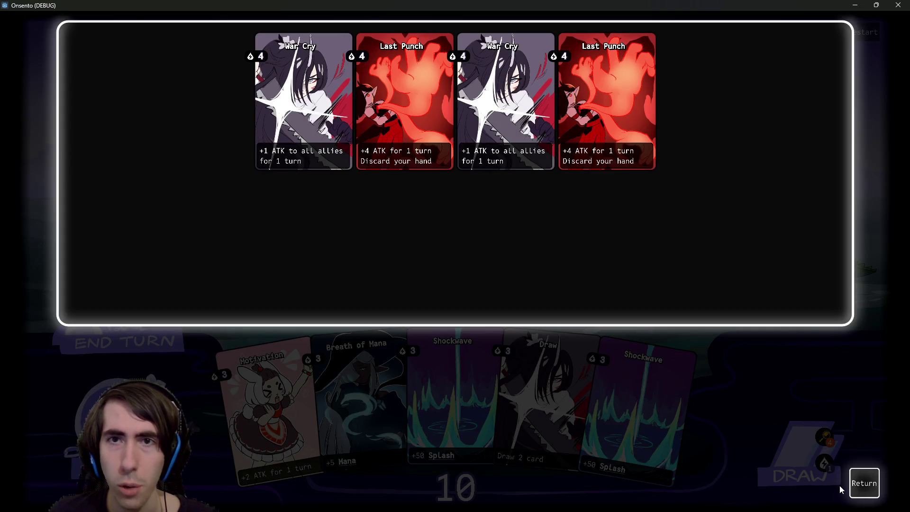
{"action": "left_click", "coordinate": [865, 484]}
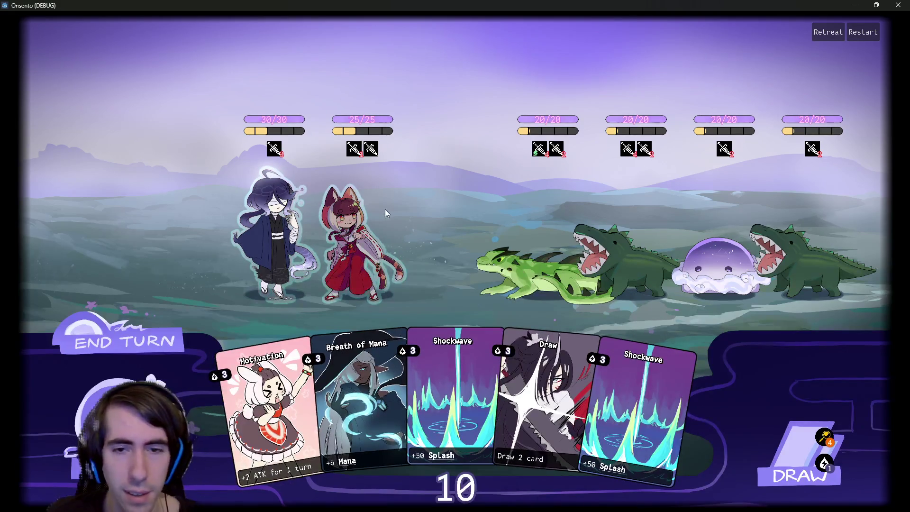
{"action": "left_click_drag", "start_coordinate": [548, 379], "coordinate": [500, 227]}
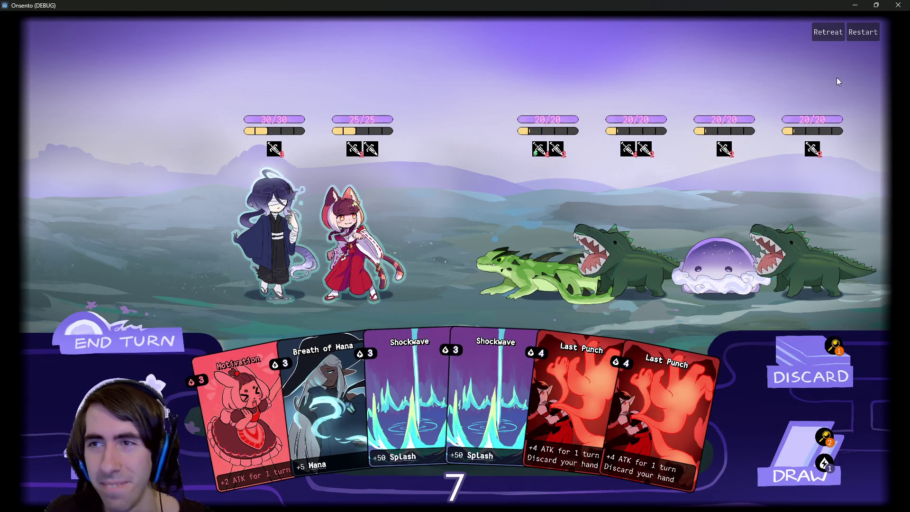
{"action": "left_click", "coordinate": [899, 5]}
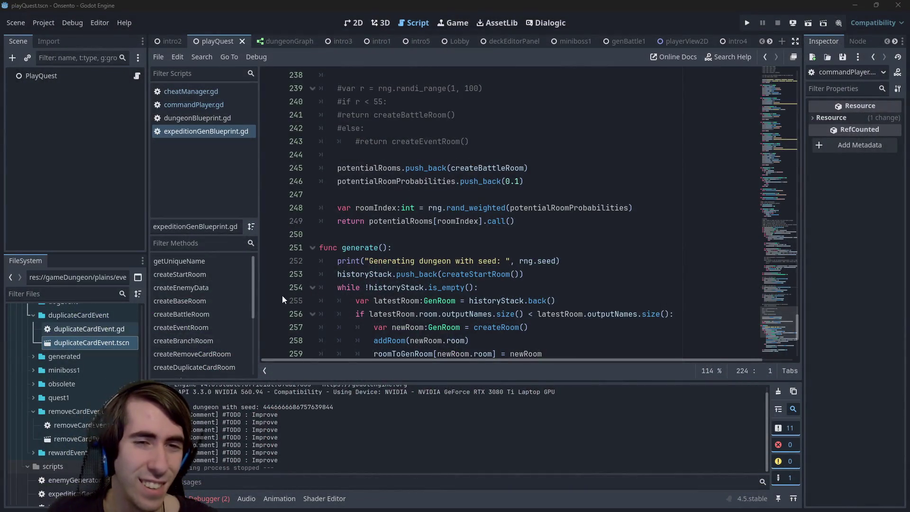
- Insert a new '# TODO :' comment line below the difficultyCost declaration
{"action": "left_click", "coordinate": [470, 207]}
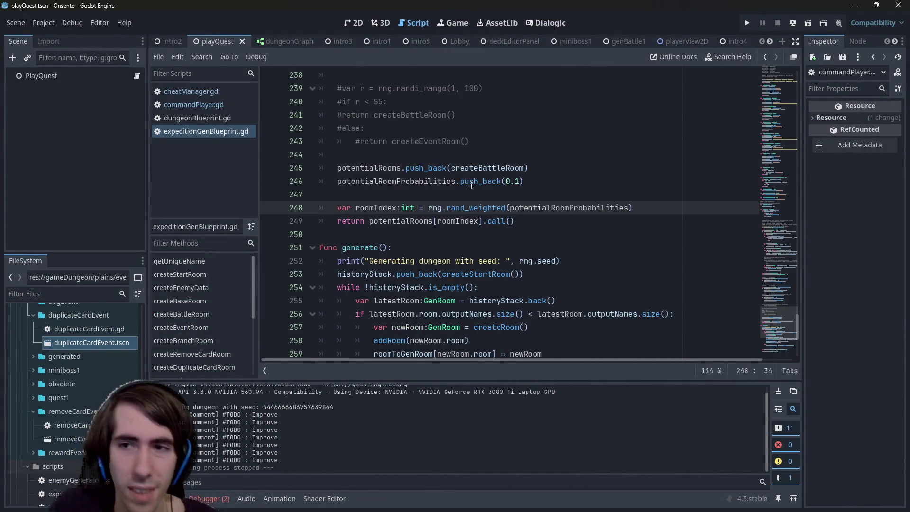
{"action": "scroll", "coordinate": [471, 184], "scroll_direction": "up", "scroll_amount": 20}
{"action": "scroll", "coordinate": [745, 96], "scroll_direction": "up", "scroll_amount": 1}
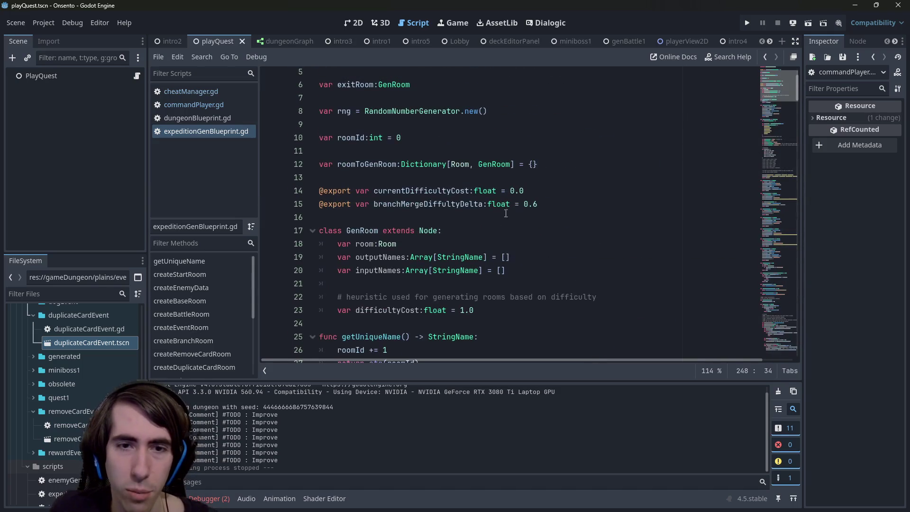
{"action": "left_click", "coordinate": [640, 297]}
{"action": "left_click", "coordinate": [640, 322]}
{"action": "left_click", "coordinate": [645, 310]}
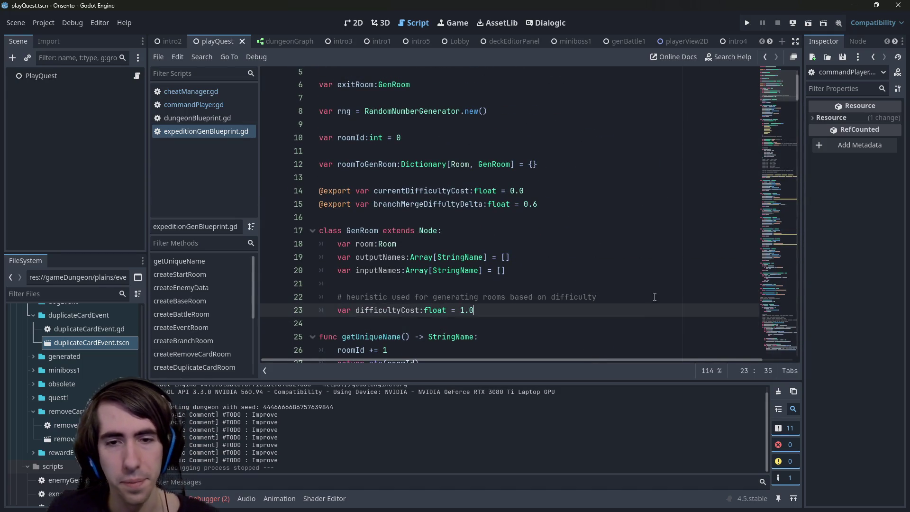
{"action": "key", "text": "Return"}
{"action": "type", "text": "# TODO :"}
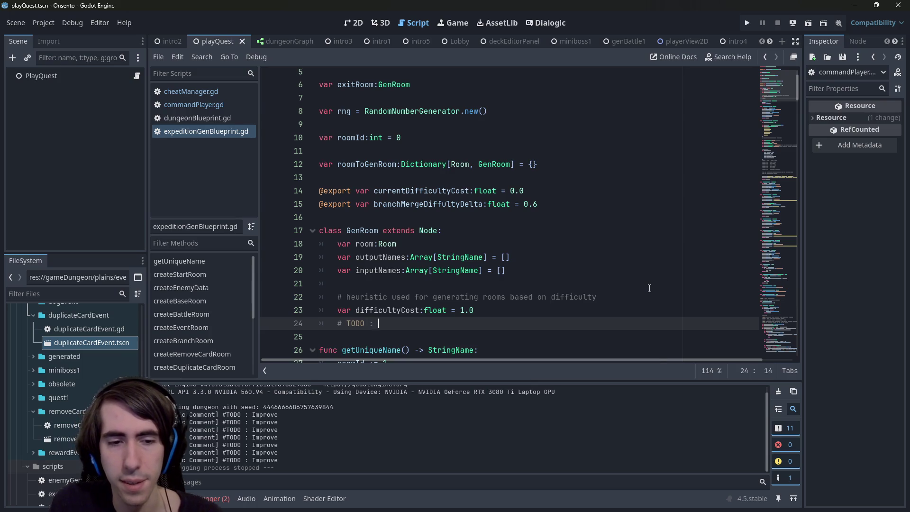
- Check the debugger's error list, complete the TODO as 'add event heuristic to balance events between branches', and save
{"action": "left_click", "coordinate": [213, 499]}
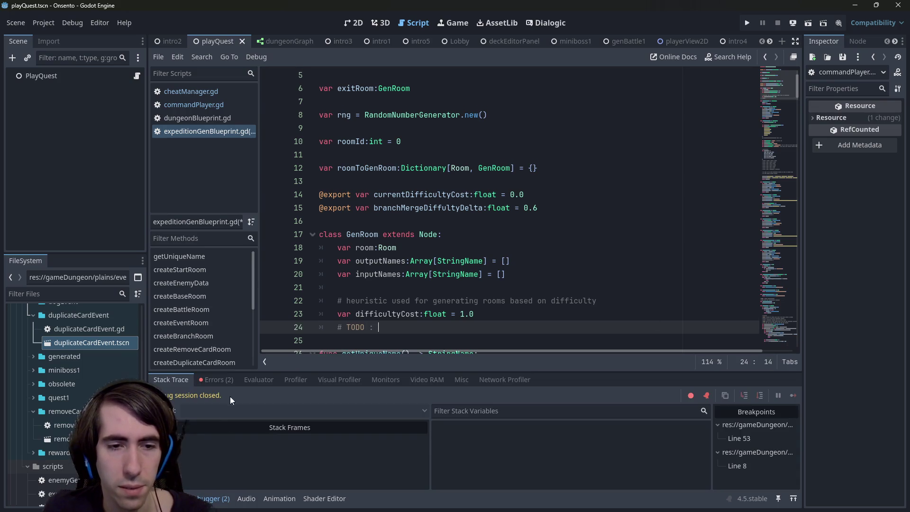
{"action": "left_click", "coordinate": [217, 379]}
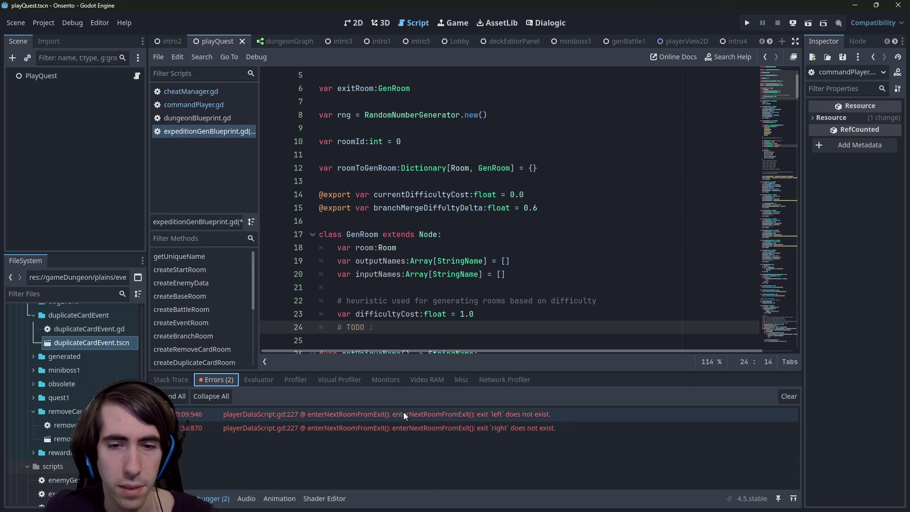
{"action": "scroll", "coordinate": [409, 319], "scroll_direction": "down", "scroll_amount": 2}
{"action": "type", "text": "add"}
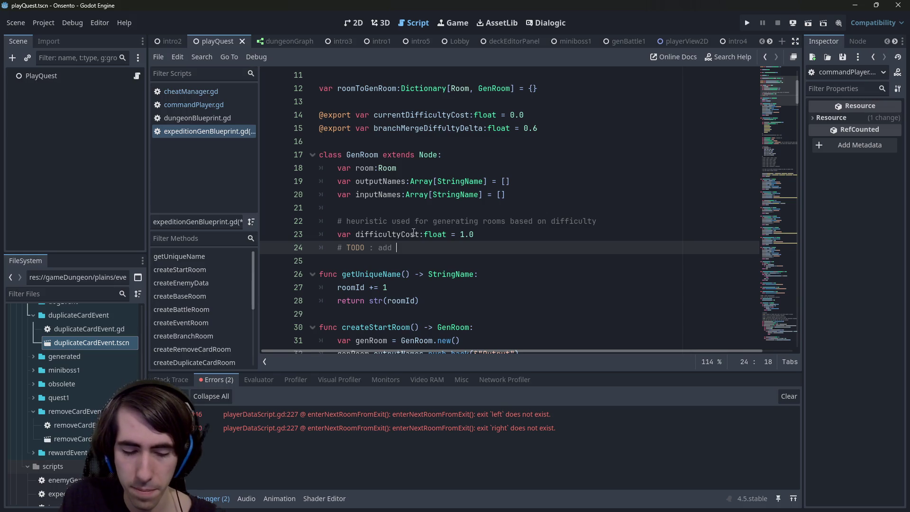
{"action": "type", "text": "even"}
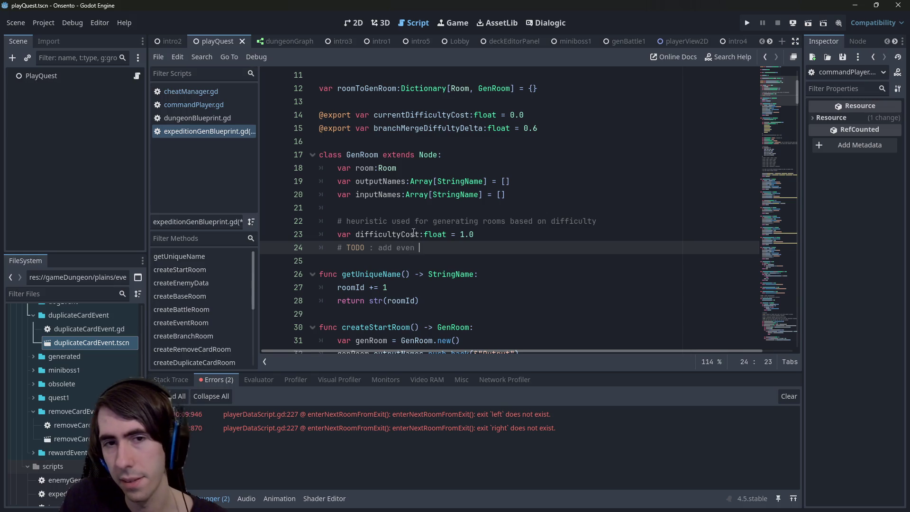
{"action": "type", "text": "t heuristic"}
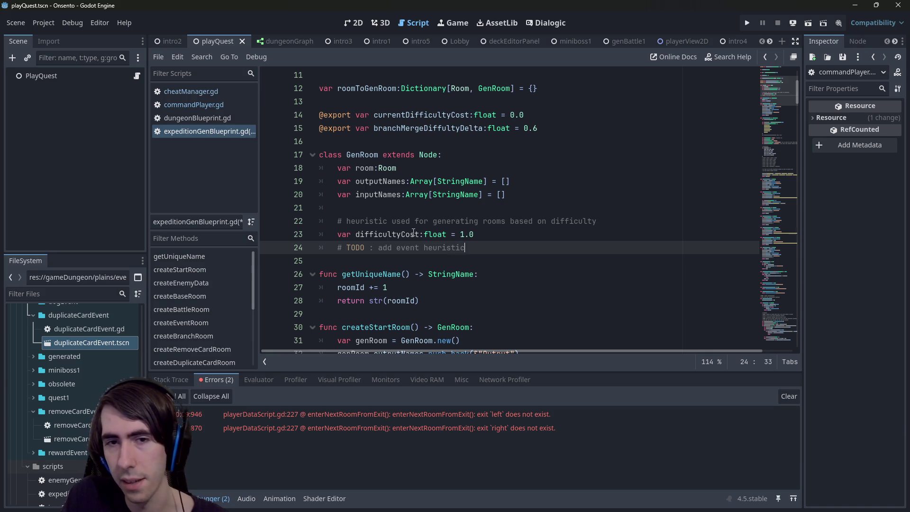
{"action": "type", "text": " to balance events between branches"}
{"action": "key", "text": "ctrl+s"}
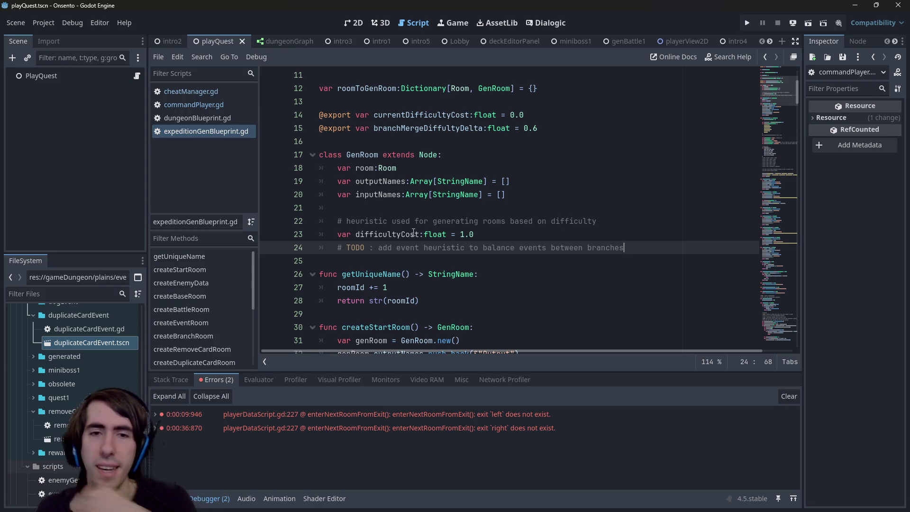
{"action": "left_click", "coordinate": [475, 234]}
- Duplicate the difficultyCost line and rename the first copy to battleHeuristic
{"action": "key", "text": "shift+Home"}
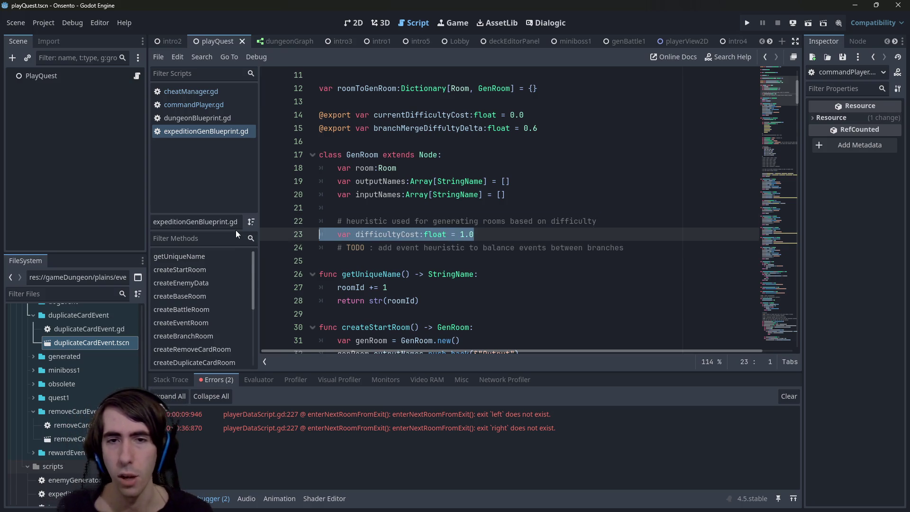
{"action": "key", "text": "End"}
{"action": "key", "text": "ctrl+shift+d"}
{"action": "key", "text": "Up"}
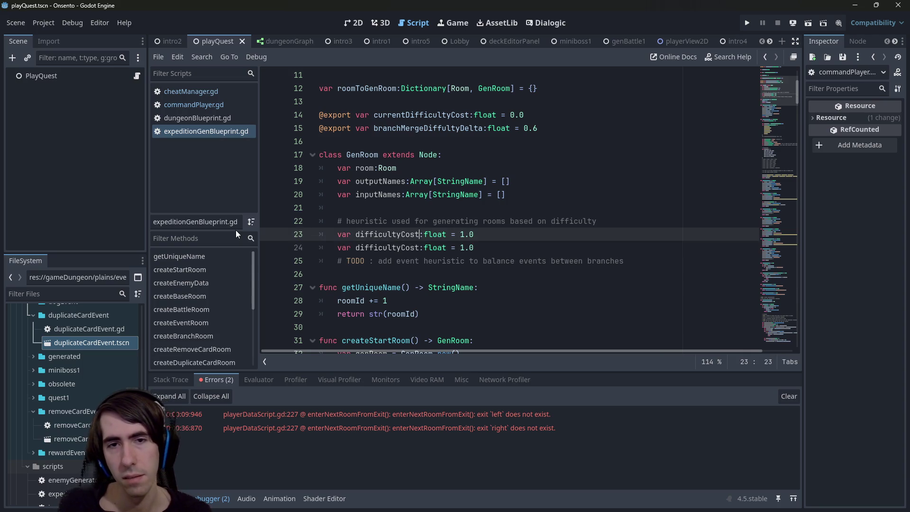
{"action": "type", "text": "battleHeu"}
{"action": "type", "text": "ristic"}
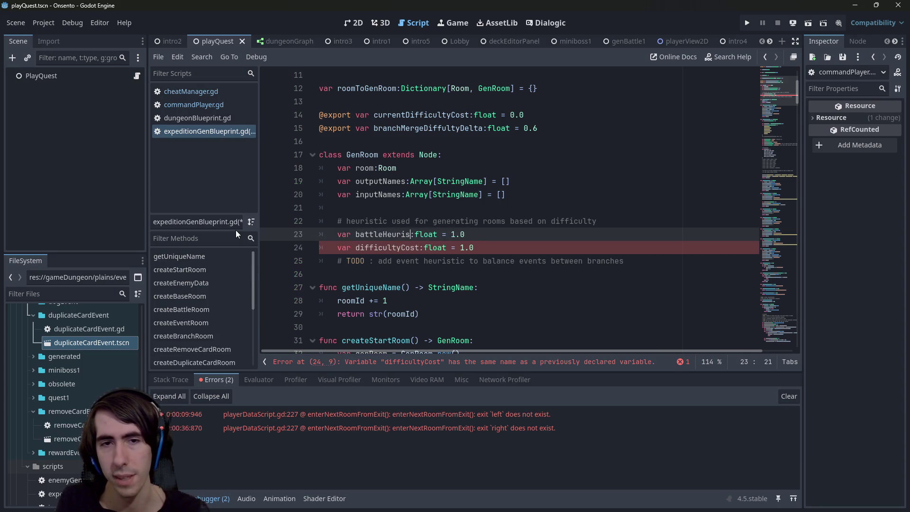
- Rename the second copy to eventHeuristic and save the script
{"action": "key", "text": "Down"}
{"action": "key", "text": "ctrl+BackSpace"}
{"action": "key", "text": "ctrl+Delete"}
{"action": "type", "text": "E"}
{"action": "key", "text": "BackSpace"}
{"action": "type", "text": "eventHeuristi"}
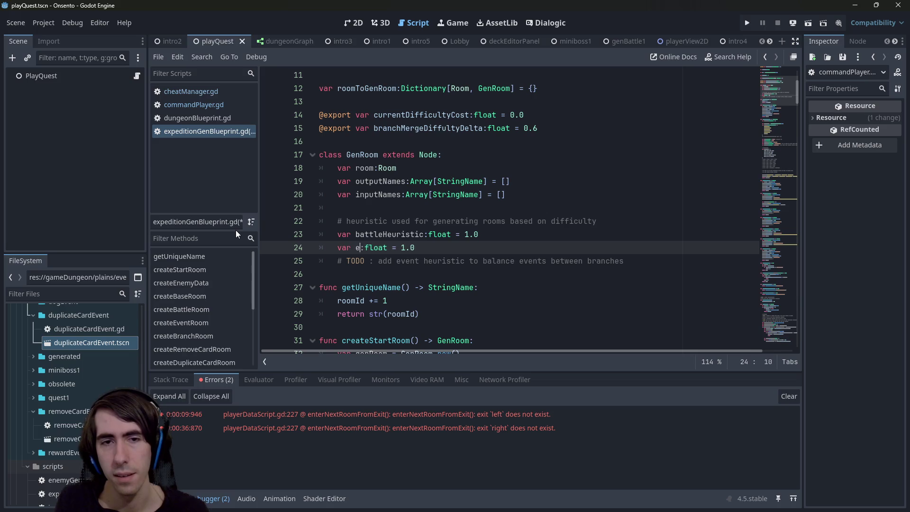
{"action": "type", "text": "c"}
{"action": "key", "text": "ctrl+s"}
{"action": "left_click", "coordinate": [472, 234]}
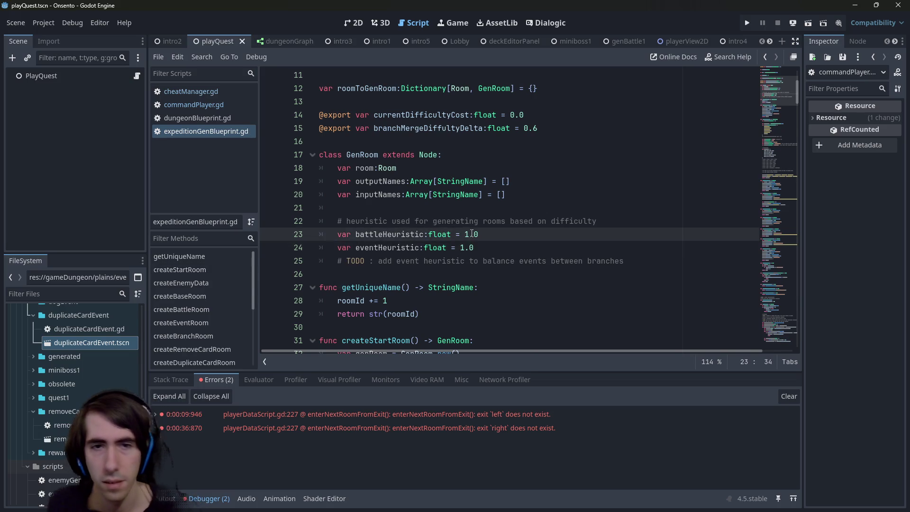
{"action": "type", "text": "0"}
{"action": "key", "text": "Down"}
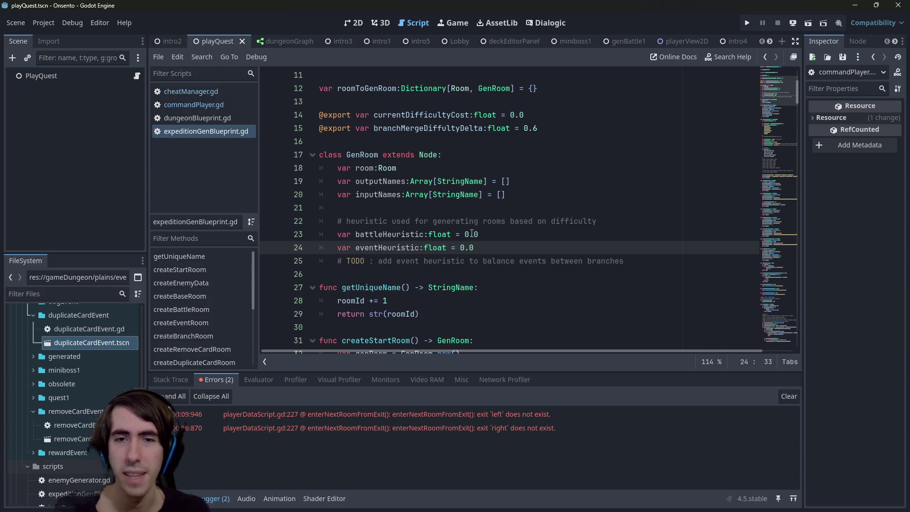
- Scroll down to createRoom and delete the updateCurrentCost function with its TODO comments
{"action": "scroll", "coordinate": [467, 234], "scroll_direction": "down", "scroll_amount": 15}
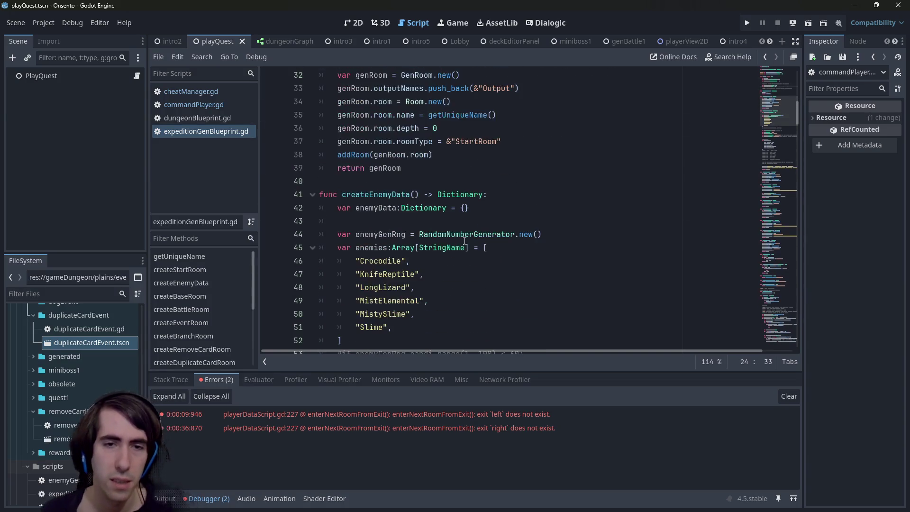
{"action": "scroll", "coordinate": [465, 241], "scroll_direction": "down", "scroll_amount": 15}
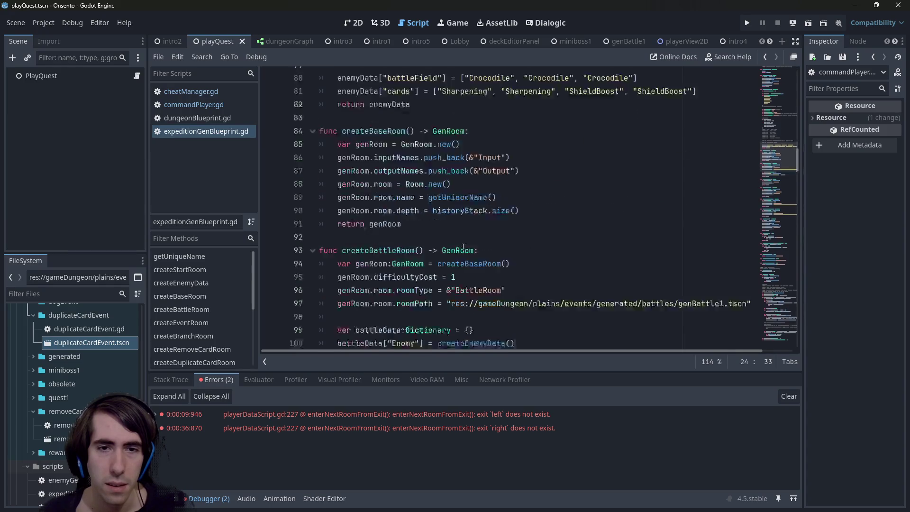
{"action": "scroll", "coordinate": [462, 246], "scroll_direction": "down", "scroll_amount": 19}
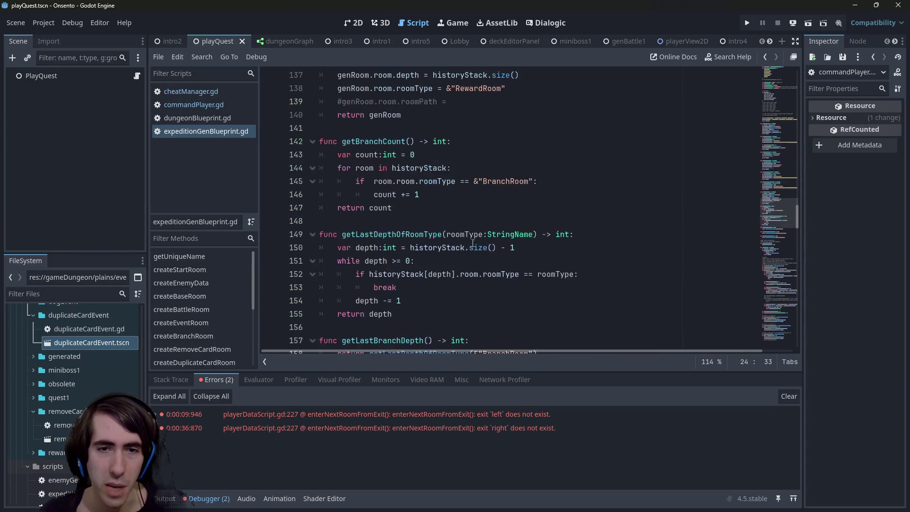
{"action": "scroll", "coordinate": [489, 215], "scroll_direction": "down", "scroll_amount": 5}
{"action": "scroll", "coordinate": [469, 223], "scroll_direction": "up", "scroll_amount": 3}
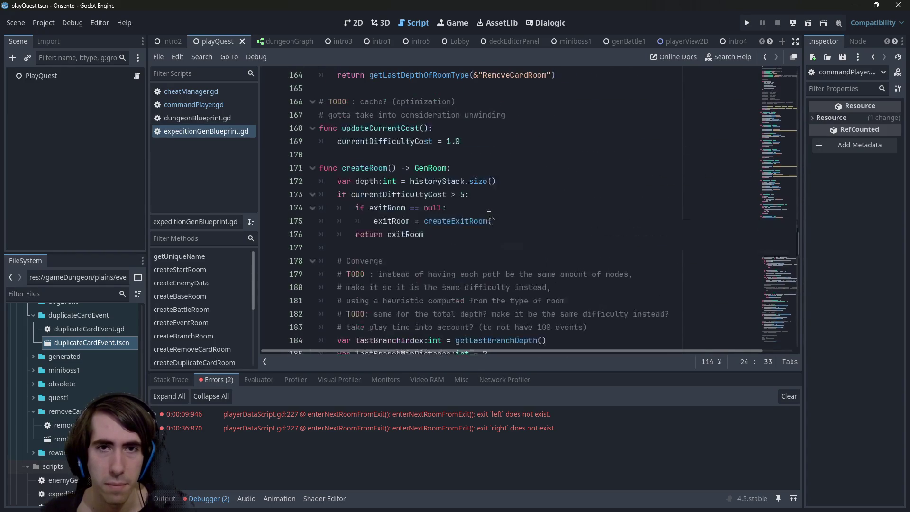
{"action": "left_click_drag", "start_coordinate": [466, 227], "coordinate": [289, 164]}
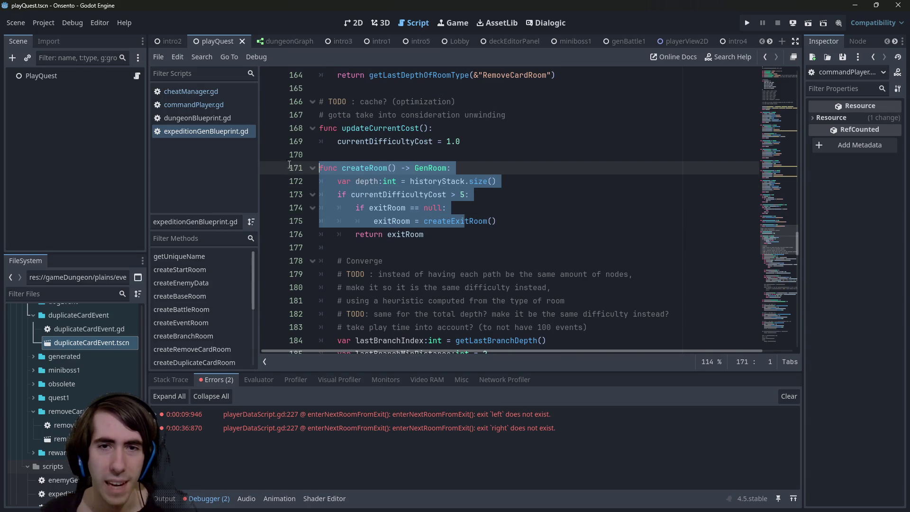
{"action": "double_click", "coordinate": [428, 193]}
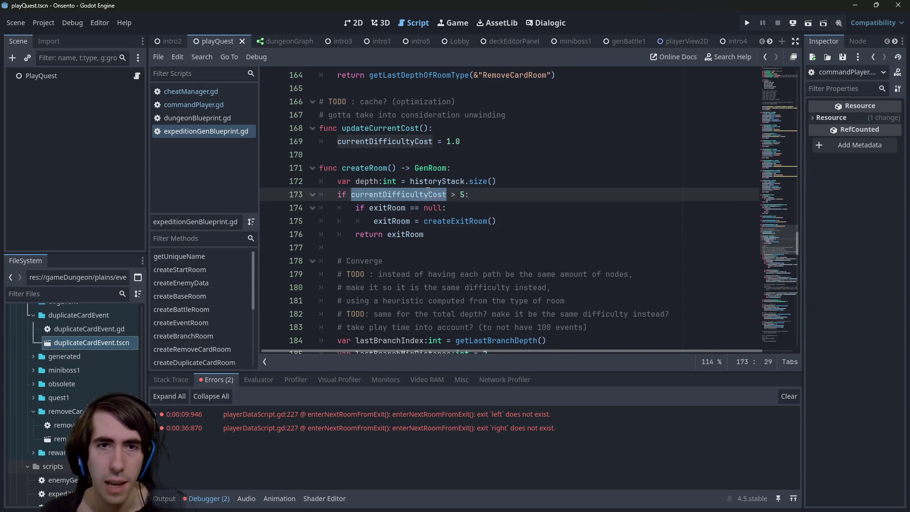
{"action": "left_click_drag", "start_coordinate": [463, 141], "coordinate": [269, 104]}
{"action": "key", "text": "BackSpace"}
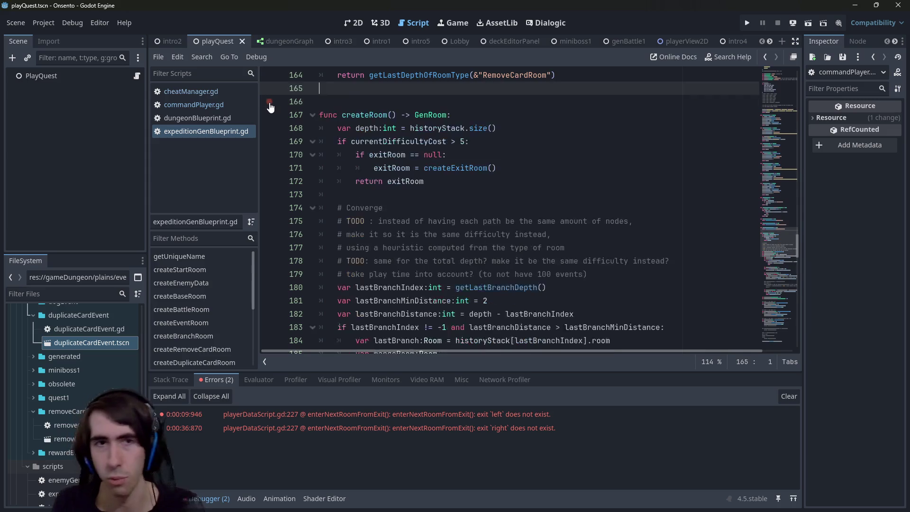
{"action": "key", "text": "BackSpace"}
- Jump to currentDifficultyCost's declaration and select the battleHeuristic name
{"action": "scroll", "coordinate": [346, 241], "scroll_direction": "up", "scroll_amount": 4}
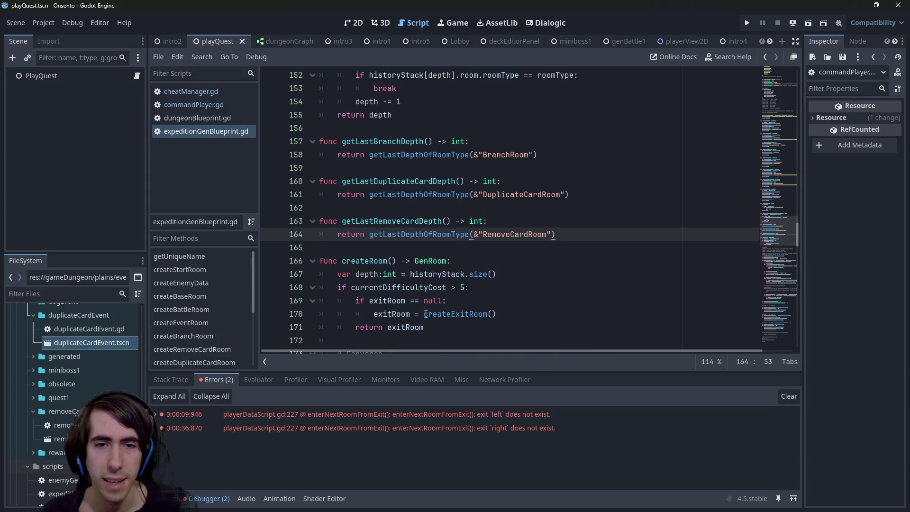
{"action": "double_click", "coordinate": [421, 288]}
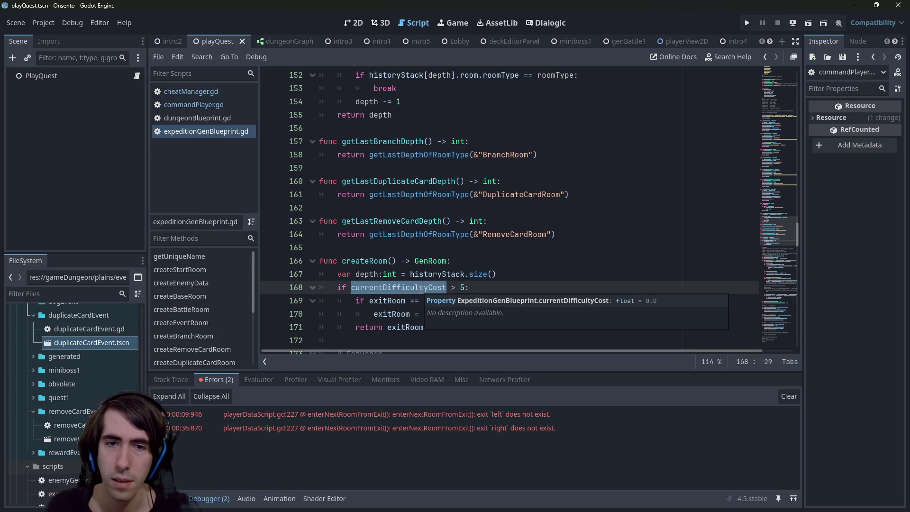
{"action": "left_click", "coordinate": [421, 288], "text": "ctrl"}
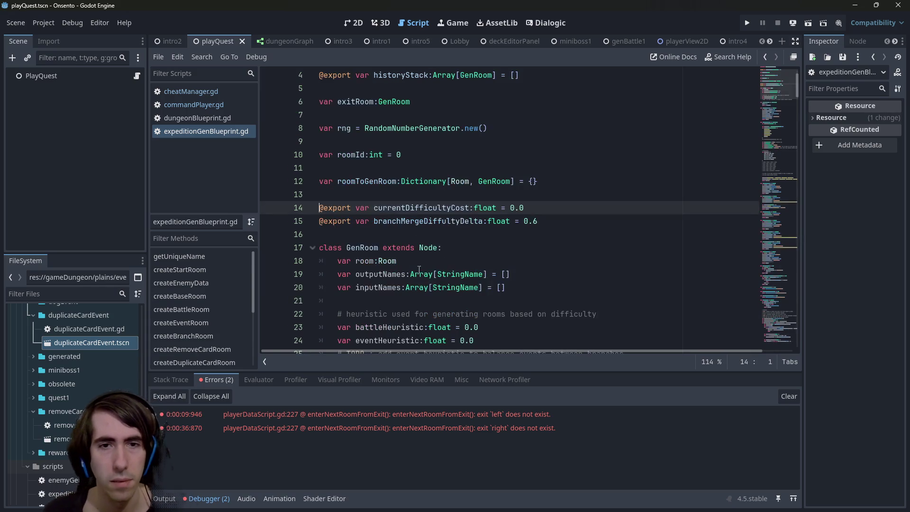
{"action": "scroll", "coordinate": [419, 221], "scroll_direction": "down", "scroll_amount": 7}
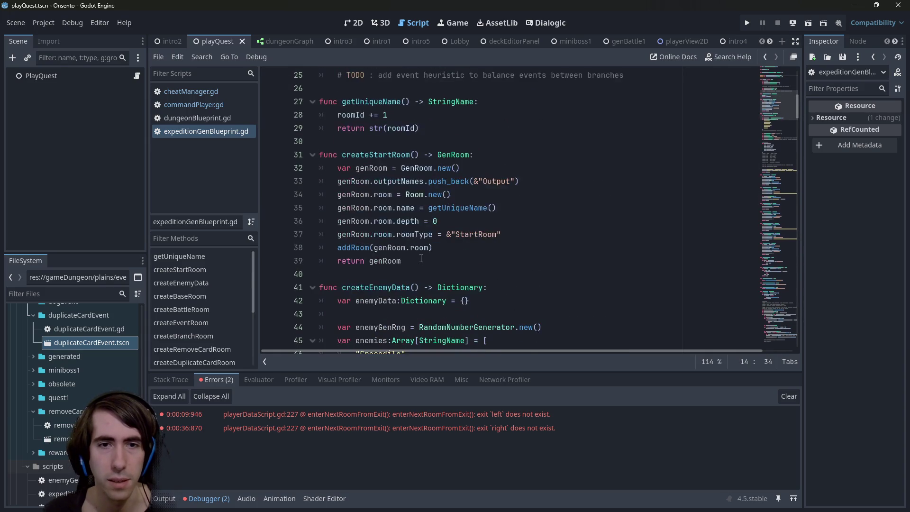
{"action": "scroll", "coordinate": [419, 255], "scroll_direction": "up", "scroll_amount": 6}
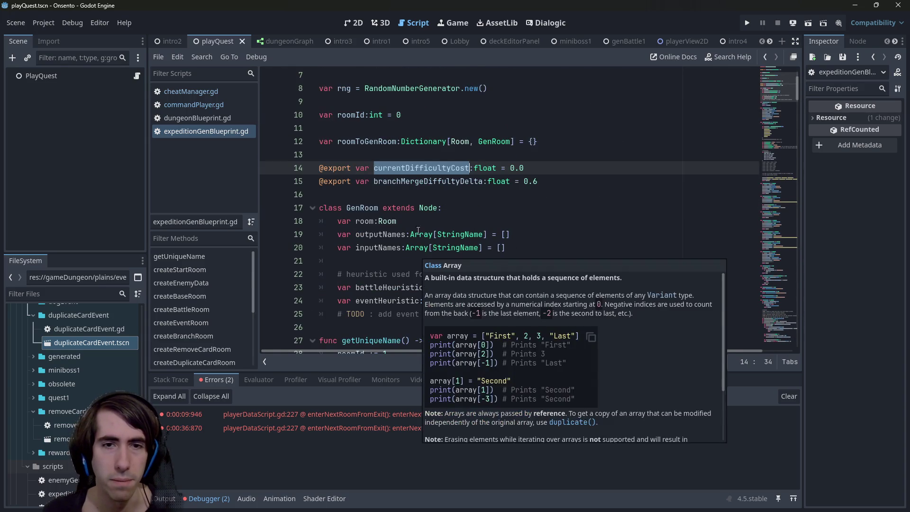
{"action": "left_click", "coordinate": [391, 289]}
{"action": "double_click", "coordinate": [393, 288]}
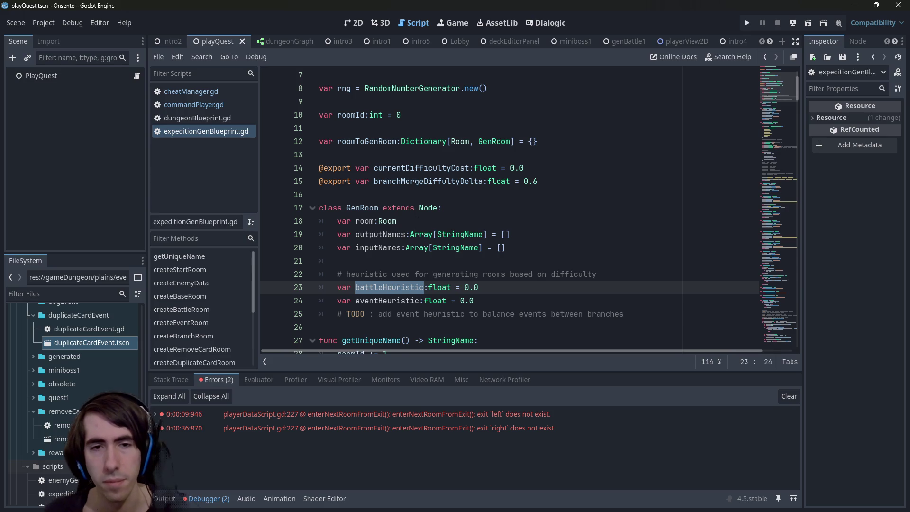
- Trim 'based on difficulty' from the heuristic comment and delete the event-heuristic TODO line
{"action": "scroll", "coordinate": [417, 213], "scroll_direction": "down", "scroll_amount": 15}
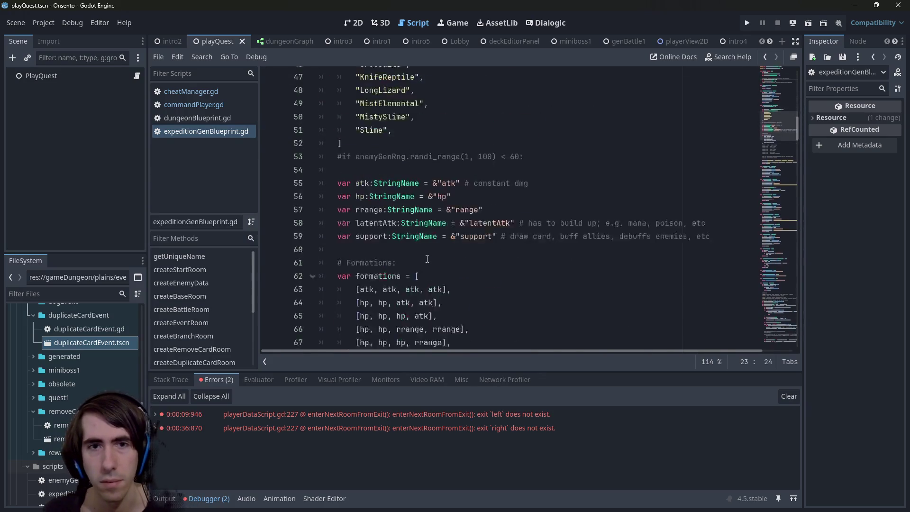
{"action": "scroll", "coordinate": [426, 256], "scroll_direction": "up", "scroll_amount": 11}
{"action": "scroll", "coordinate": [426, 256], "scroll_direction": "up", "scroll_amount": 1}
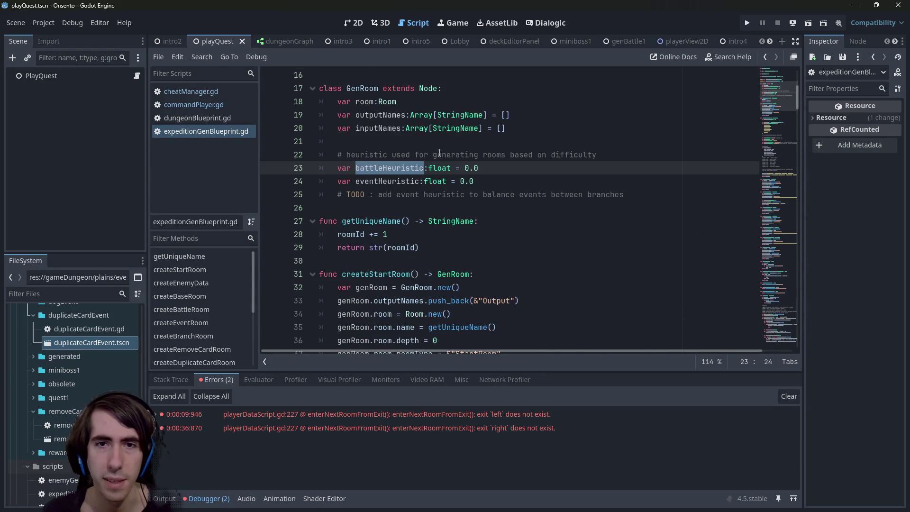
{"action": "double_click", "coordinate": [559, 154]}
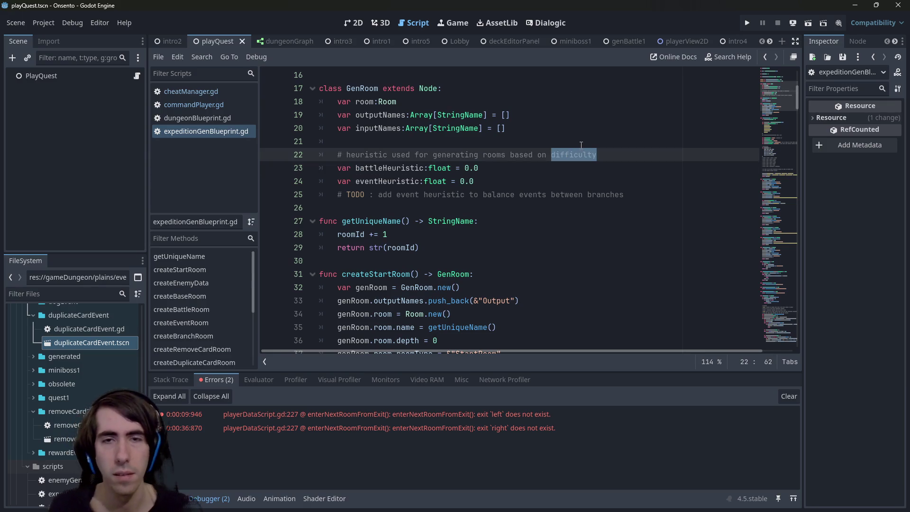
{"action": "key", "text": "BackSpace"}
{"action": "key", "text": "ctrl+BackSpace"}
{"action": "key", "text": "ctrl+BackSpace"}
{"action": "key", "text": "ctrl+s"}
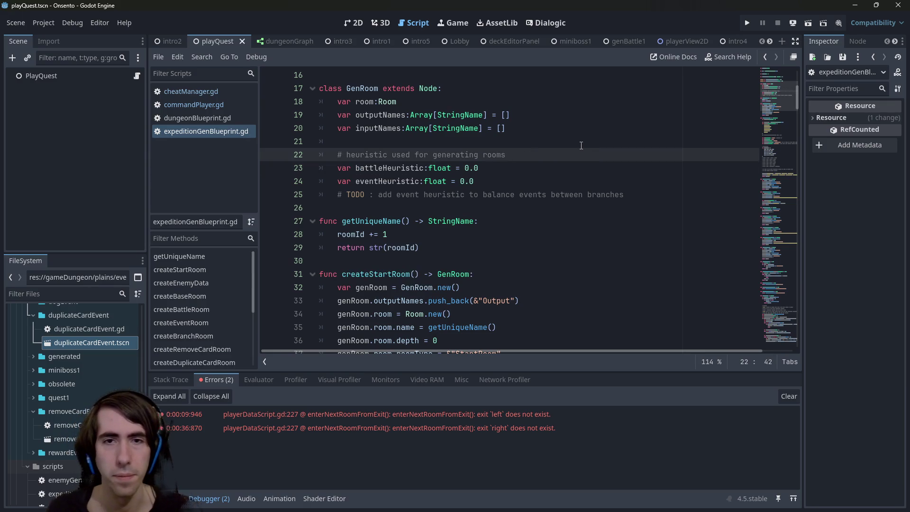
{"action": "mouse_move", "coordinate": [625, 196]}
{"action": "left_mouse_down"}
{"action": "mouse_move", "coordinate": [304, 168]}
{"action": "mouse_move", "coordinate": [172, 199]}
{"action": "left_mouse_up"}
{"action": "key", "text": "BackSpace"}
{"action": "key", "text": "BackSpace"}
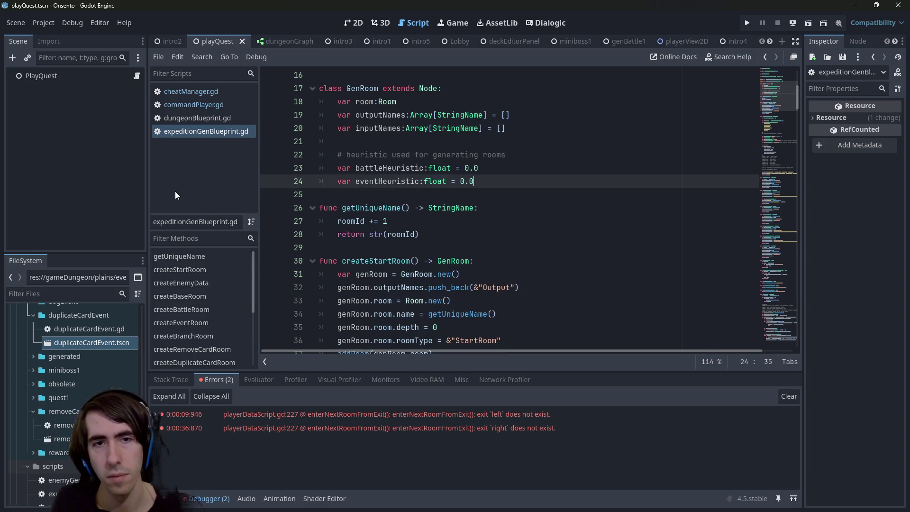
- Add a '# and balance branches,' comment line below the heuristic comment, starting another comment line
{"action": "left_click", "coordinate": [519, 156]}
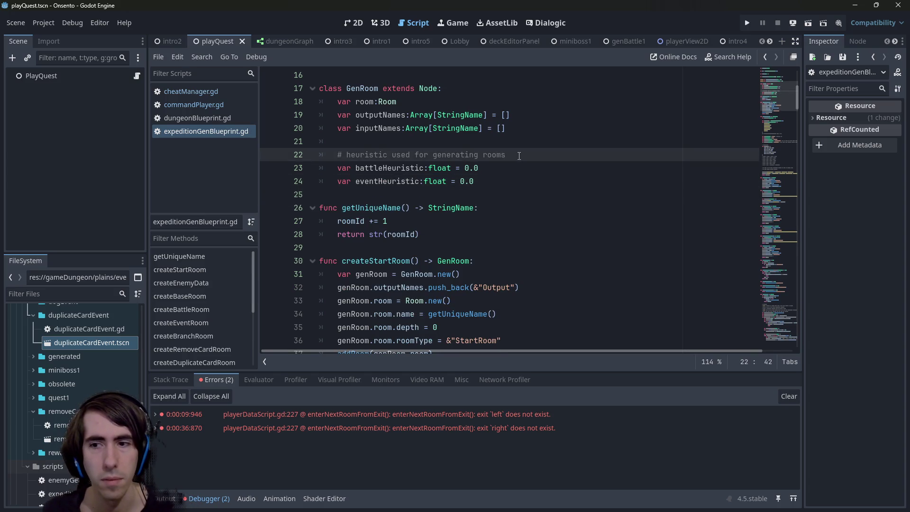
{"action": "key", "text": "Return"}
{"action": "type", "text": "# and"}
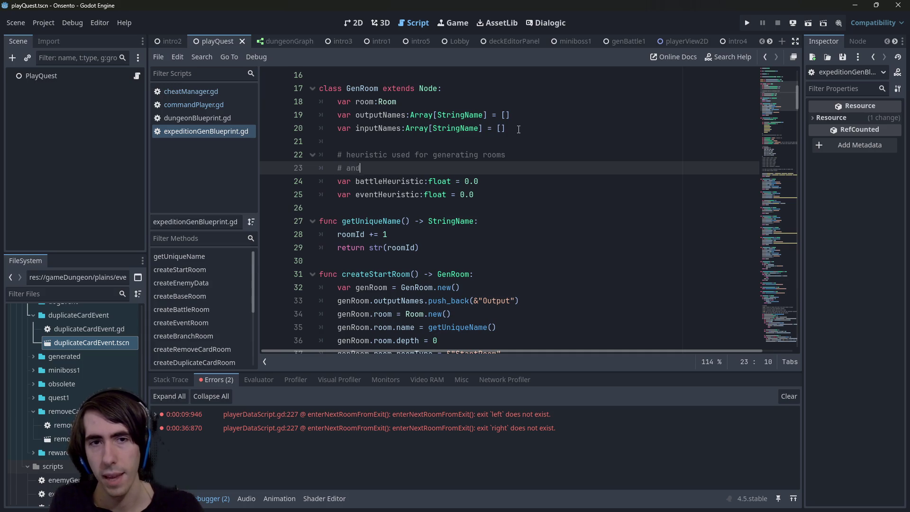
{"action": "type", "text": " balance branches"}
{"action": "key", "text": "ctrl+s"}
{"action": "type", "text": ", p"}
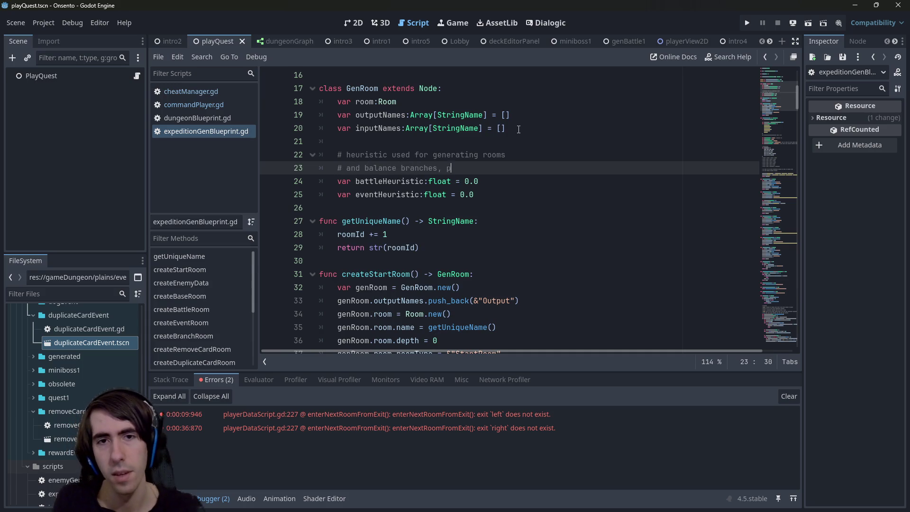
{"action": "type", "text": "roviding"}
{"action": "key", "text": "ctrl+Left"}
{"action": "key", "text": "Return"}
{"action": "type", "text": "#"}
{"action": "key", "text": "End"}
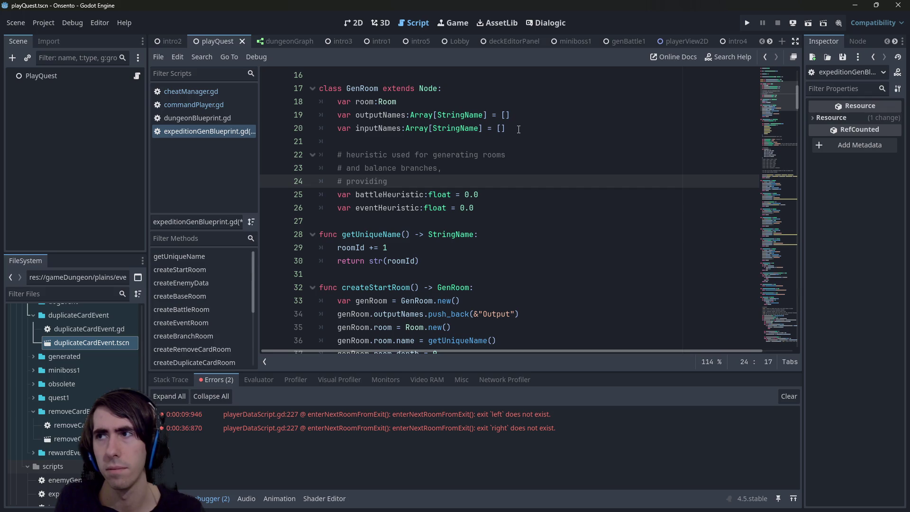
- Write the next comment line as 'making choices more balanced to the player' and save
{"action": "key", "text": "ctrl+BackSpace"}
{"action": "type", "text": "making choices mo"}
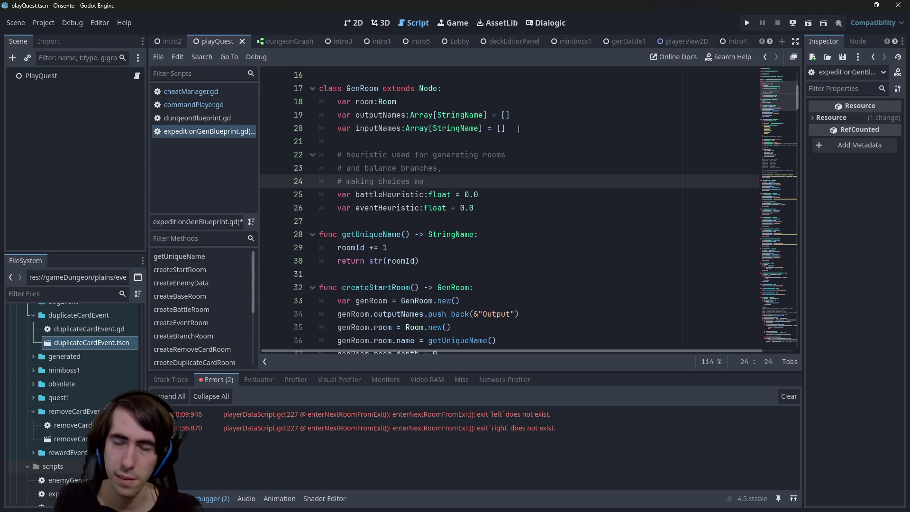
{"action": "type", "text": "re equal"}
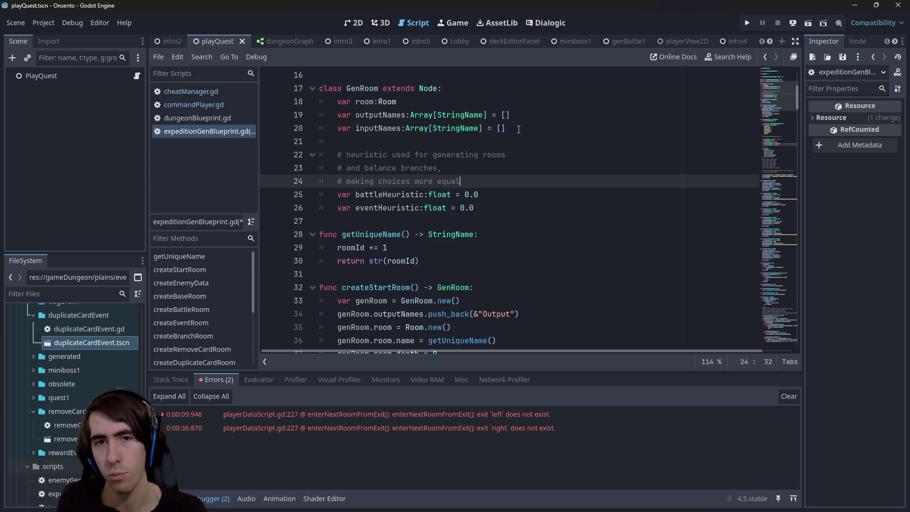
{"action": "key", "text": "ctrl+BackSpace"}
{"action": "type", "text": "balanced to th"}
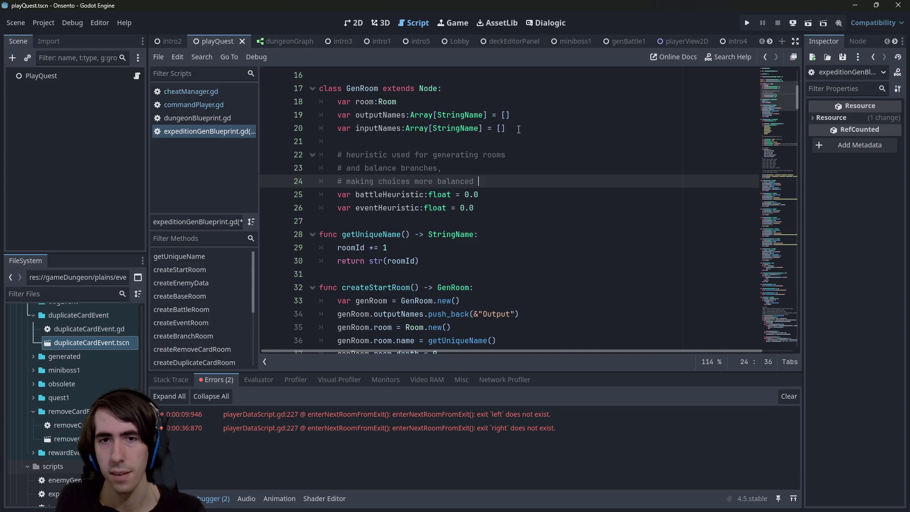
{"action": "type", "text": "e player"}
{"action": "key", "text": "ctrl+s"}
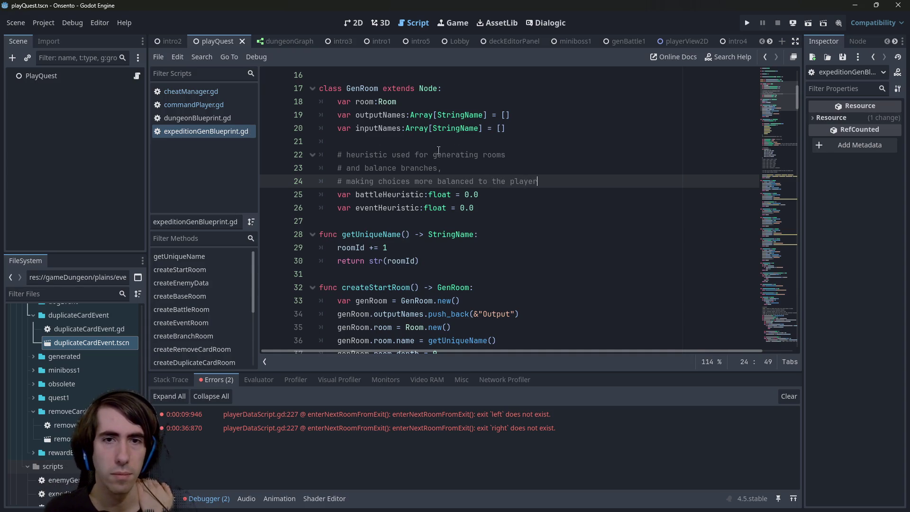
{"action": "double_click", "coordinate": [391, 190]}
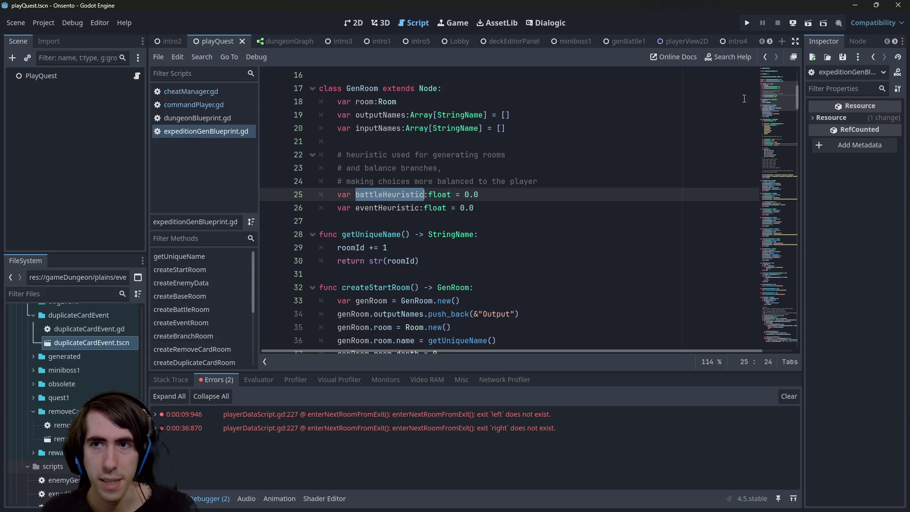
{"action": "mouse_move", "coordinate": [778, 95]}
{"action": "left_mouse_down"}
{"action": "mouse_move", "coordinate": [776, 142]}
{"action": "mouse_move", "coordinate": [772, 111]}
{"action": "mouse_move", "coordinate": [756, 167]}
{"action": "left_mouse_up"}
- On line 96 of createBattleRoom, replace difficultyCost with battleHeuristic and change its value to 1.0
{"action": "scroll", "coordinate": [313, 283], "scroll_direction": "down", "scroll_amount": 3}
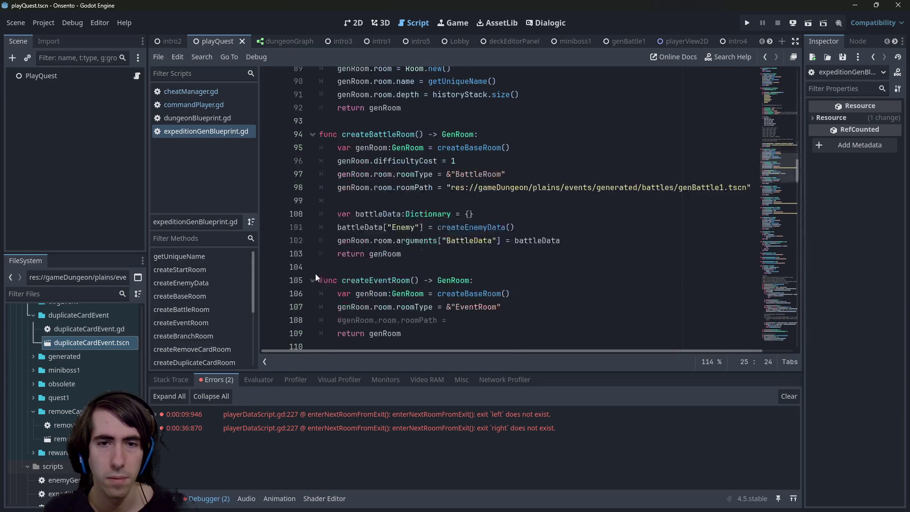
{"action": "double_click", "coordinate": [409, 161]}
{"action": "type", "text": "battleHeuristic"}
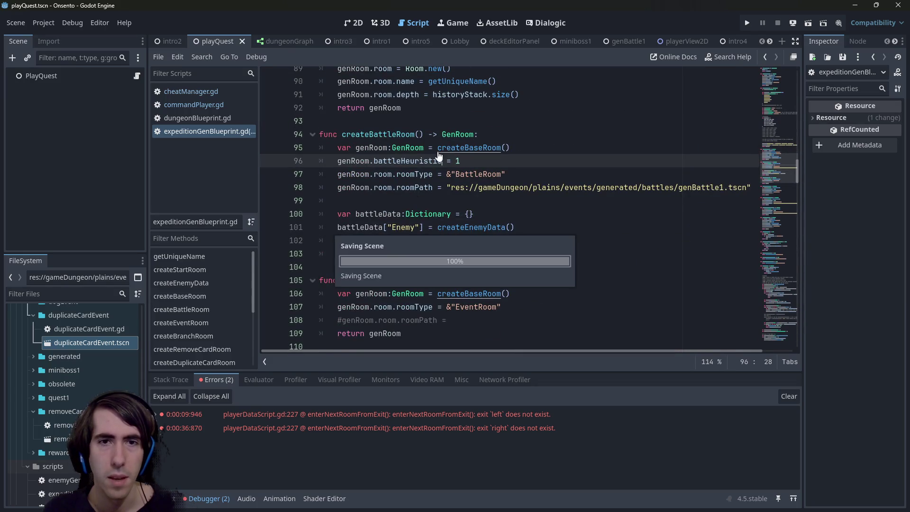
{"action": "left_click_drag", "start_coordinate": [460, 161], "coordinate": [309, 163]}
{"action": "left_click", "coordinate": [495, 162]}
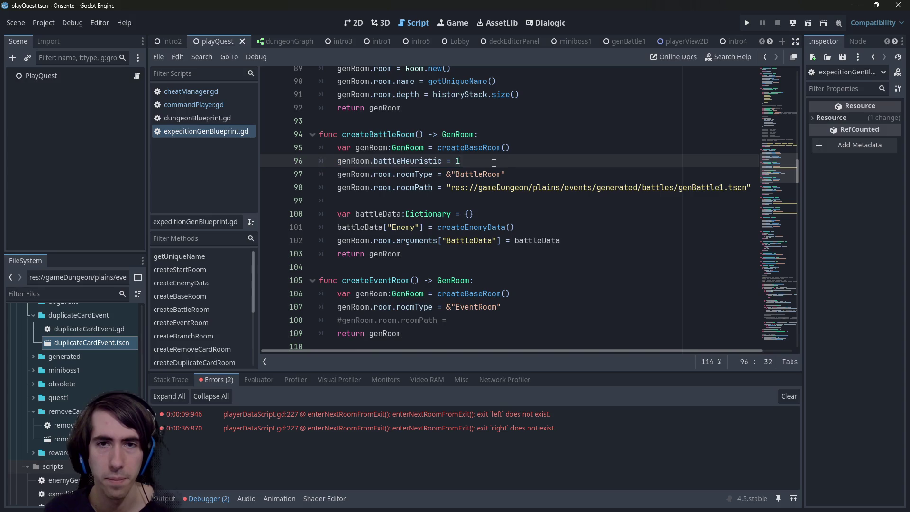
{"action": "type", "text": ".0"}
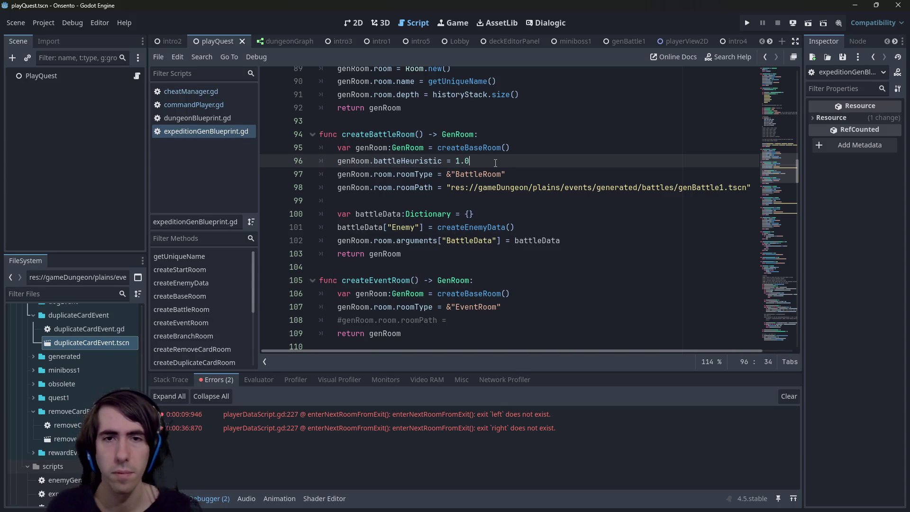
{"action": "key", "text": "shift+Home"}
{"action": "scroll", "coordinate": [467, 252], "scroll_direction": "down", "scroll_amount": 4}
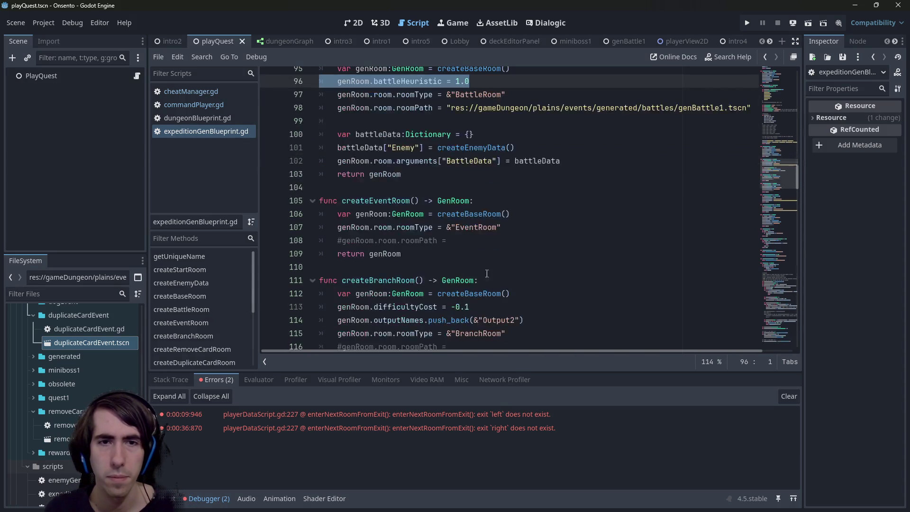
{"action": "left_click", "coordinate": [493, 218]}
{"action": "left_click", "coordinate": [514, 231]}
{"action": "type", "text": "I want to create d"}
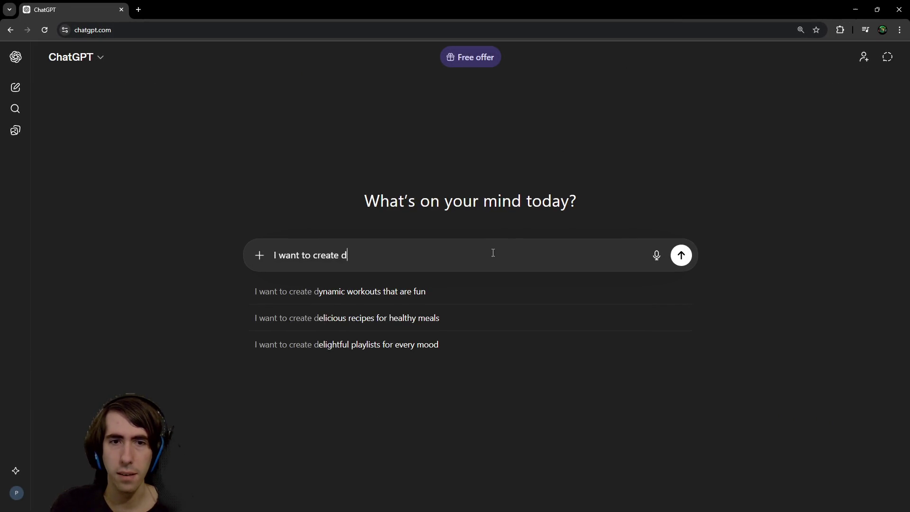
- Type that all nodes have their own cost, with multiple cost types / heuristics, then begin 'I want'
{"action": "type", "text": "i"}
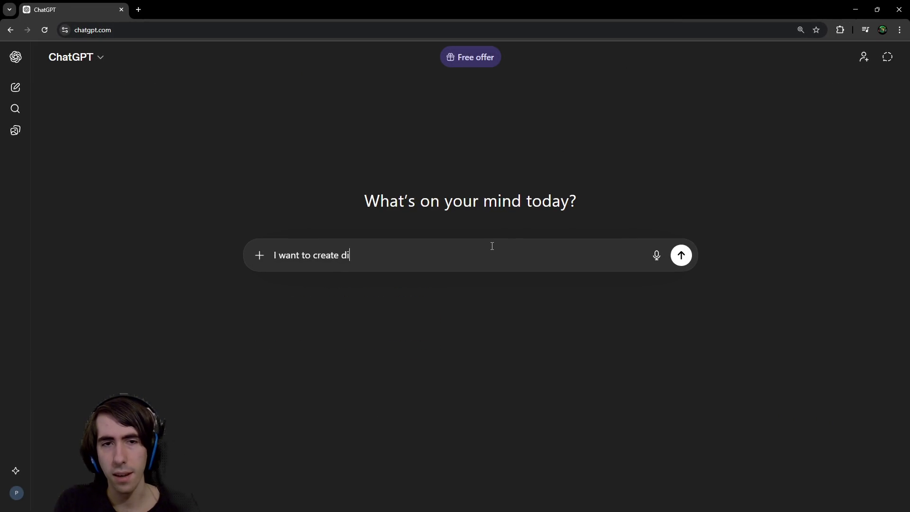
{"action": "type", "text": "fferent paths"}
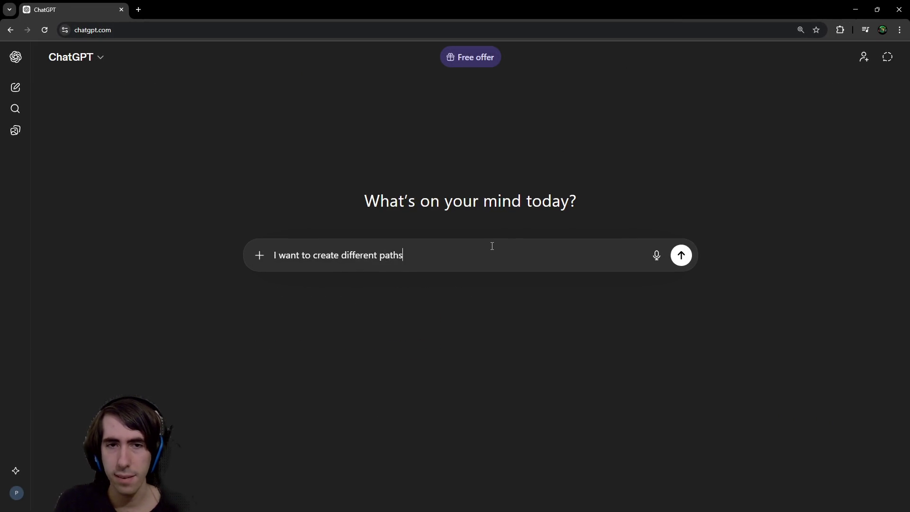
{"action": "type", "text": ", with differen"}
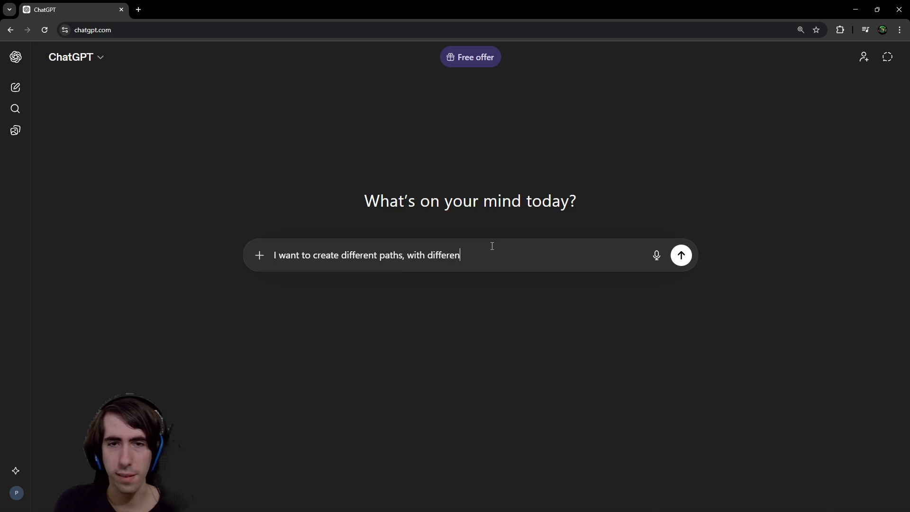
{"action": "type", "text": "t nodes,"}
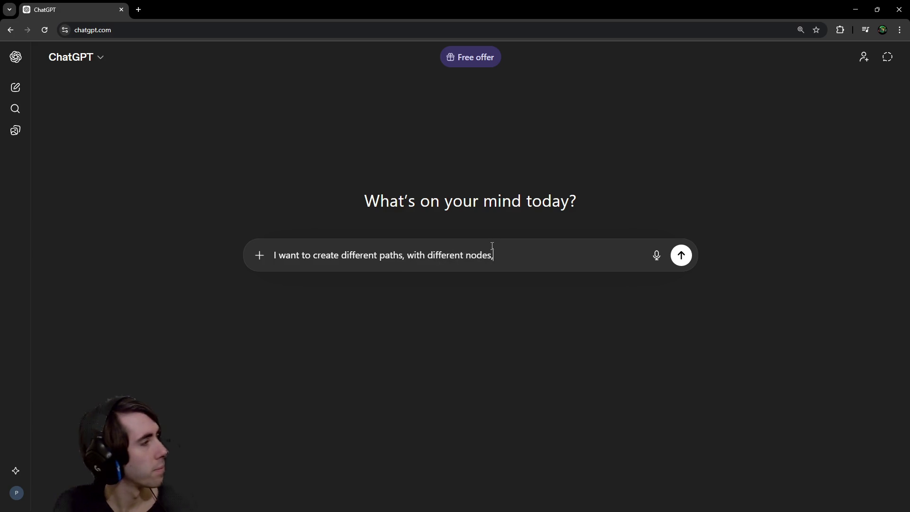
{"action": "key", "text": "shift+Return"}
{"action": "type", "text": "A"}
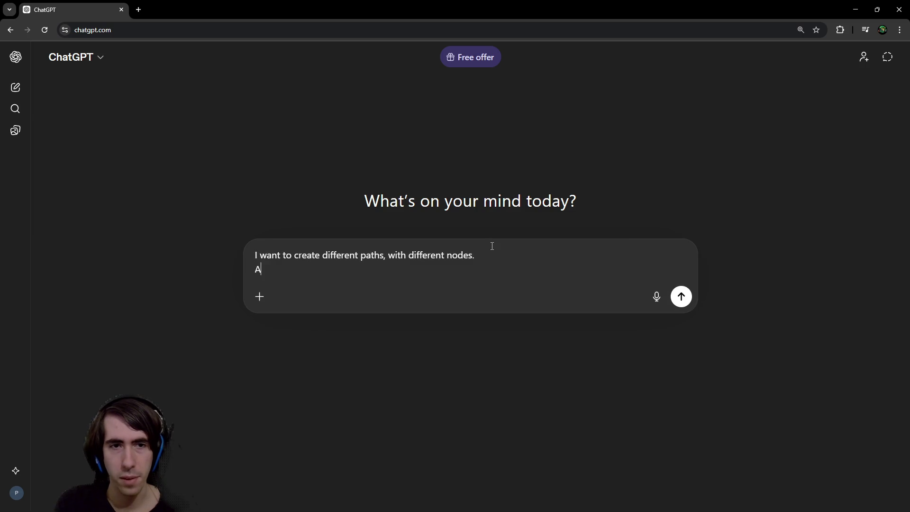
{"action": "type", "text": "ll nodes have "}
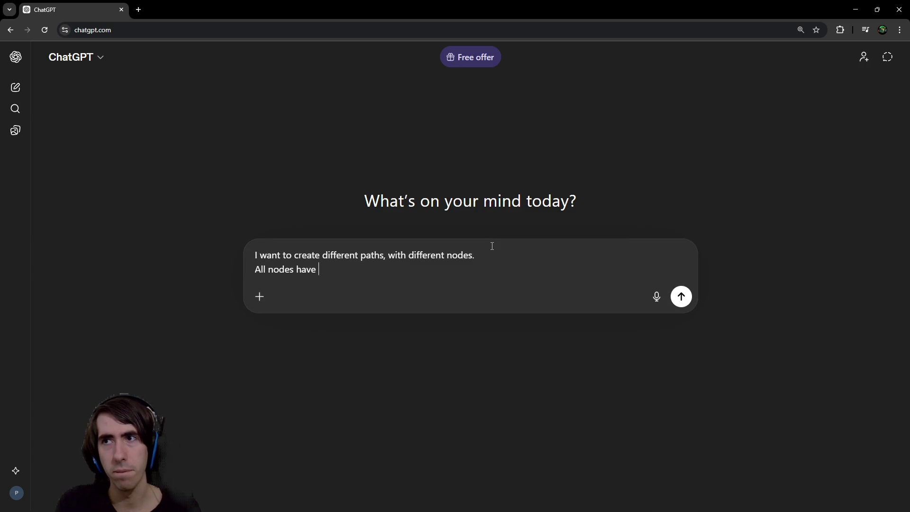
{"action": "type", "text": "their own cost, and there are m"}
{"action": "key", "text": "BackSpace"}
{"action": "type", "text": "multiple cost "}
{"action": "type", "text": "types / heurist"}
{"action": "type", "text": "ics"}
{"action": "type", "text": "I want"}
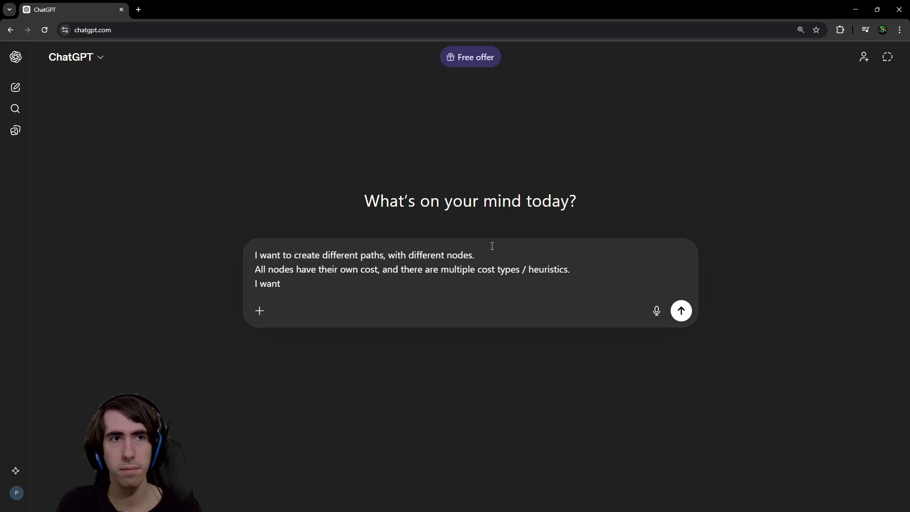
- Reword the first line to describe a path with branches and merges along the way, from A to B
{"action": "key", "text": "ctrl+shift+Right"}
{"action": "type", "text": "a path with b"}
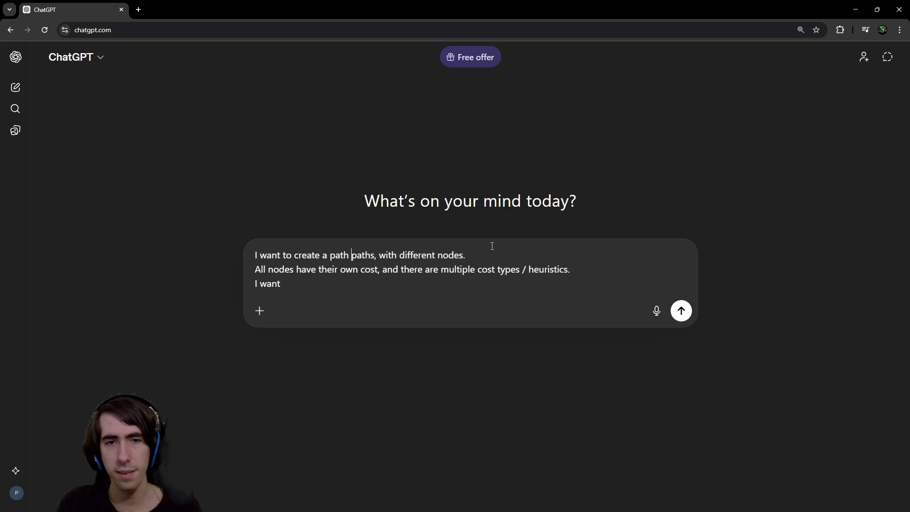
{"action": "type", "text": "ranches"}
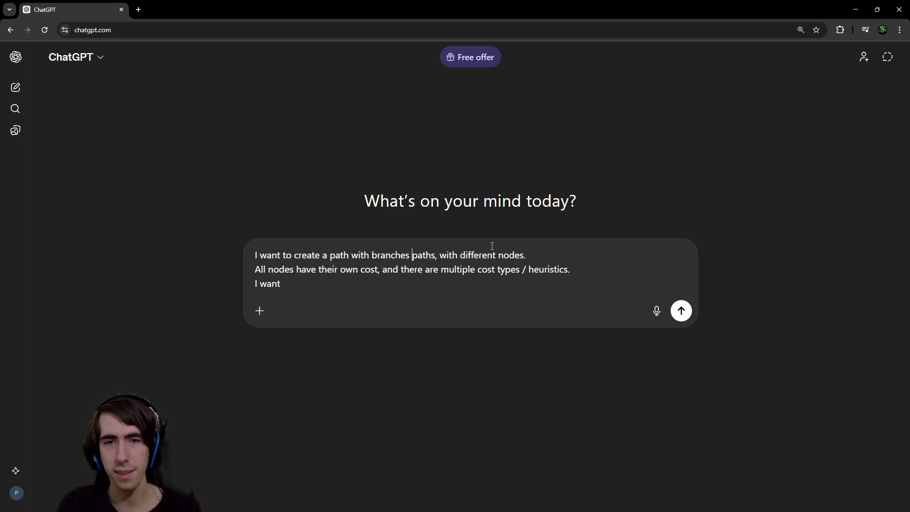
{"action": "key", "text": "ctrl+Delete"}
{"action": "type", "text": "and merges"}
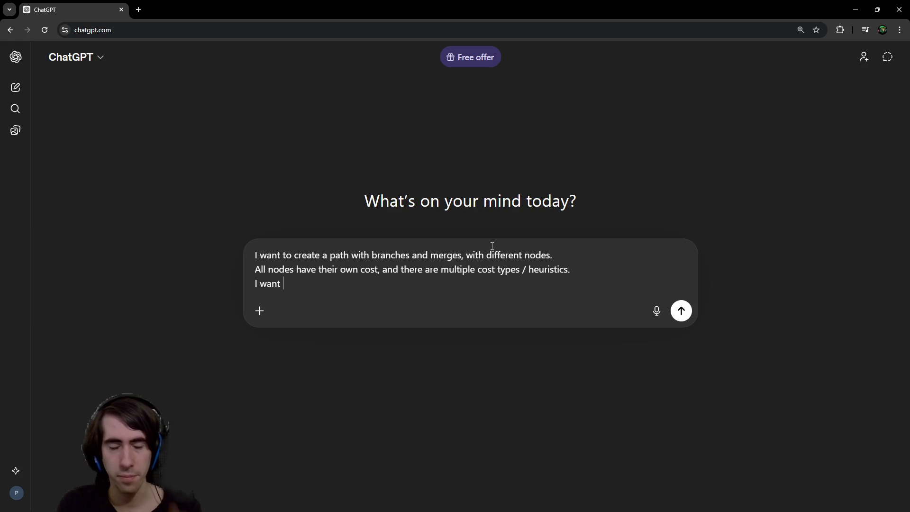
{"action": "type", "text": "all "}
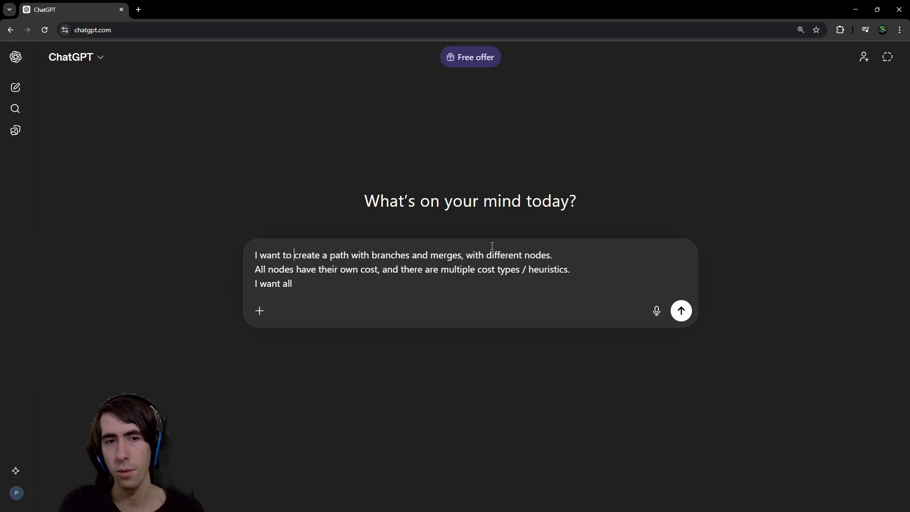
{"action": "type", "text": "from A to B"}
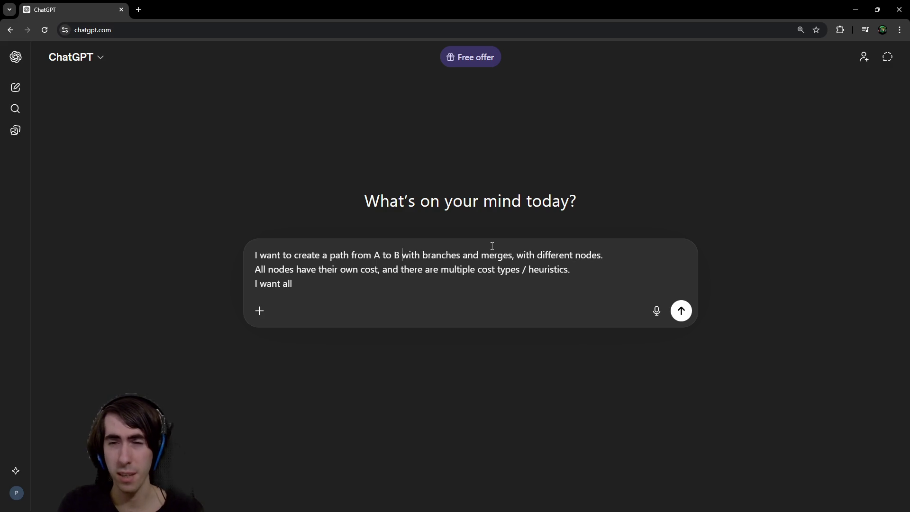
{"action": "key", "text": "Left"}
{"action": "key", "text": "Left"}
{"action": "type", "text": "along the way"}
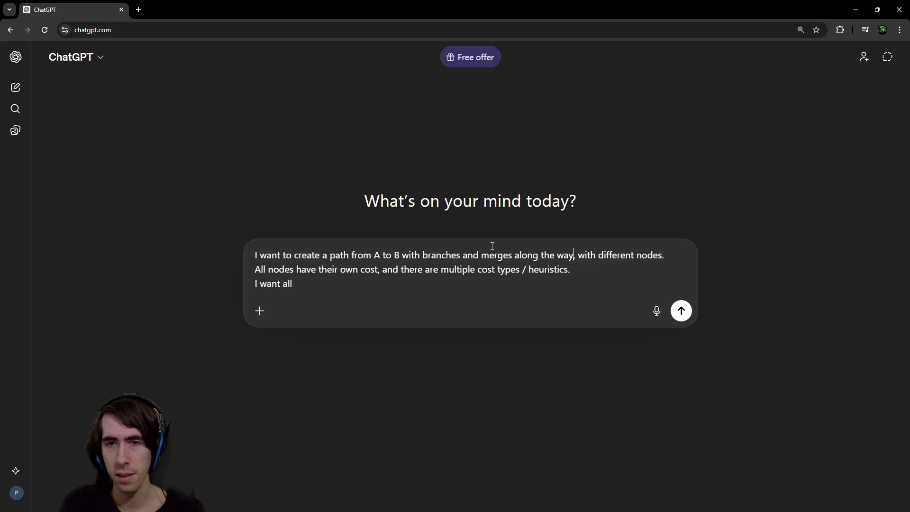
{"action": "key", "text": "Down"}
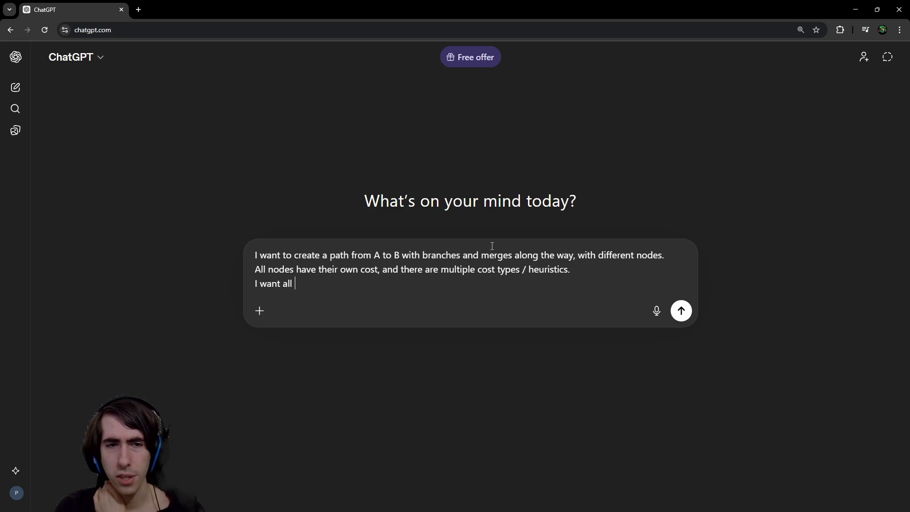
- Complete 'I want all' with 'parallel paths to have approximately the same heuristic.' and start a new line
{"action": "type", "text": "sub"}
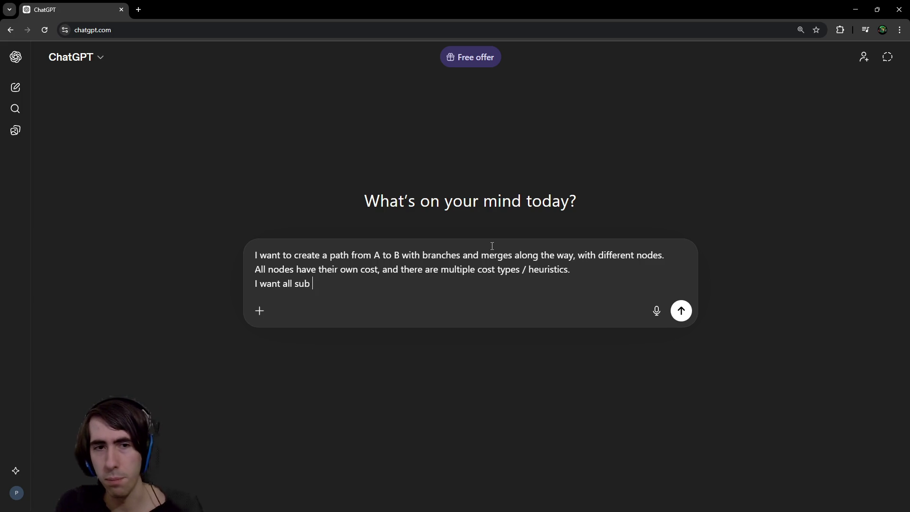
{"action": "key", "text": "BackSpace"}
{"action": "key", "text": "BackSpace"}
{"action": "key", "text": "BackSpace"}
{"action": "type", "text": "par"}
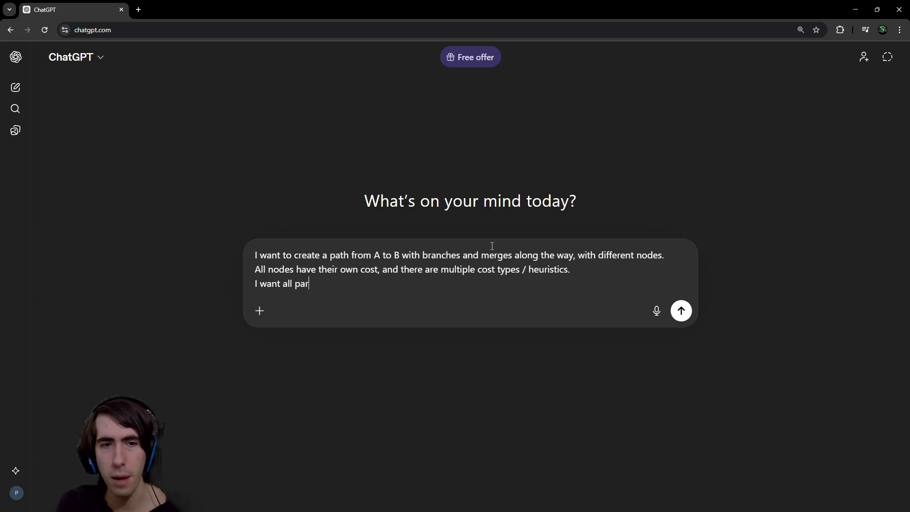
{"action": "type", "text": "allel paths "}
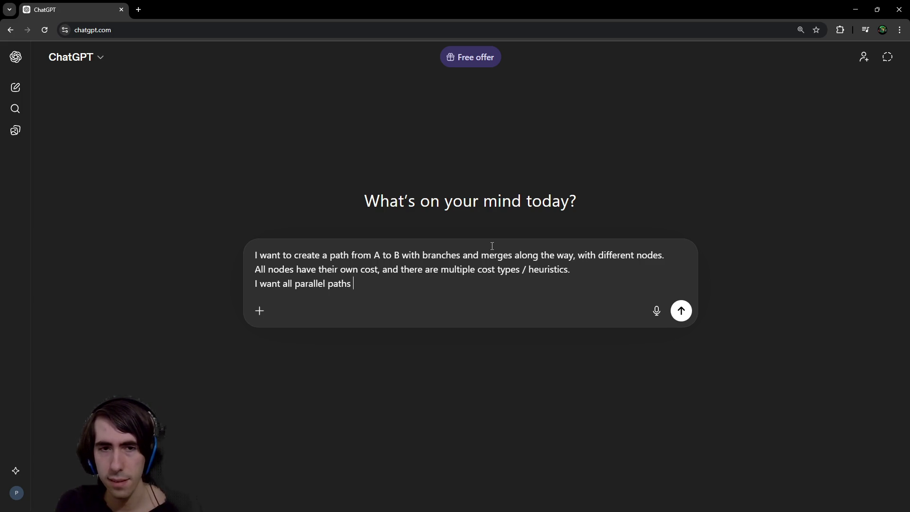
{"action": "type", "text": "to b"}
{"action": "key", "text": "BackSpace"}
{"action": "type", "text": "have approximately the same heuristic."}
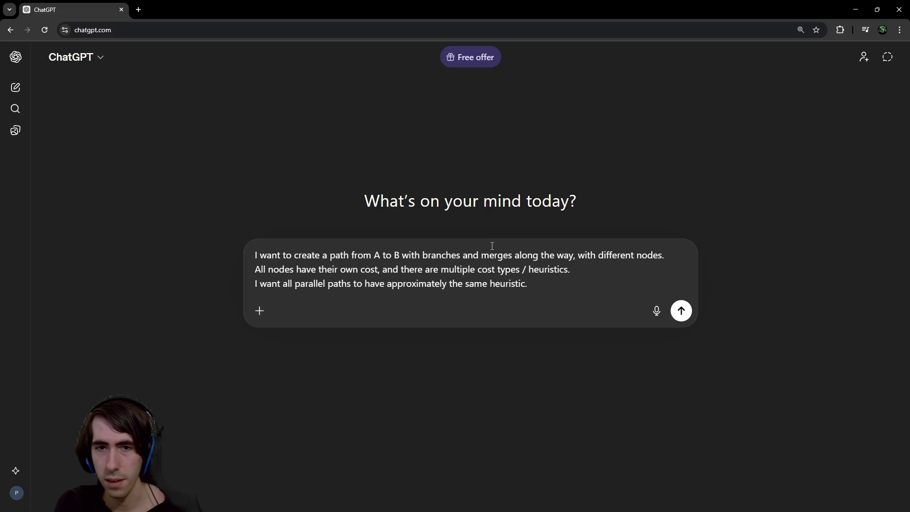
{"action": "key", "text": "shift+Return"}
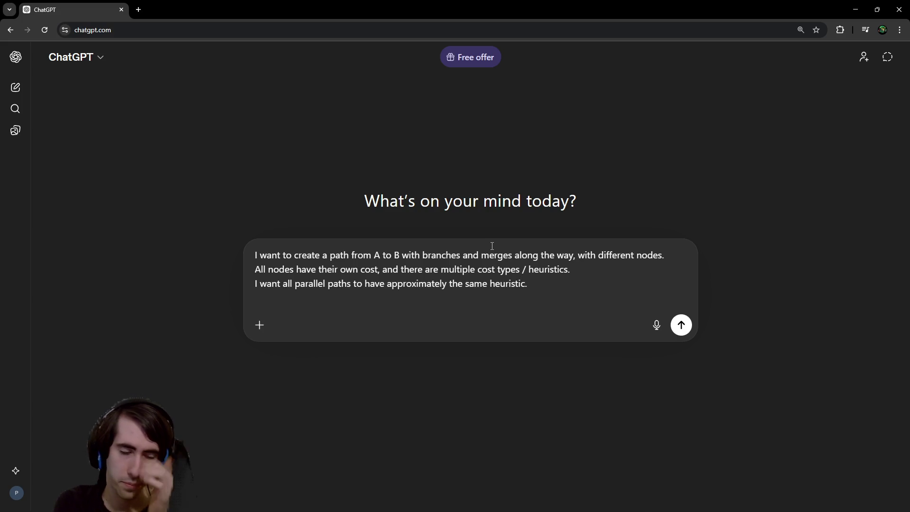
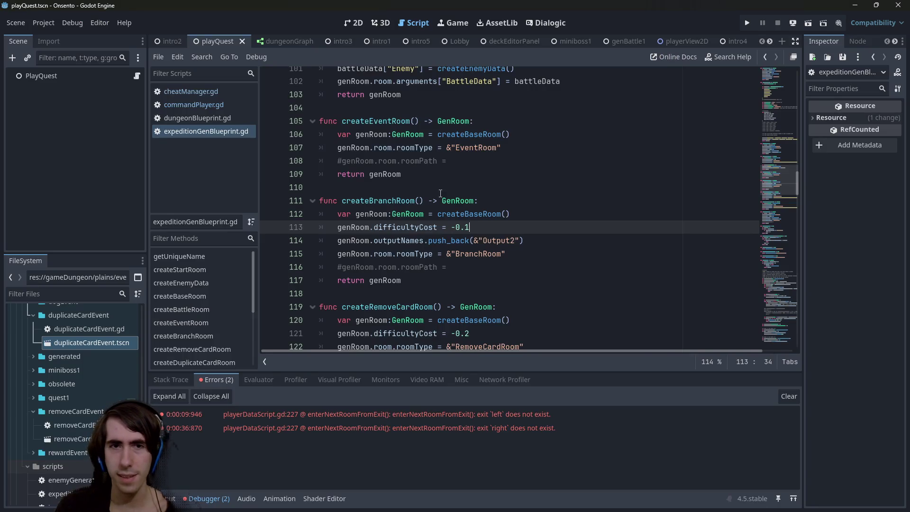
- Review the currentDifficultyCost exit check in createRoom, then minimize the Godot editor
{"action": "scroll", "coordinate": [441, 193], "scroll_direction": "down", "scroll_amount": 20}
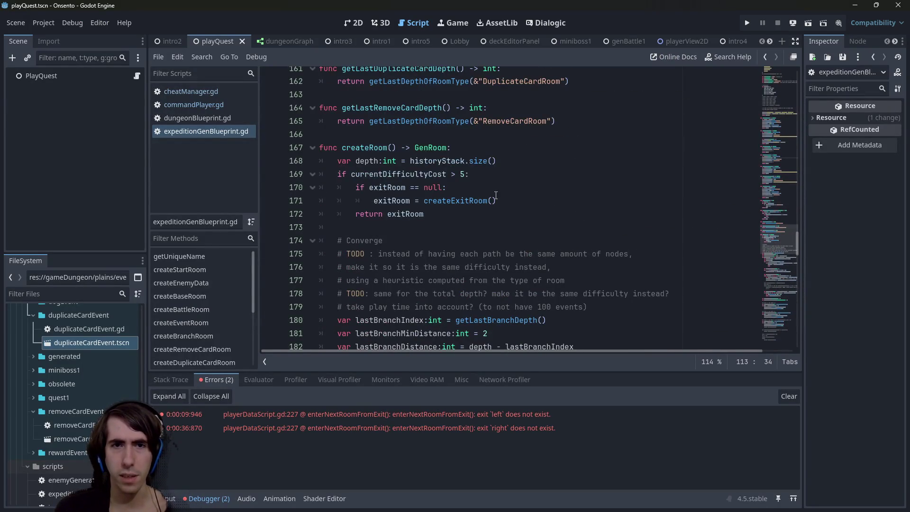
{"action": "left_click_drag", "start_coordinate": [496, 195], "coordinate": [241, 166]}
{"action": "double_click", "coordinate": [376, 173]}
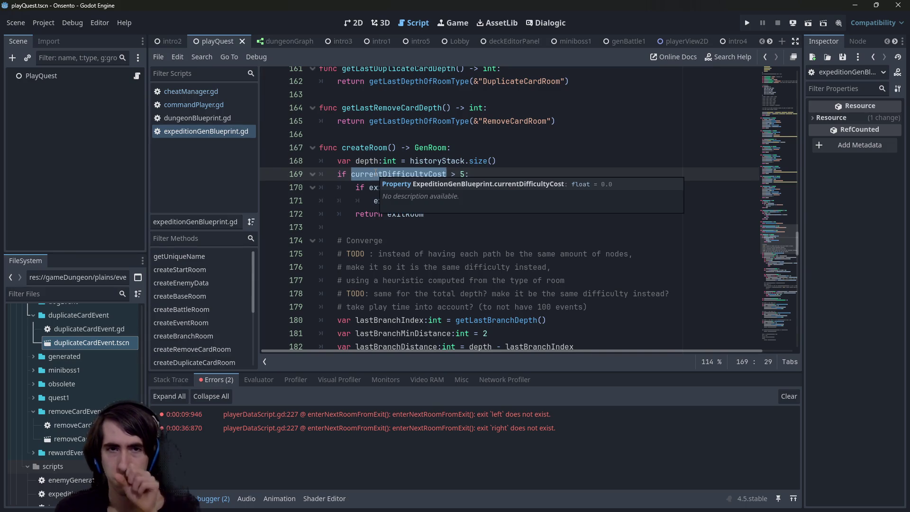
{"action": "mouse_move", "coordinate": [497, 201]}
{"action": "left_mouse_down"}
{"action": "mouse_move", "coordinate": [338, 188]}
{"action": "mouse_move", "coordinate": [354, 175]}
{"action": "left_mouse_up"}
{"action": "left_click", "coordinate": [856, 5]}
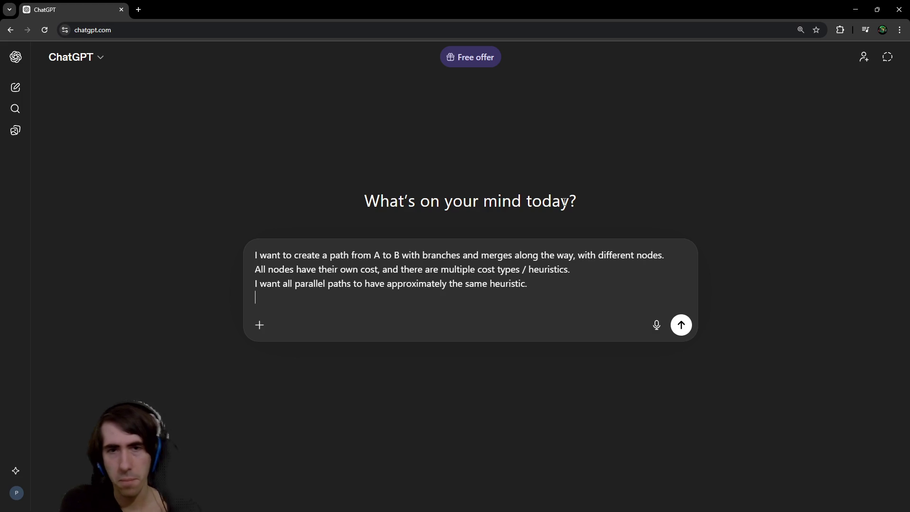
- Ask ChatGPT 'what kind of algorithm can I use? list multiple'
{"action": "type", "text": "what kind of algorithm can I use? l"}
{"action": "type", "text": "ist a"}
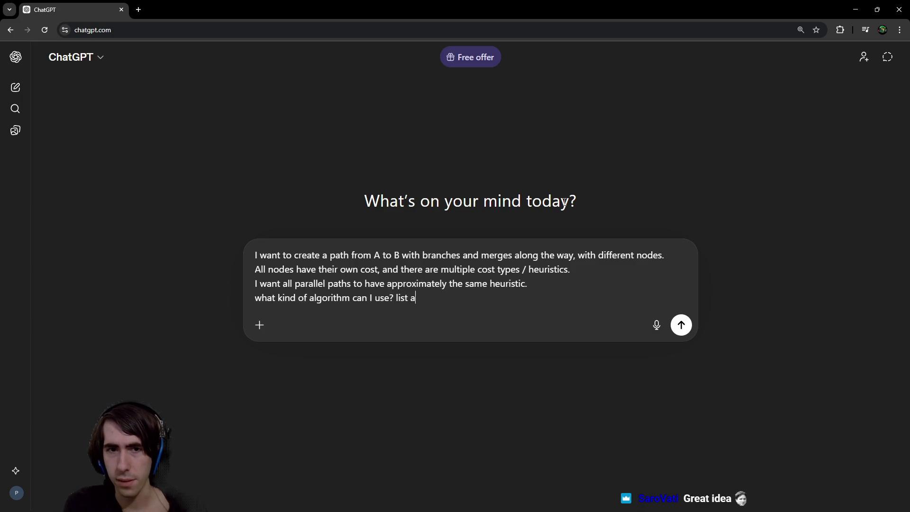
{"action": "key", "text": "BackSpace"}
{"action": "type", "text": "multiple"}
{"action": "key", "text": "Return"}
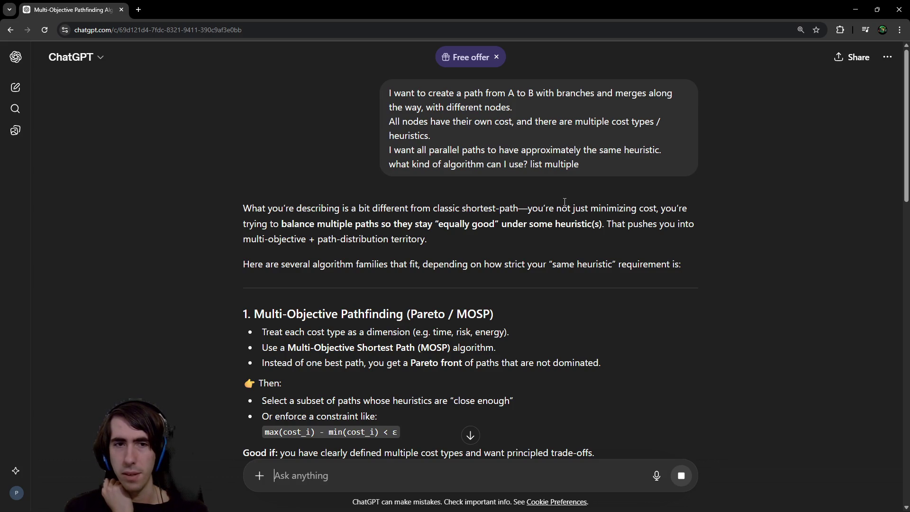
{"action": "scroll", "coordinate": [584, 229], "scroll_direction": "down", "scroll_amount": 2}
{"action": "scroll", "coordinate": [584, 231], "scroll_direction": "down", "scroll_amount": 1}
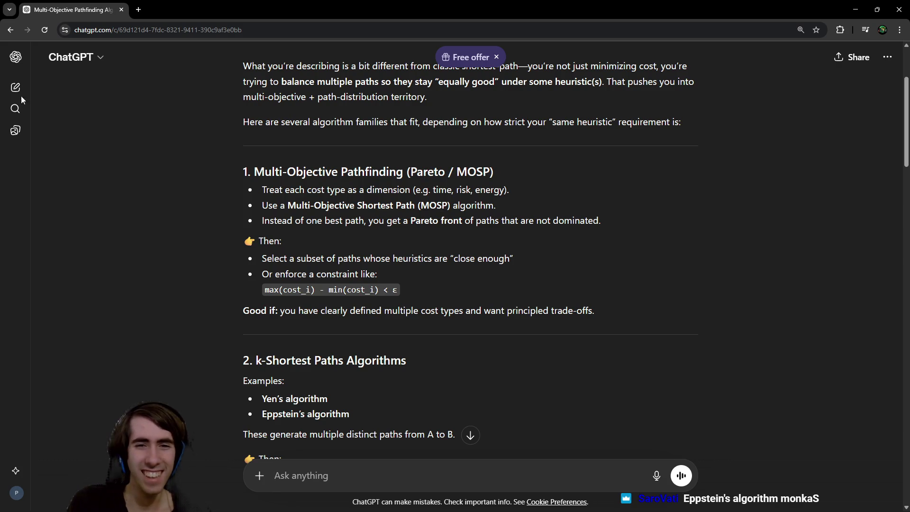
{"action": "scroll", "coordinate": [226, 287], "scroll_direction": "down", "scroll_amount": 8}
{"action": "scroll", "coordinate": [230, 282], "scroll_direction": "down", "scroll_amount": 9}
{"action": "scroll", "coordinate": [230, 283], "scroll_direction": "up", "scroll_amount": 13}
{"action": "scroll", "coordinate": [230, 283], "scroll_direction": "up", "scroll_amount": 5}
{"action": "scroll", "coordinate": [230, 282], "scroll_direction": "down", "scroll_amount": 3}
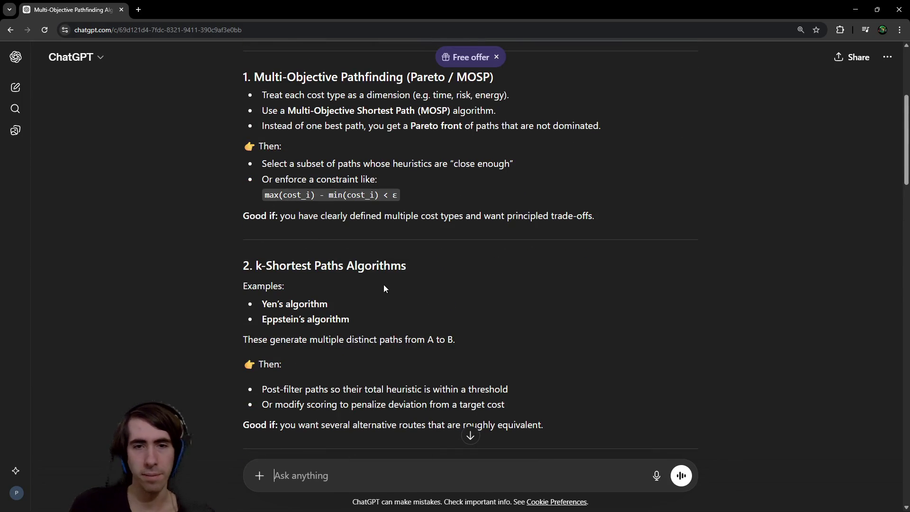
{"action": "scroll", "coordinate": [290, 251], "scroll_direction": "up", "scroll_amount": 2}
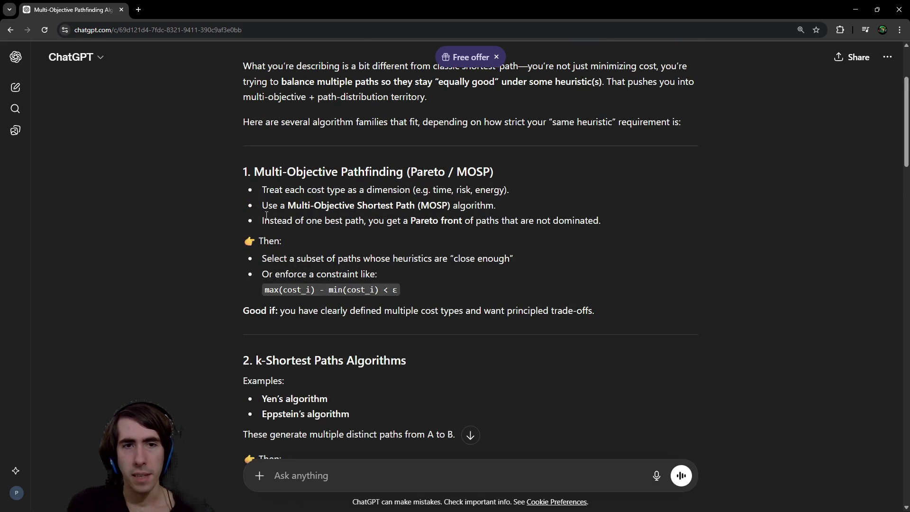
{"action": "left_click_drag", "start_coordinate": [264, 221], "coordinate": [465, 219]}
{"action": "left_click", "coordinate": [465, 217]}
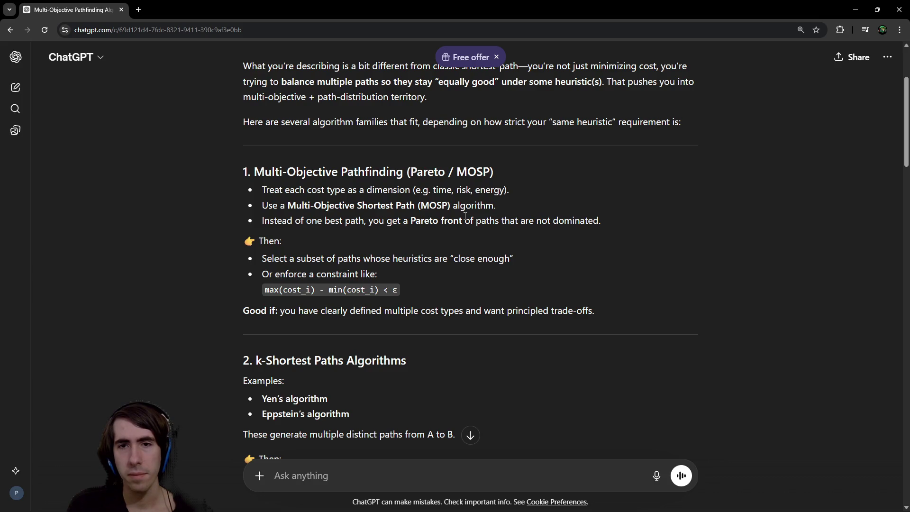
{"action": "left_click_drag", "start_coordinate": [280, 259], "coordinate": [462, 259]}
{"action": "left_click", "coordinate": [409, 253]}
{"action": "left_click", "coordinate": [414, 256]}
- Read the k-Shortest Paths section, highlighting its distinct-paths and Post-filter lines
{"action": "scroll", "coordinate": [364, 258], "scroll_direction": "down", "scroll_amount": 4}
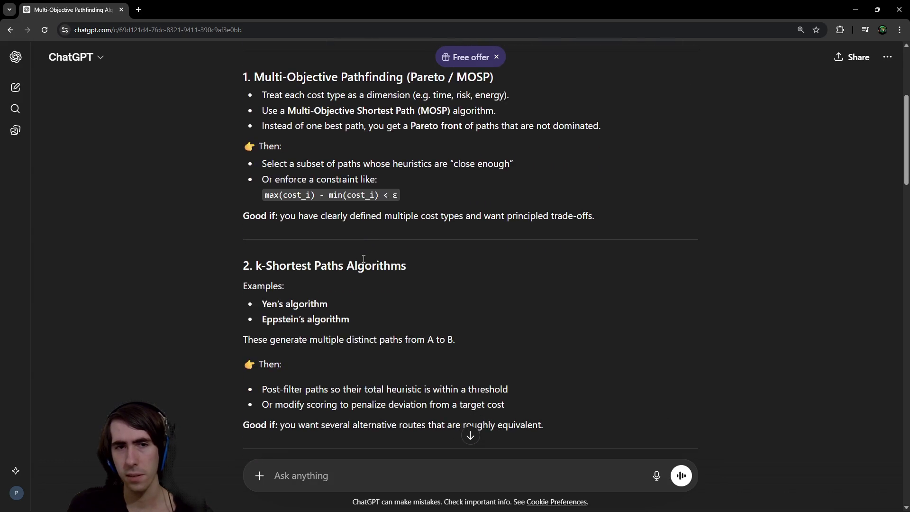
{"action": "mouse_move", "coordinate": [271, 245]}
{"action": "left_mouse_down"}
{"action": "mouse_move", "coordinate": [446, 266]}
{"action": "mouse_move", "coordinate": [454, 250]}
{"action": "left_mouse_up"}
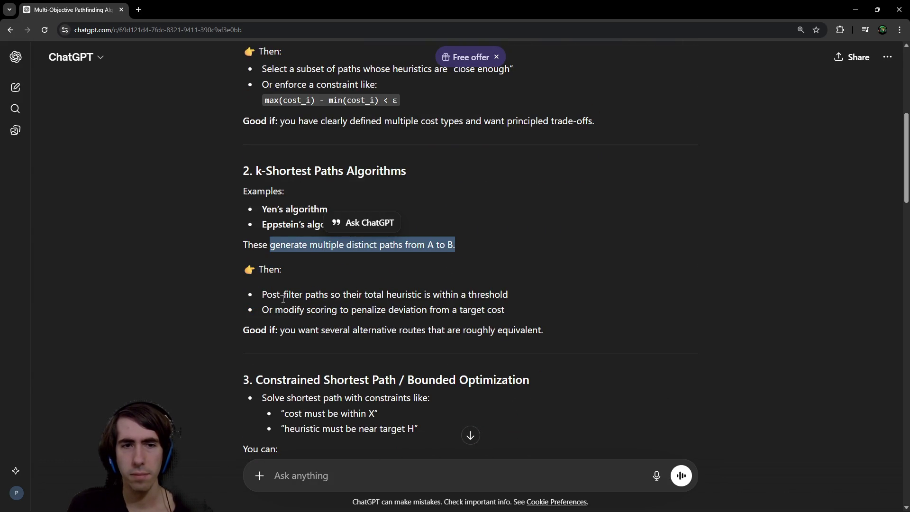
{"action": "left_click_drag", "start_coordinate": [289, 295], "coordinate": [277, 295]}
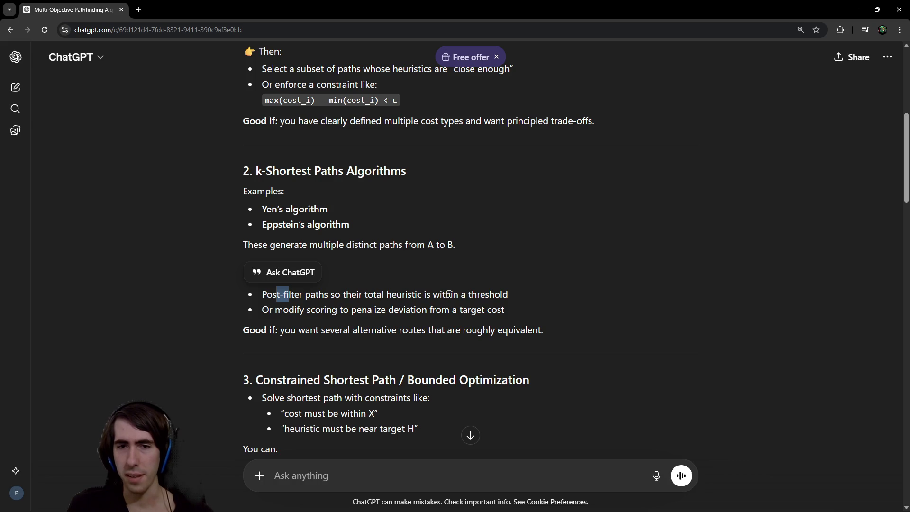
{"action": "left_click", "coordinate": [301, 294]}
{"action": "mouse_move", "coordinate": [340, 170]}
{"action": "left_mouse_down"}
{"action": "mouse_move", "coordinate": [383, 296]}
{"action": "mouse_move", "coordinate": [524, 318]}
{"action": "left_mouse_up"}
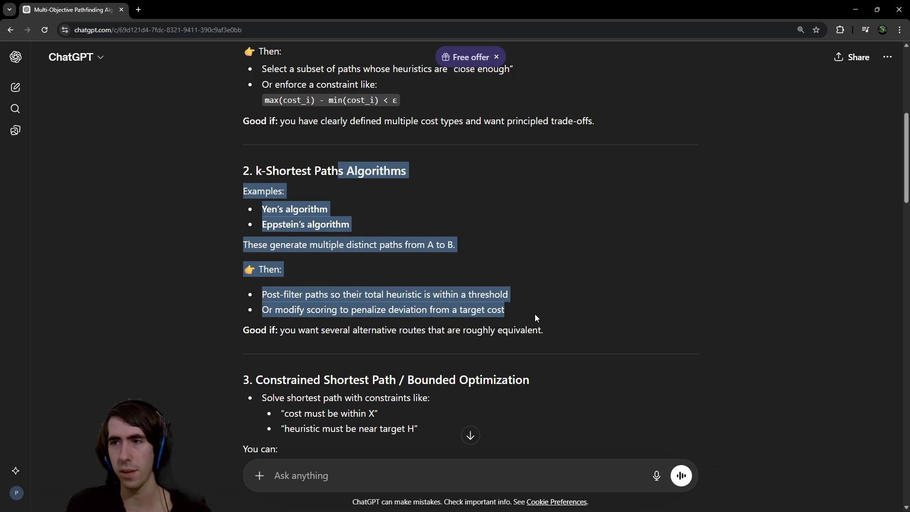
{"action": "left_click", "coordinate": [535, 314]}
- Select the modify-scoring bullet and skim the surrounding lines of the reply
{"action": "left_click_drag", "start_coordinate": [261, 314], "coordinate": [351, 313]}
{"action": "left_click", "coordinate": [351, 313]}
{"action": "triple_click", "coordinate": [351, 313]}
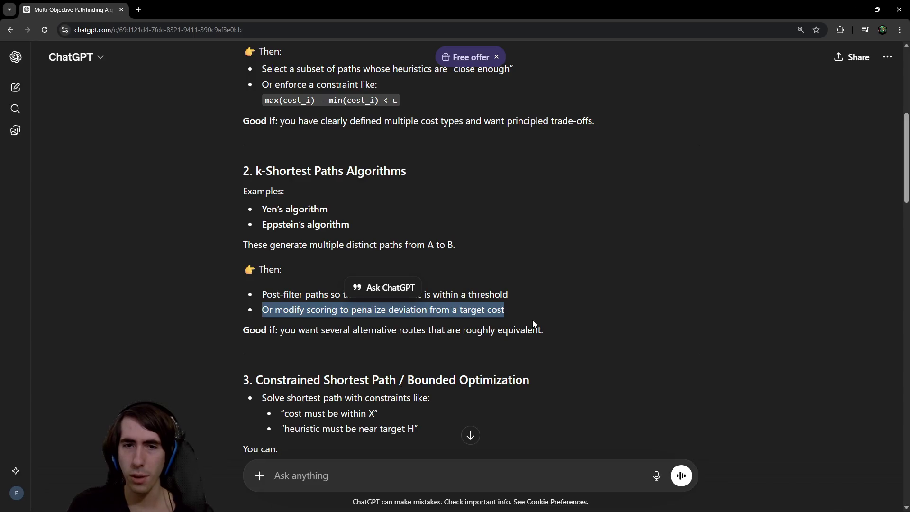
{"action": "left_click", "coordinate": [490, 317]}
{"action": "triple_click", "coordinate": [313, 311]}
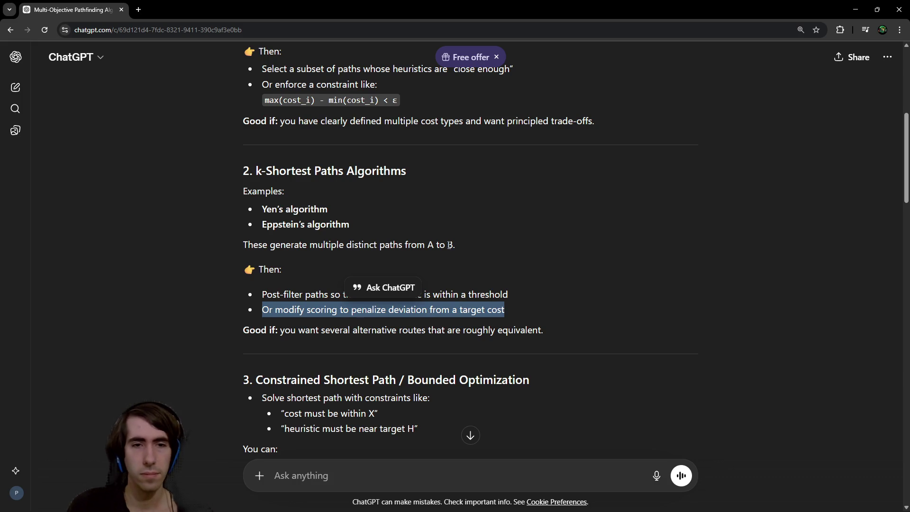
{"action": "scroll", "coordinate": [417, 275], "scroll_direction": "down", "scroll_amount": 1}
{"action": "scroll", "coordinate": [300, 295], "scroll_direction": "up", "scroll_amount": 1}
{"action": "left_click_drag", "start_coordinate": [299, 330], "coordinate": [543, 330]}
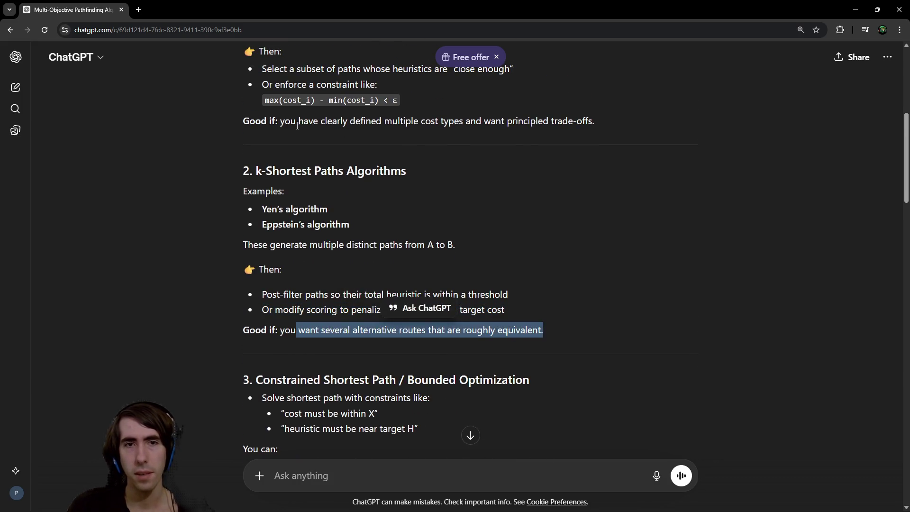
{"action": "scroll", "coordinate": [354, 203], "scroll_direction": "up", "scroll_amount": 2}
{"action": "mouse_move", "coordinate": [325, 216]}
{"action": "left_mouse_down"}
{"action": "mouse_move", "coordinate": [570, 215]}
{"action": "mouse_move", "coordinate": [590, 217]}
{"action": "mouse_move", "coordinate": [588, 225]}
{"action": "left_mouse_up"}
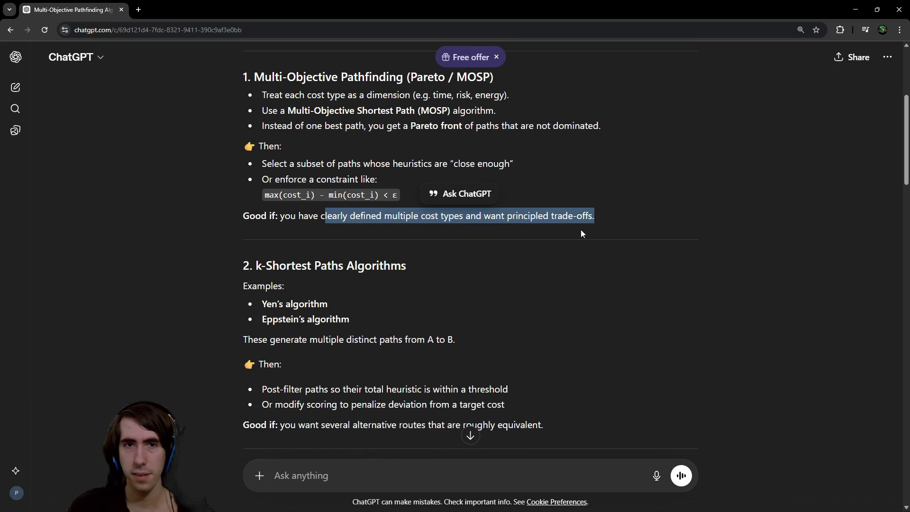
- Search Google for 'Pareto / MOSP' from the first section heading
{"action": "double_click", "coordinate": [464, 78]}
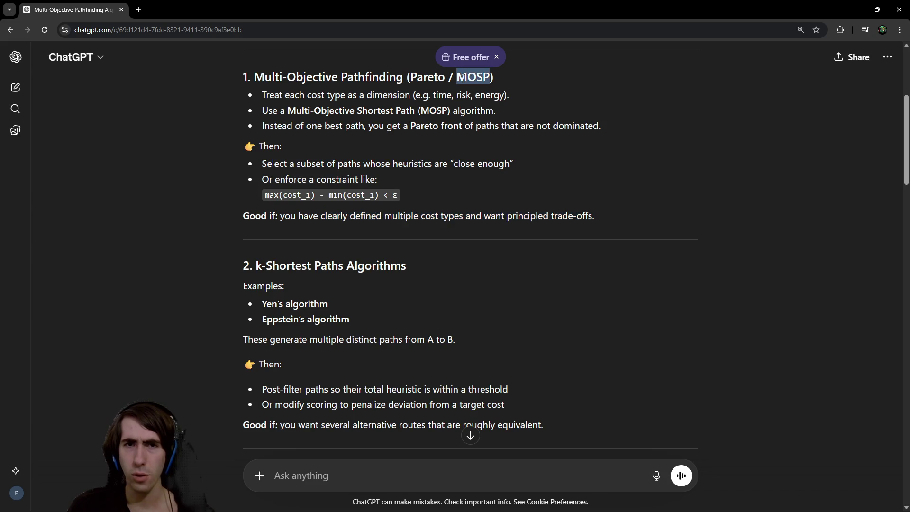
{"action": "left_click_drag", "start_coordinate": [411, 77], "coordinate": [492, 77]}
{"action": "right_click", "coordinate": [492, 77]}
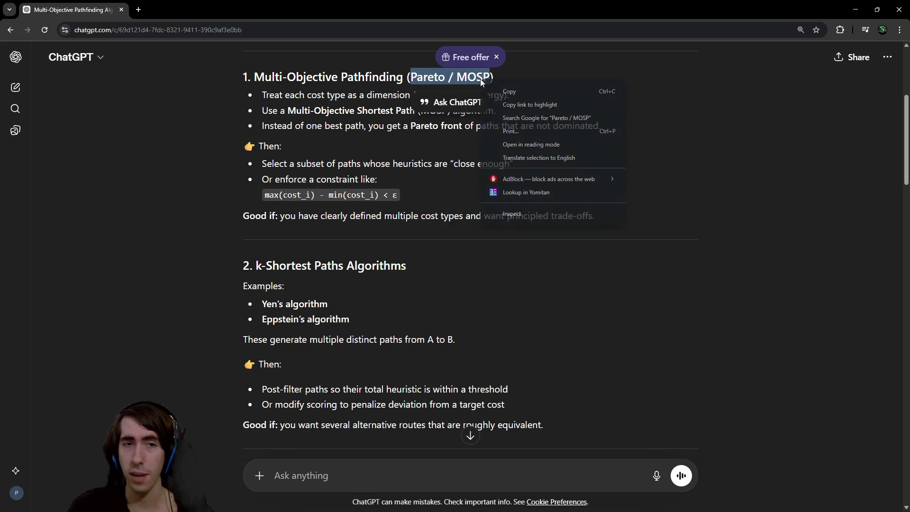
{"action": "left_click", "coordinate": [494, 117]}
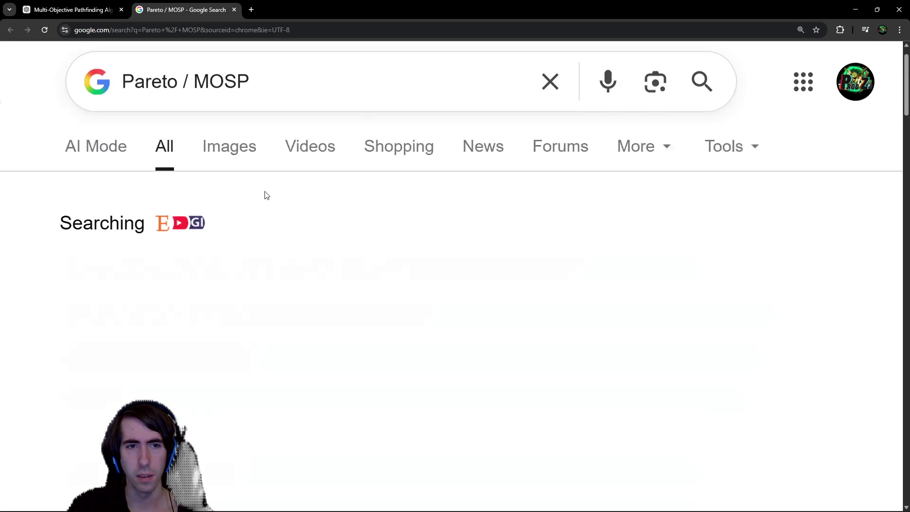
- Read the Wikipedia 'Multi-objective optimization' article from the results, then return to ChatGPT
{"action": "scroll", "coordinate": [358, 260], "scroll_direction": "down", "scroll_amount": 8}
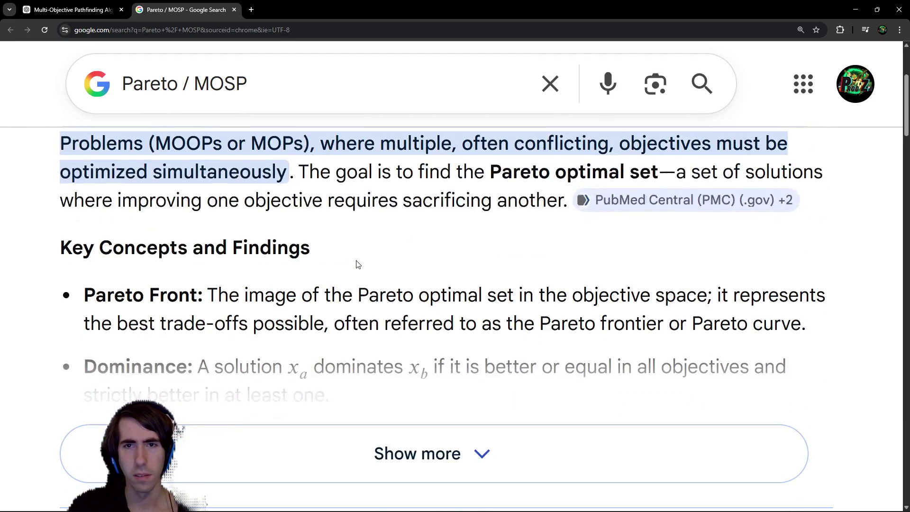
{"action": "left_click", "coordinate": [300, 291]}
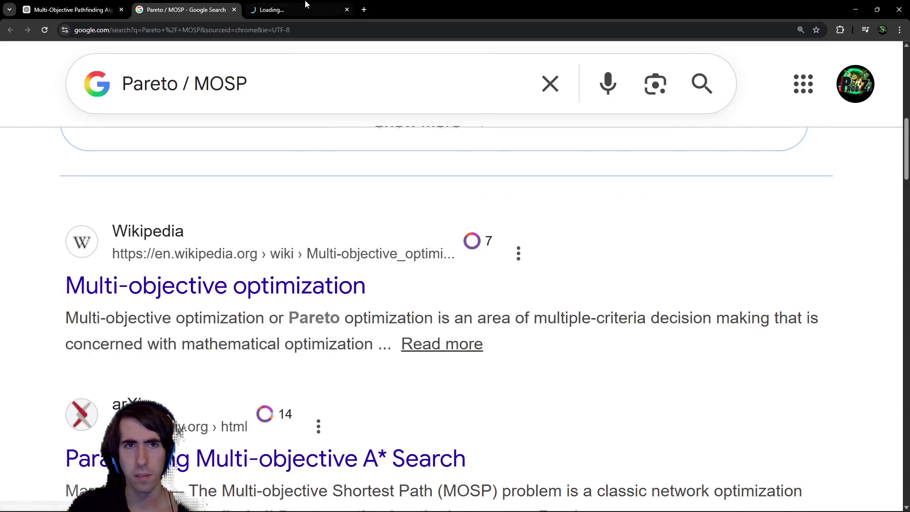
{"action": "scroll", "coordinate": [415, 255], "scroll_direction": "down", "scroll_amount": 3}
{"action": "scroll", "coordinate": [415, 254], "scroll_direction": "down", "scroll_amount": 12}
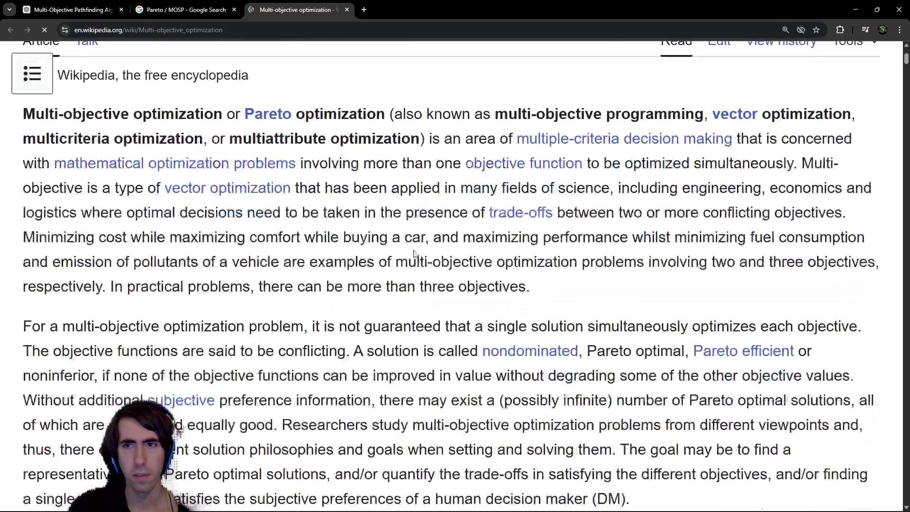
{"action": "scroll", "coordinate": [420, 252], "scroll_direction": "down", "scroll_amount": 7}
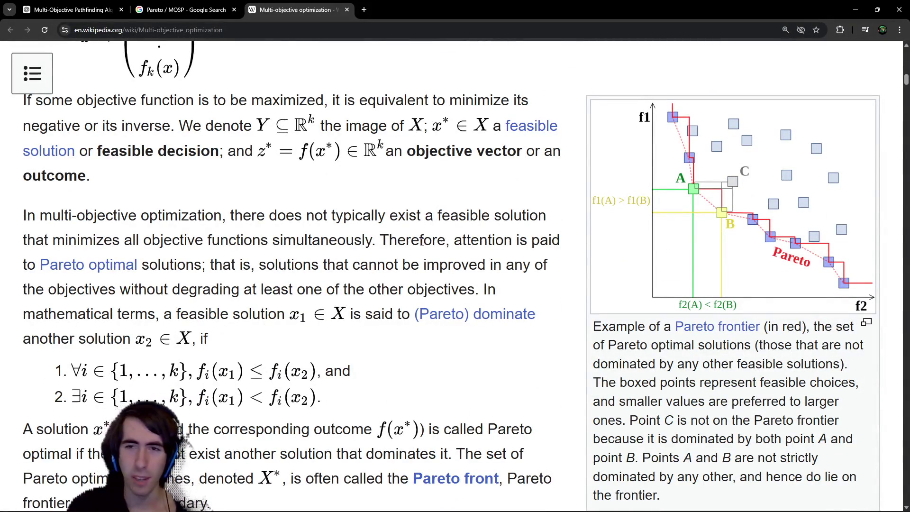
{"action": "scroll", "coordinate": [422, 242], "scroll_direction": "down", "scroll_amount": 1}
{"action": "scroll", "coordinate": [424, 242], "scroll_direction": "up", "scroll_amount": 1}
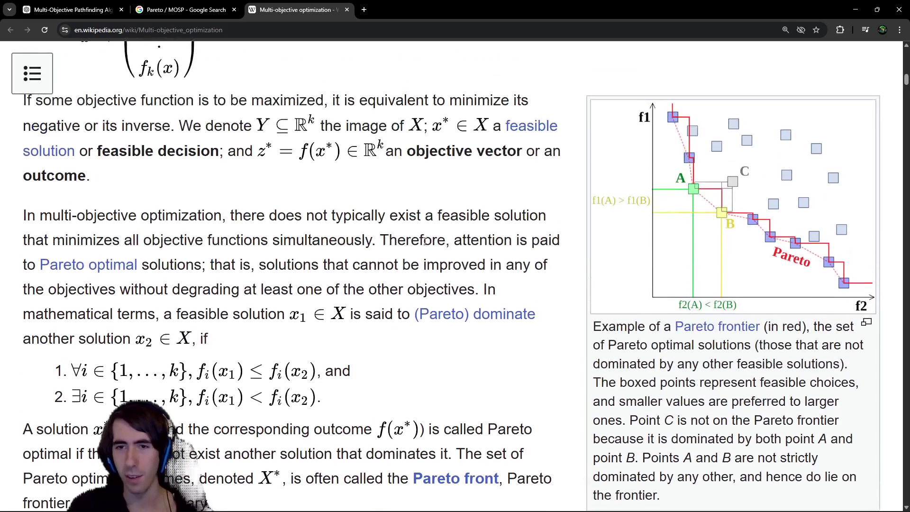
{"action": "scroll", "coordinate": [425, 241], "scroll_direction": "down", "scroll_amount": 12}
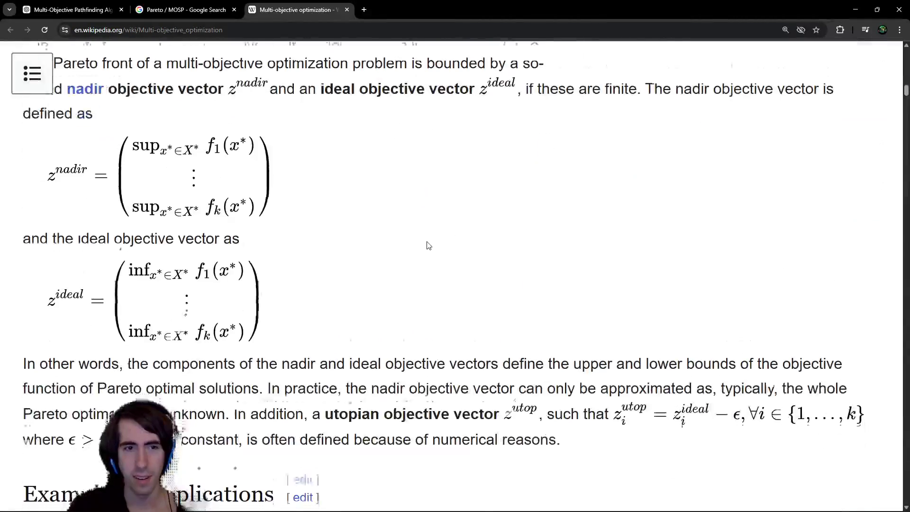
{"action": "key", "text": "ctrl+shift+Tab"}
{"action": "key", "text": "ctrl+shift+Tab"}
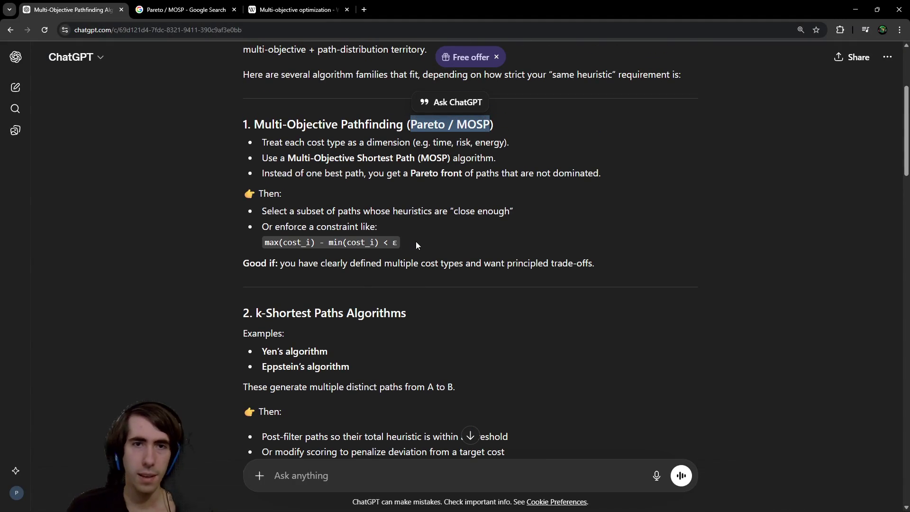
{"action": "left_click_drag", "start_coordinate": [417, 245], "coordinate": [411, 211]}
{"action": "left_click", "coordinate": [416, 205]}
{"action": "scroll", "coordinate": [416, 206], "scroll_direction": "down", "scroll_amount": 4}
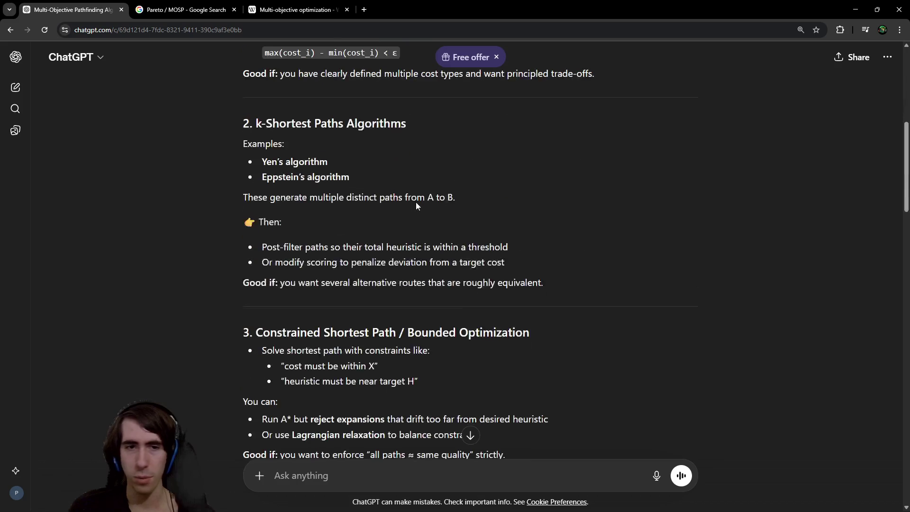
{"action": "scroll", "coordinate": [343, 221], "scroll_direction": "down", "scroll_amount": 2}
{"action": "scroll", "coordinate": [317, 228], "scroll_direction": "down", "scroll_amount": 1}
{"action": "left_click_drag", "start_coordinate": [392, 190], "coordinate": [471, 263]}
{"action": "left_click", "coordinate": [471, 263]}
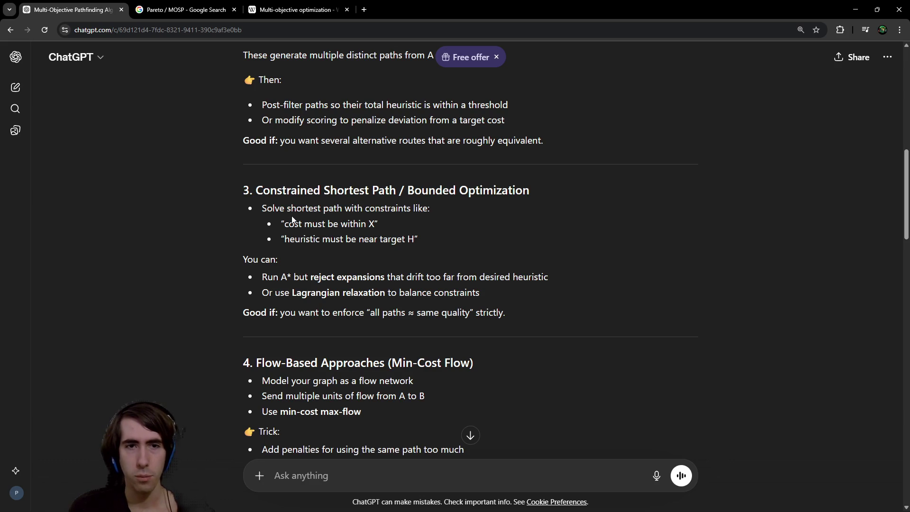
{"action": "left_click_drag", "start_coordinate": [288, 224], "coordinate": [355, 226]}
{"action": "left_click", "coordinate": [353, 227]}
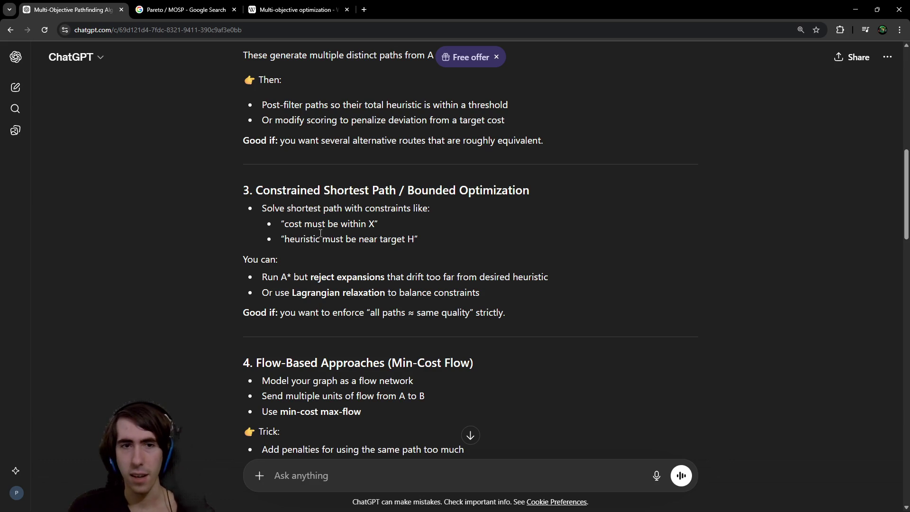
{"action": "left_click_drag", "start_coordinate": [377, 237], "coordinate": [361, 226]}
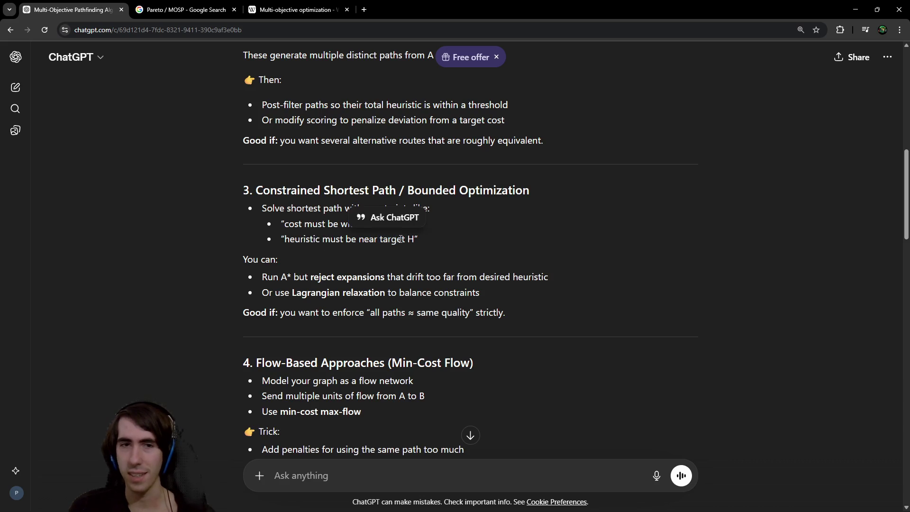
{"action": "left_click", "coordinate": [320, 205]}
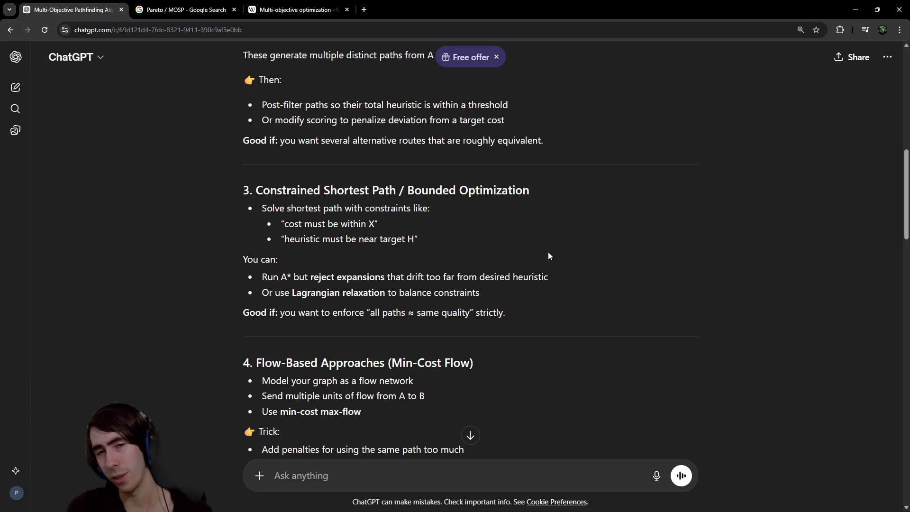
{"action": "left_click_drag", "start_coordinate": [552, 275], "coordinate": [261, 277]}
{"action": "left_click", "coordinate": [294, 299]}
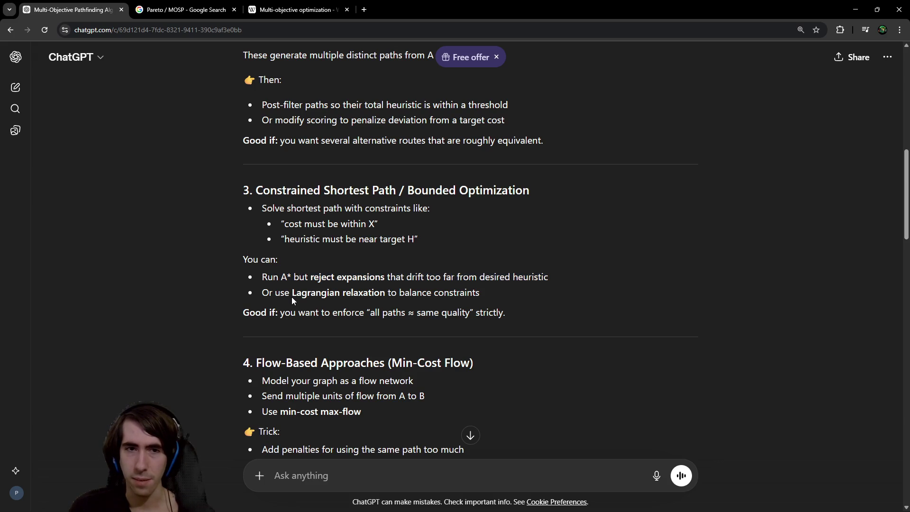
{"action": "left_click_drag", "start_coordinate": [293, 294], "coordinate": [385, 295]}
{"action": "right_click", "coordinate": [384, 296]}
{"action": "left_click", "coordinate": [399, 328]}
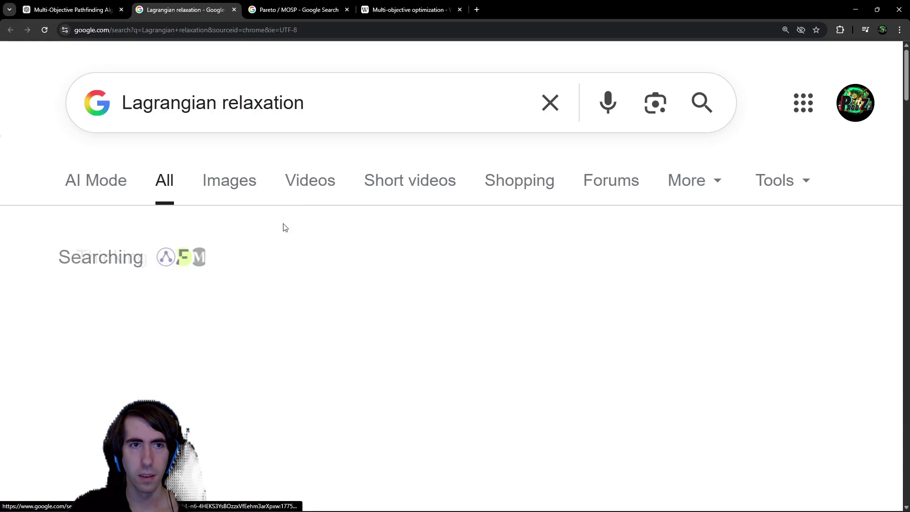
- Read the expanded Google AI overview on Lagrangian relaxation, zooming the page to 175%
{"action": "scroll", "coordinate": [313, 269], "scroll_direction": "down", "scroll_amount": 2}
{"action": "scroll", "coordinate": [355, 243], "scroll_direction": "down", "scroll_amount": 1}
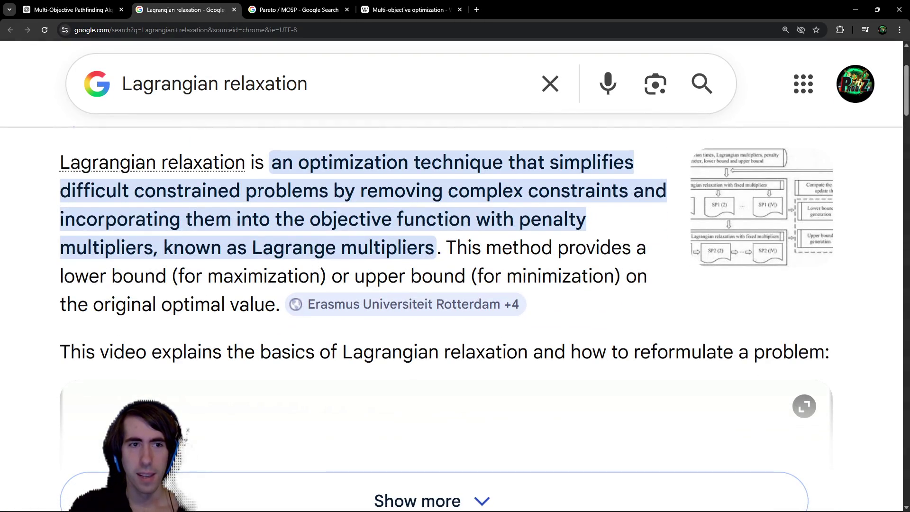
{"action": "left_click_drag", "start_coordinate": [375, 195], "coordinate": [467, 193]}
{"action": "left_click", "coordinate": [467, 193]}
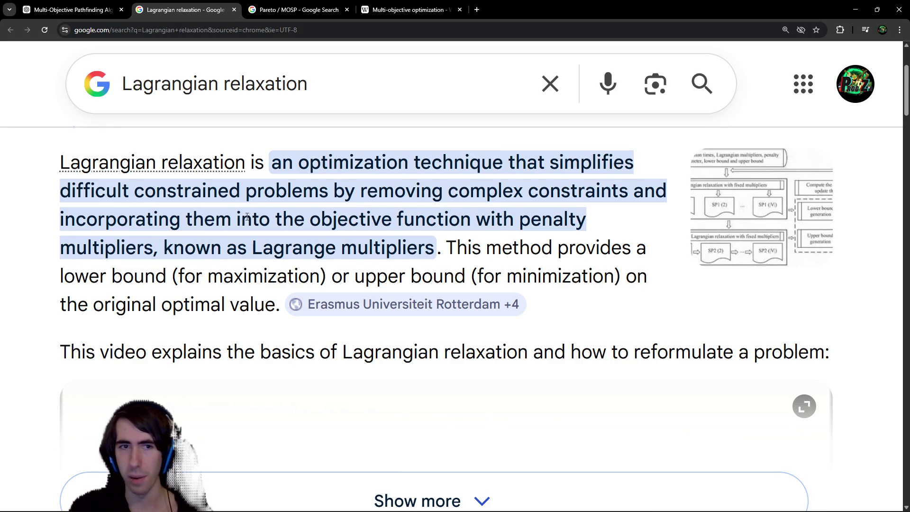
{"action": "scroll", "coordinate": [247, 217], "scroll_direction": "down", "scroll_amount": 5}
{"action": "left_click", "coordinate": [302, 329]}
{"action": "scroll", "coordinate": [302, 326], "scroll_direction": "down", "scroll_amount": 8}
{"action": "key", "text": "ctrl+minus"}
{"action": "scroll", "coordinate": [298, 286], "scroll_direction": "down", "scroll_amount": 1}
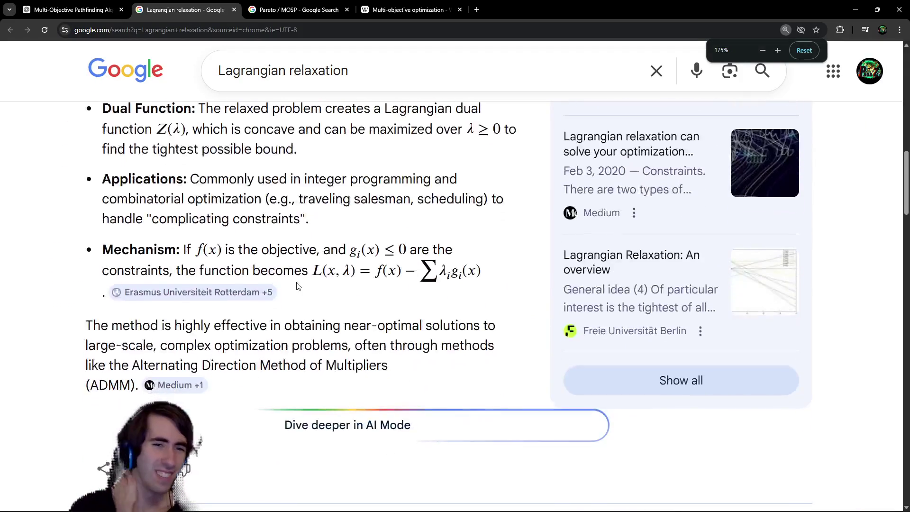
{"action": "scroll", "coordinate": [303, 286], "scroll_direction": "up", "scroll_amount": 1}
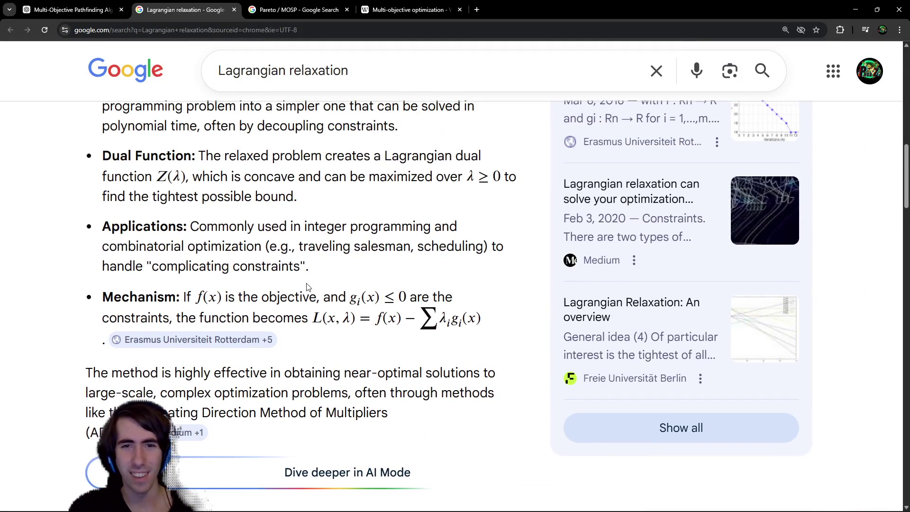
{"action": "scroll", "coordinate": [307, 286], "scroll_direction": "up", "scroll_amount": 1}
{"action": "scroll", "coordinate": [306, 266], "scroll_direction": "down", "scroll_amount": 8}
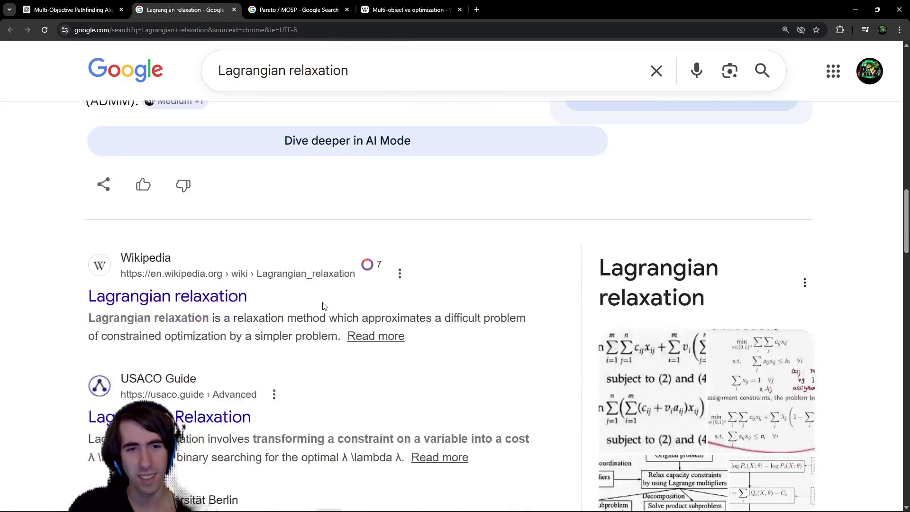
- Open the Wikipedia and USACO Guide results in background tabs, then close USACO Guide
{"action": "middle_click", "coordinate": [293, 299]}
{"action": "middle_click", "coordinate": [209, 424]}
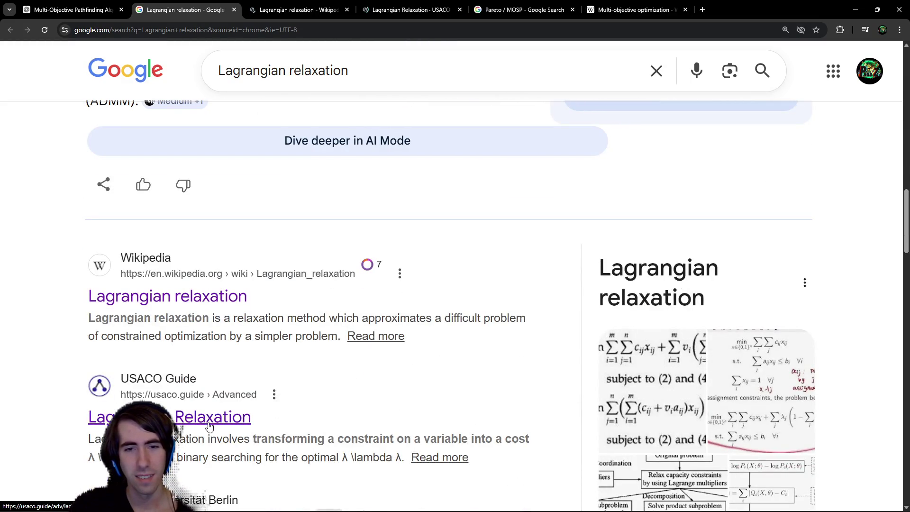
{"action": "left_click", "coordinate": [403, 10]}
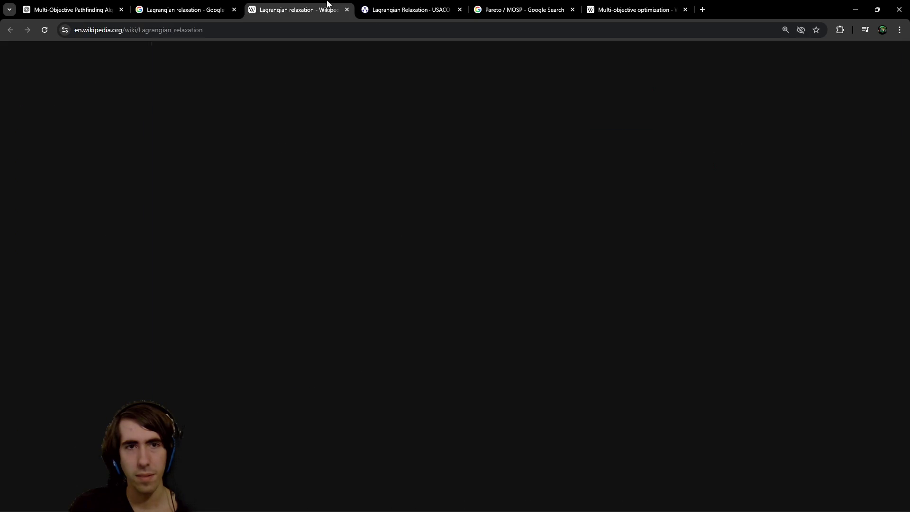
{"action": "left_click", "coordinate": [327, 4]}
{"action": "middle_click", "coordinate": [403, 10]}
- Read the opening of the Lagrangian relaxation Wikipedia article
{"action": "scroll", "coordinate": [388, 203], "scroll_direction": "down", "scroll_amount": 2}
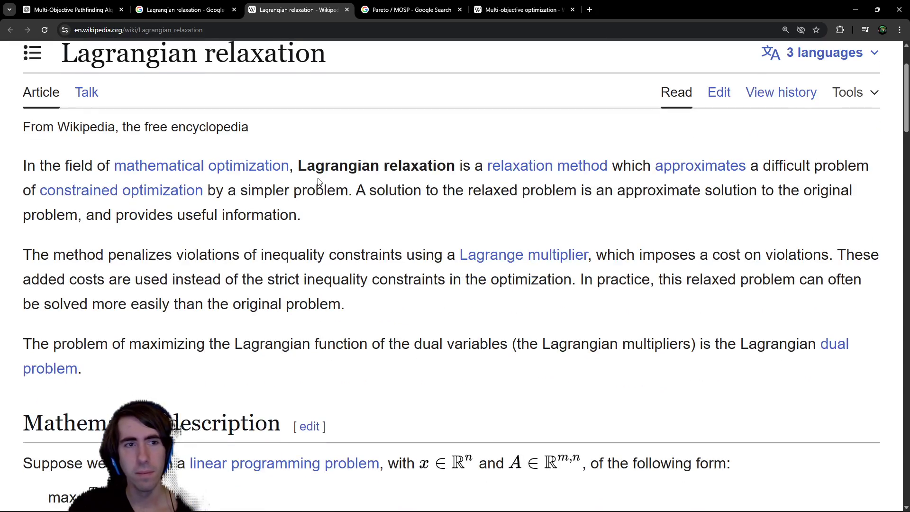
{"action": "scroll", "coordinate": [321, 181], "scroll_direction": "down", "scroll_amount": 3}
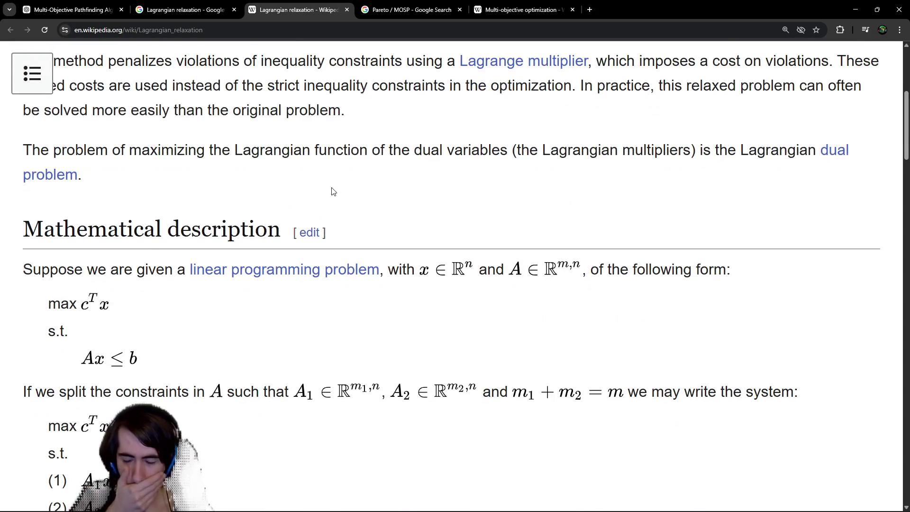
{"action": "mouse_move", "coordinate": [469, 69]}
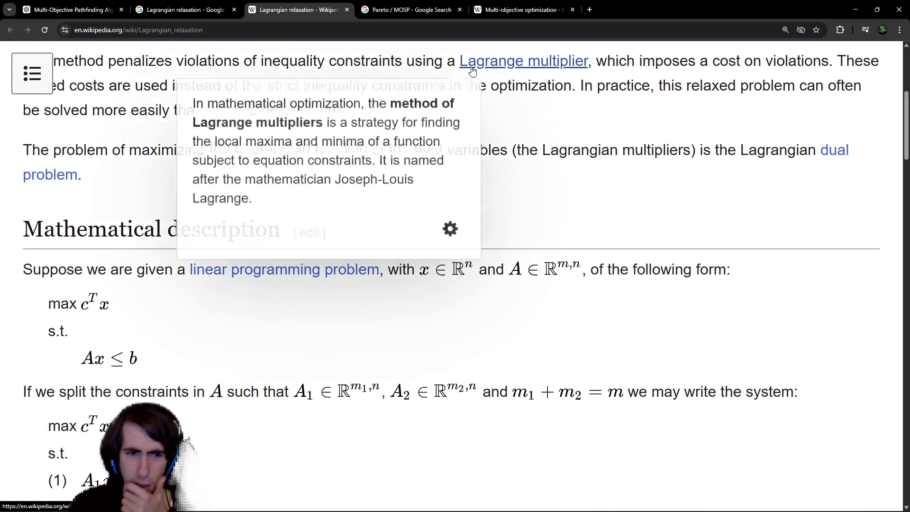
{"action": "scroll", "coordinate": [264, 277], "scroll_direction": "up", "scroll_amount": 6}
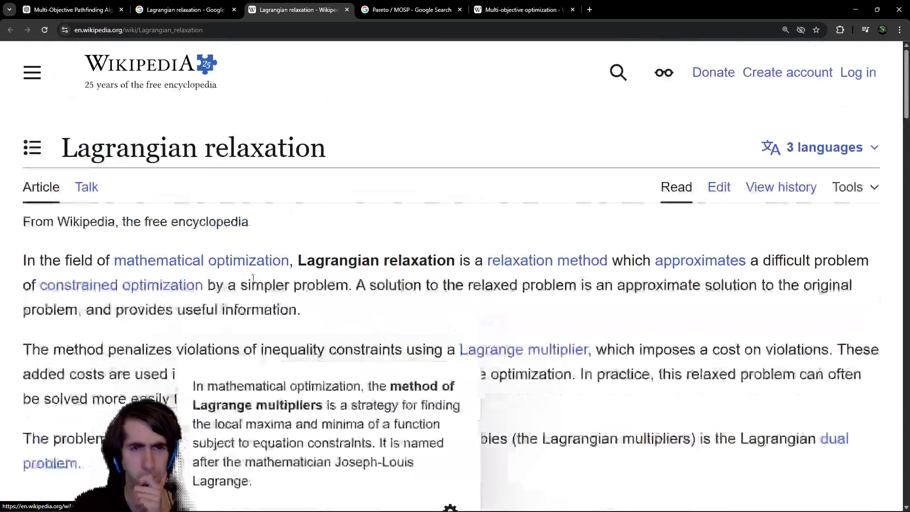
{"action": "mouse_move", "coordinate": [261, 259]}
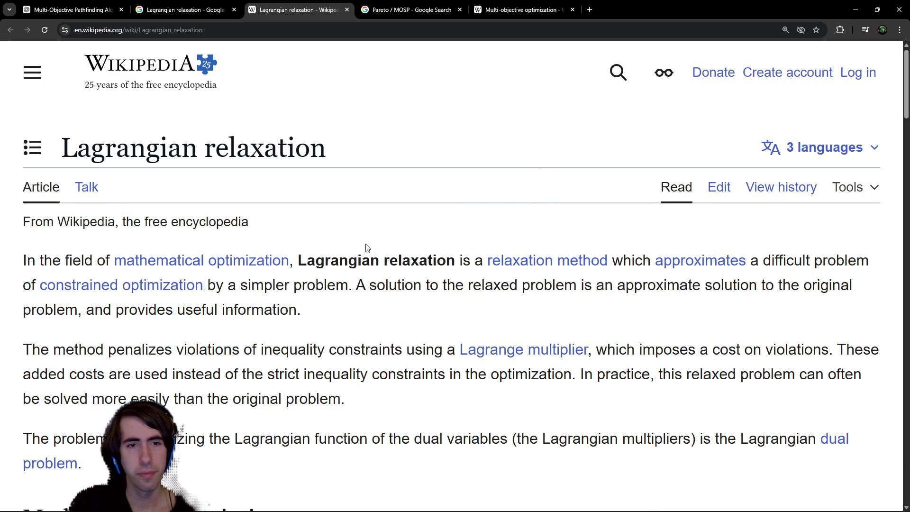
{"action": "scroll", "coordinate": [259, 341], "scroll_direction": "down", "scroll_amount": 1}
{"action": "left_click_drag", "start_coordinate": [216, 302], "coordinate": [657, 297]}
{"action": "left_click", "coordinate": [658, 296]}
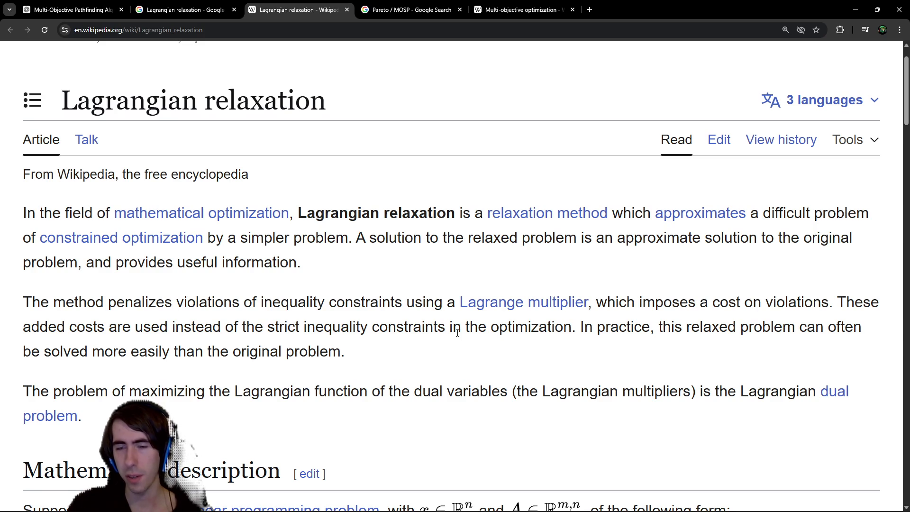
- Highlight the relaxed-problem sentence while reading on, then return to ChatGPT
{"action": "left_click_drag", "start_coordinate": [585, 328], "coordinate": [730, 327]}
{"action": "left_click", "coordinate": [730, 327]}
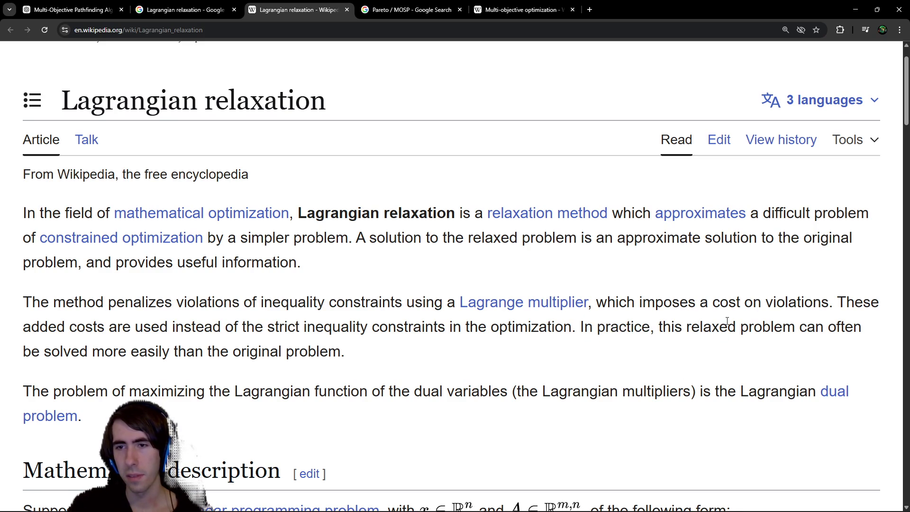
{"action": "left_click_drag", "start_coordinate": [284, 351], "coordinate": [162, 351]}
{"action": "left_click", "coordinate": [277, 350]}
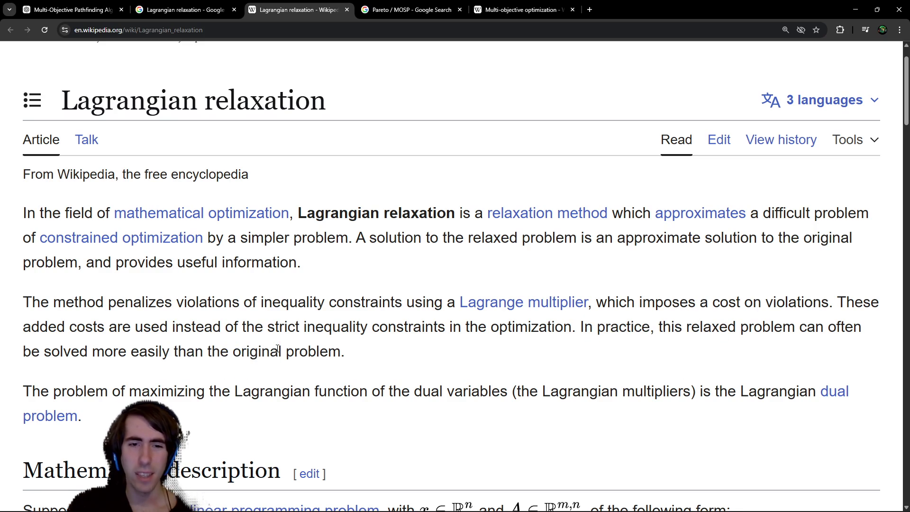
{"action": "scroll", "coordinate": [277, 349], "scroll_direction": "down", "scroll_amount": 2}
{"action": "scroll", "coordinate": [275, 351], "scroll_direction": "down", "scroll_amount": 5}
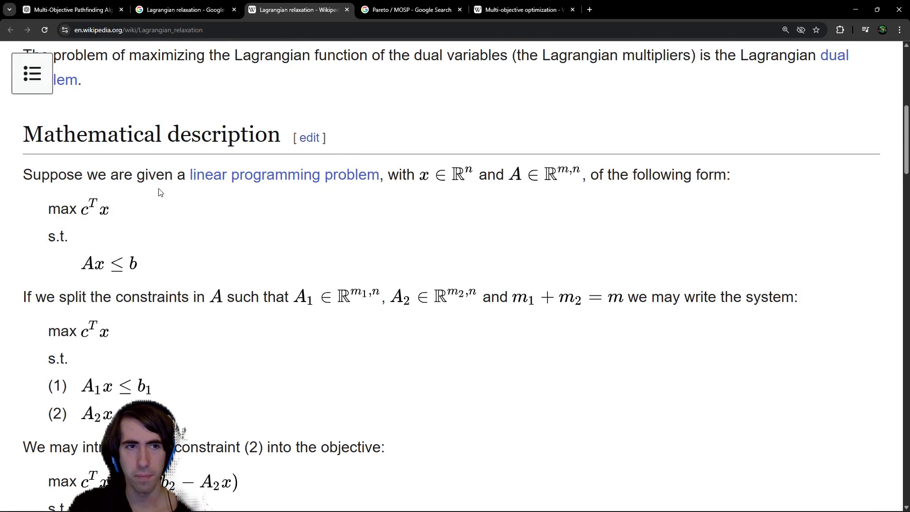
{"action": "scroll", "coordinate": [313, 293], "scroll_direction": "up", "scroll_amount": 7}
{"action": "key", "text": "ctrl+1"}
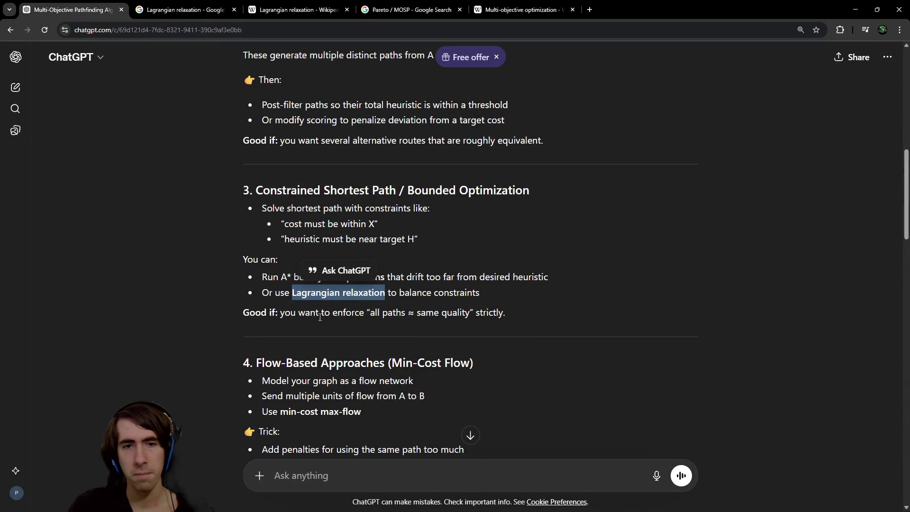
{"action": "left_click_drag", "start_coordinate": [321, 318], "coordinate": [448, 316]}
{"action": "left_click", "coordinate": [446, 315]}
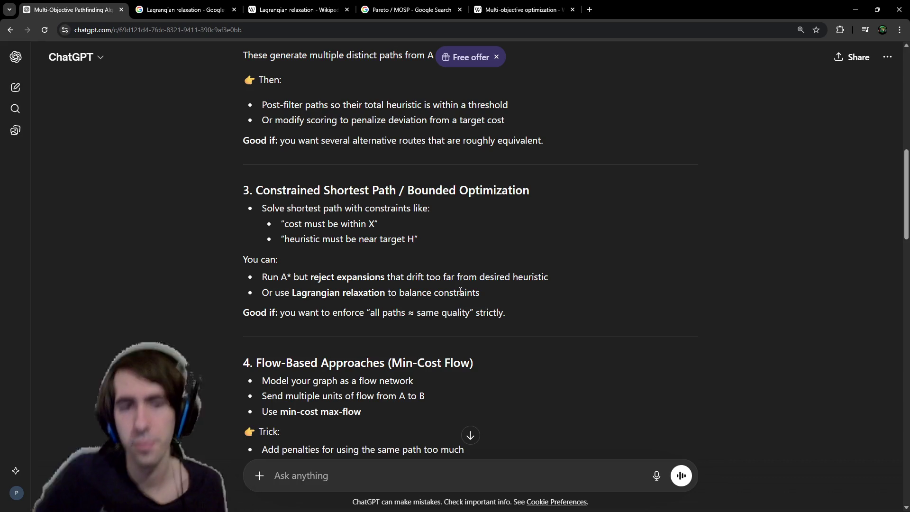
{"action": "scroll", "coordinate": [488, 285], "scroll_direction": "down", "scroll_amount": 2}
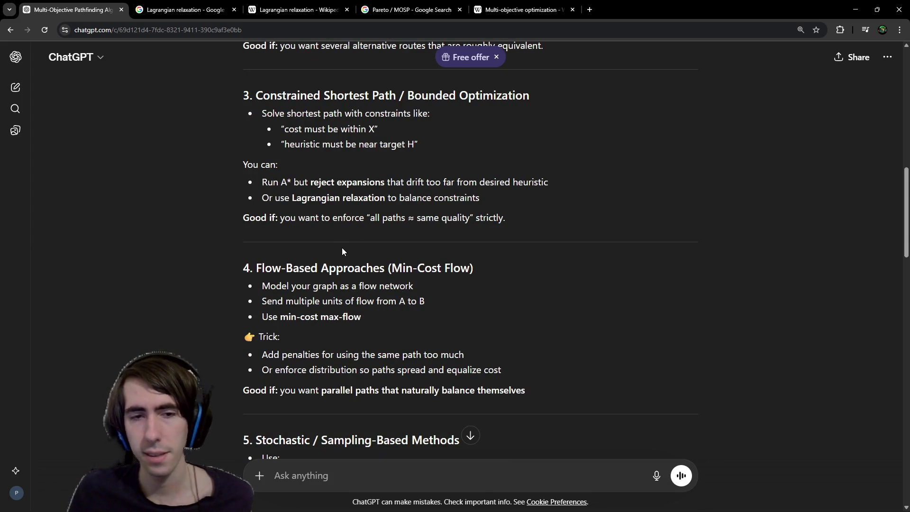
{"action": "scroll", "coordinate": [342, 251], "scroll_direction": "down", "scroll_amount": 3}
{"action": "scroll", "coordinate": [333, 267], "scroll_direction": "down", "scroll_amount": 3}
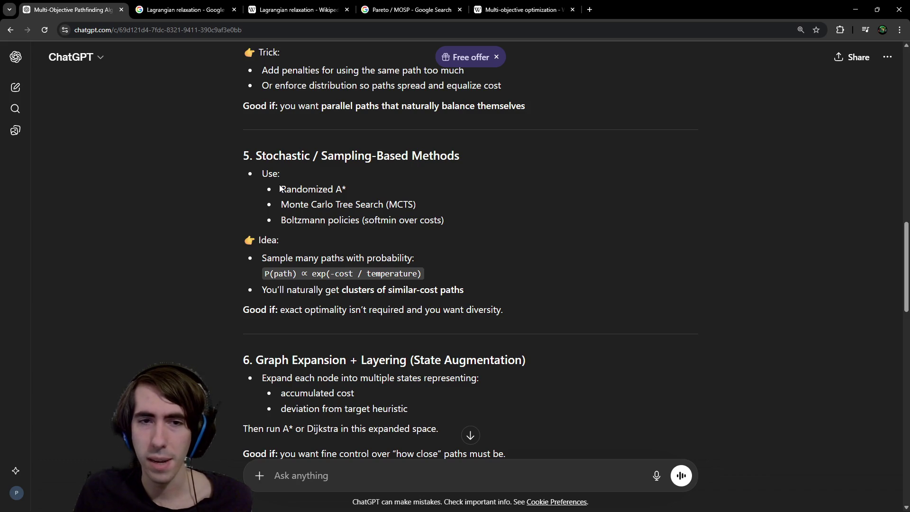
{"action": "scroll", "coordinate": [279, 190], "scroll_direction": "down", "scroll_amount": 1}
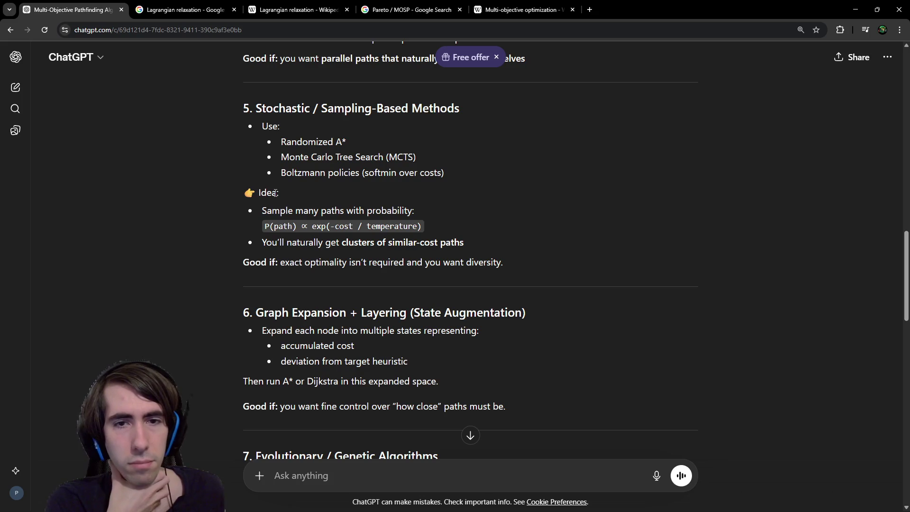
{"action": "mouse_move", "coordinate": [293, 226]}
{"action": "left_mouse_down"}
{"action": "mouse_move", "coordinate": [442, 214]}
{"action": "mouse_move", "coordinate": [424, 221]}
{"action": "left_mouse_up"}
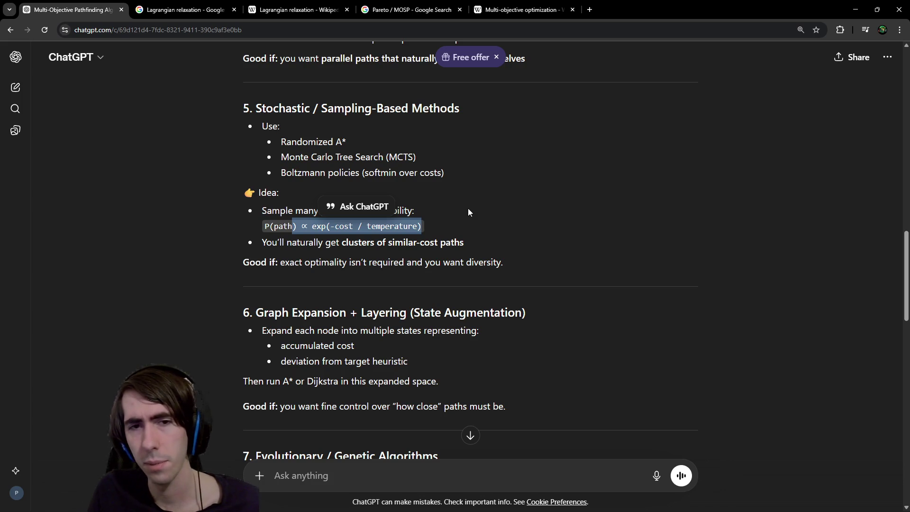
{"action": "left_click", "coordinate": [384, 240]}
{"action": "left_click_drag", "start_coordinate": [286, 227], "coordinate": [417, 245]}
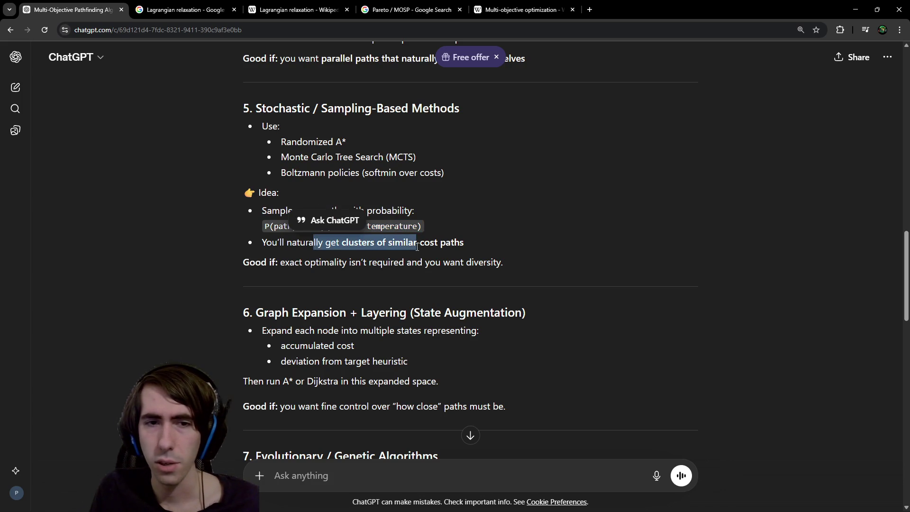
{"action": "left_click", "coordinate": [417, 246]}
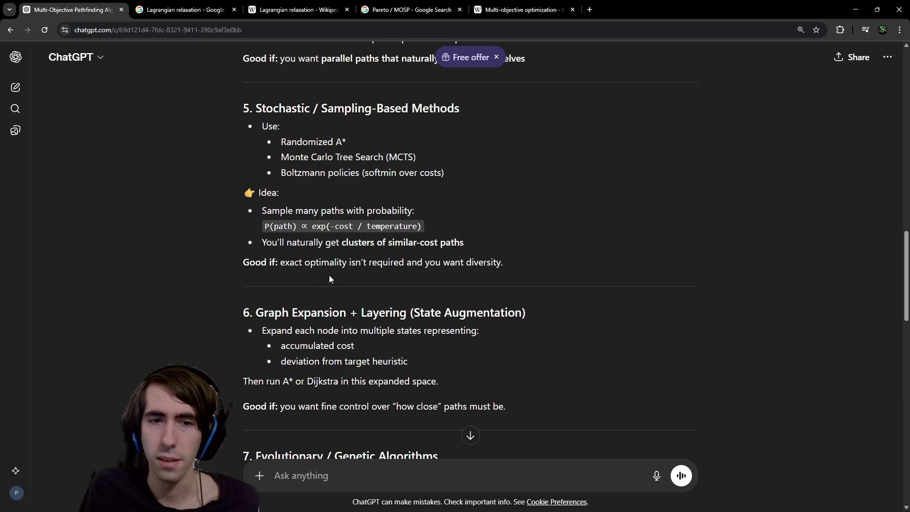
{"action": "left_click_drag", "start_coordinate": [370, 271], "coordinate": [487, 272]}
{"action": "left_click", "coordinate": [495, 269]}
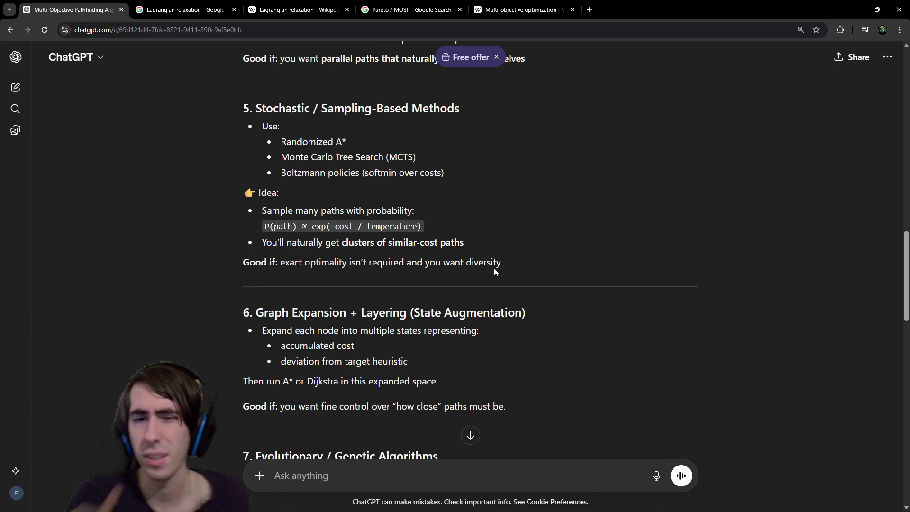
{"action": "scroll", "coordinate": [494, 269], "scroll_direction": "down", "scroll_amount": 4}
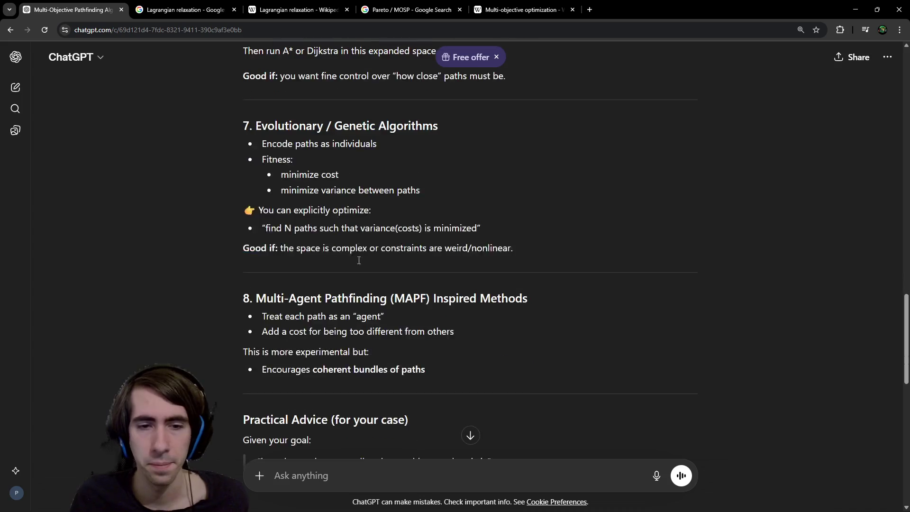
{"action": "scroll", "coordinate": [358, 258], "scroll_direction": "down", "scroll_amount": 5}
{"action": "scroll", "coordinate": [359, 260], "scroll_direction": "down", "scroll_amount": 2}
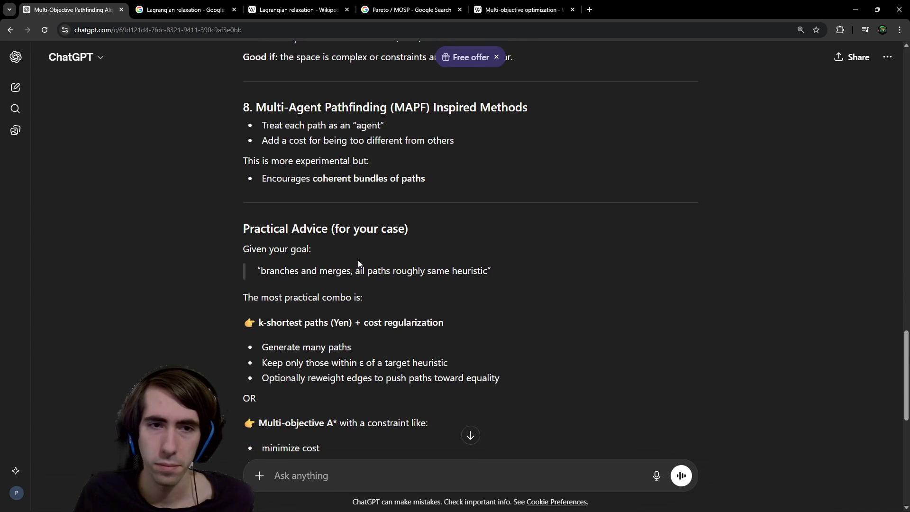
{"action": "scroll", "coordinate": [358, 262], "scroll_direction": "down", "scroll_amount": 4}
{"action": "scroll", "coordinate": [359, 262], "scroll_direction": "up", "scroll_amount": 2}
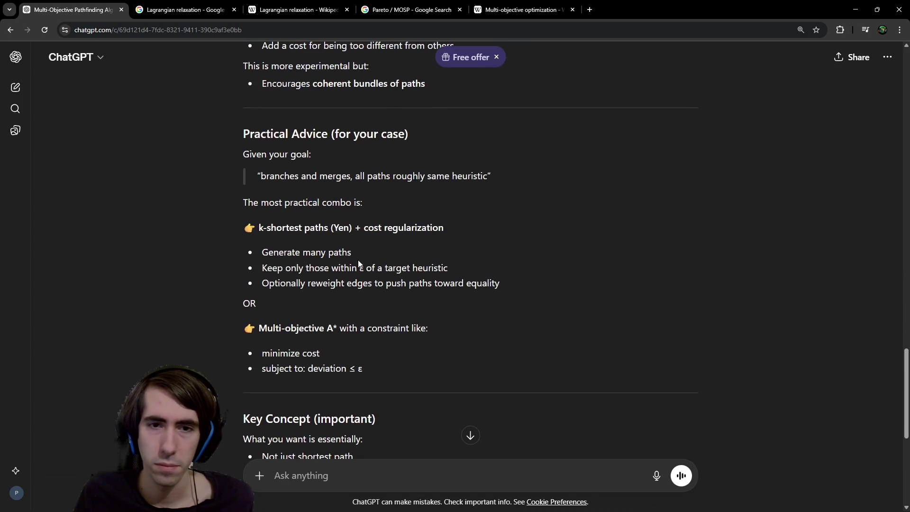
{"action": "scroll", "coordinate": [359, 264], "scroll_direction": "down", "scroll_amount": 6}
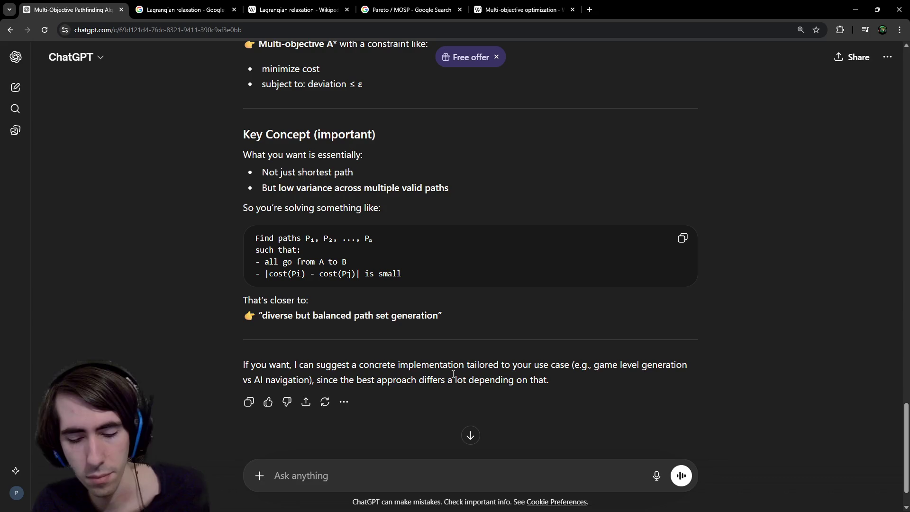
{"action": "type", "text": "I don't want to "}
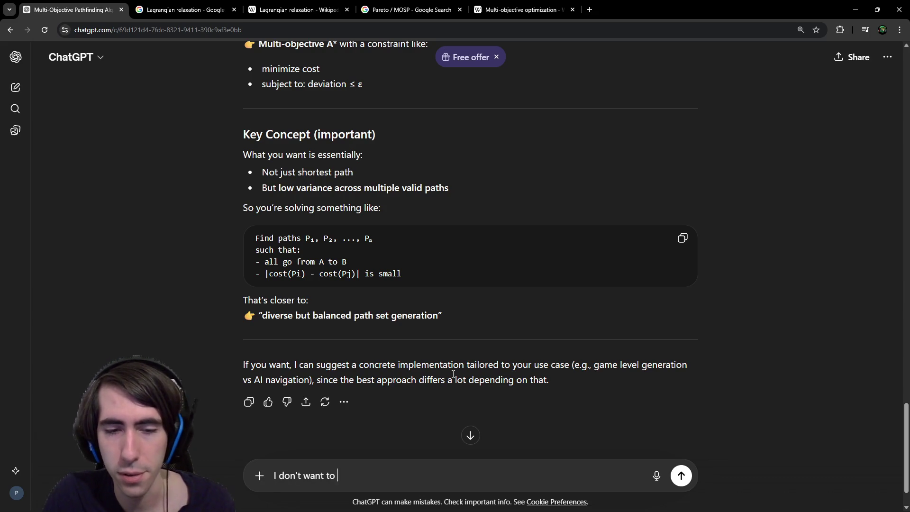
{"action": "type", "text": "filter paths tha"}
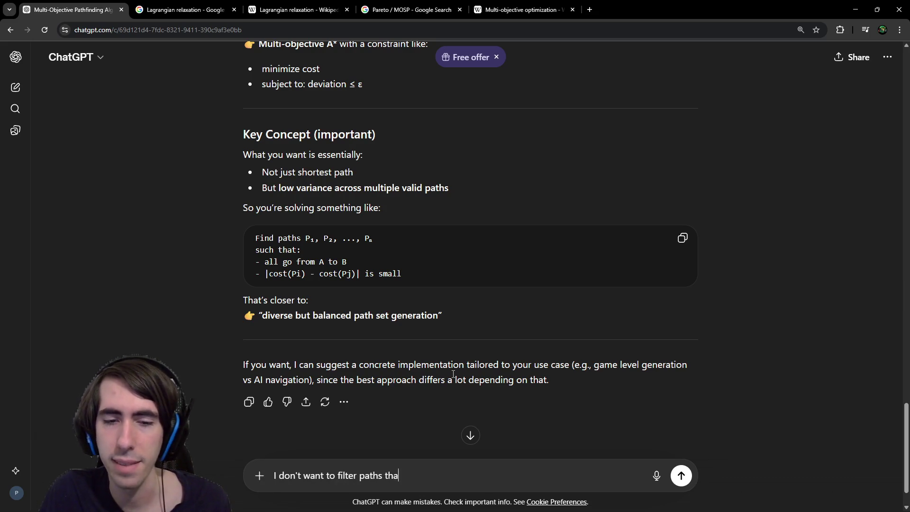
{"action": "type", "text": "t have already been "}
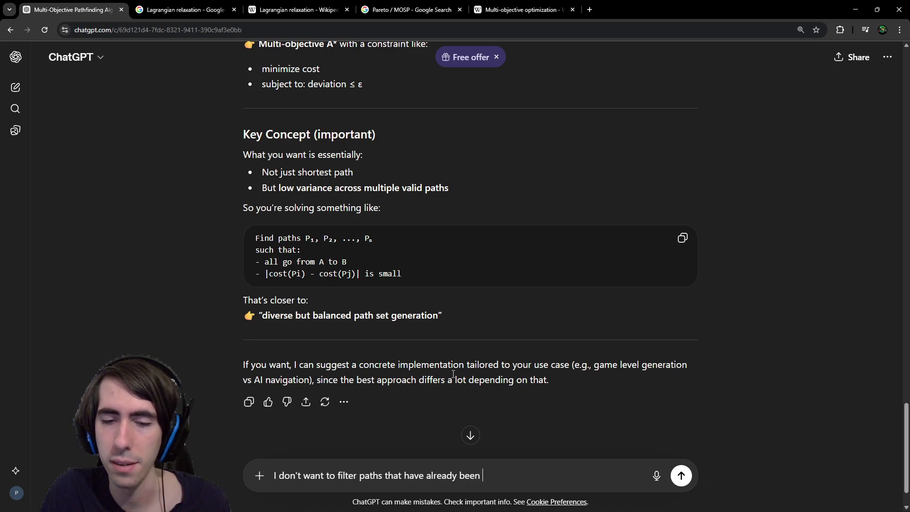
{"action": "type", "text": "created, I want to "}
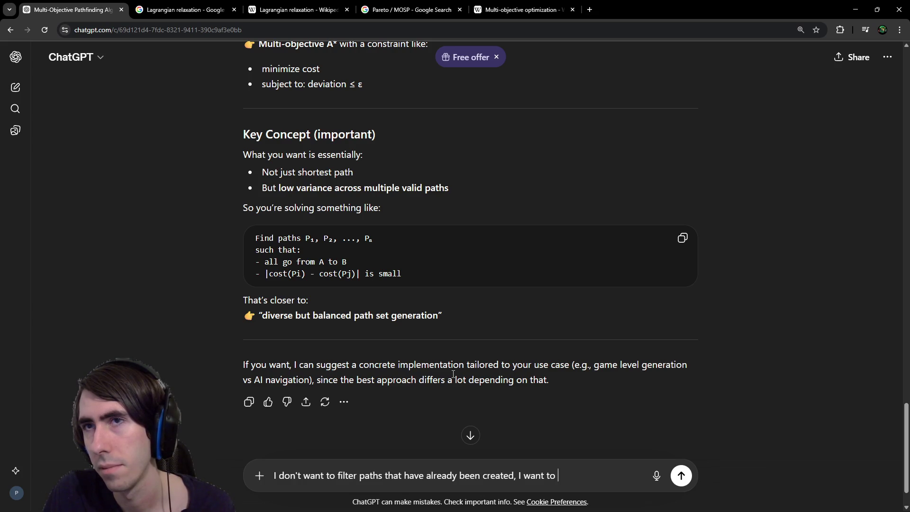
{"action": "type", "text": "genera"}
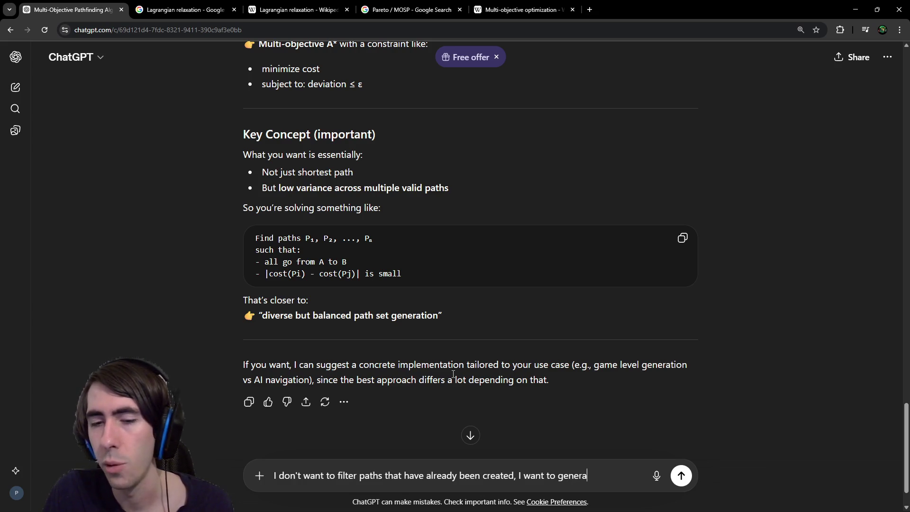
{"action": "type", "text": "te a b"}
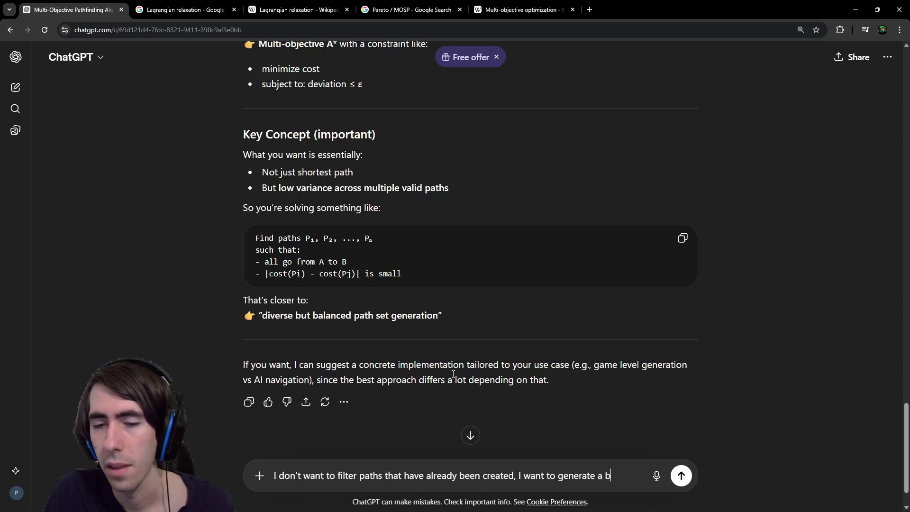
{"action": "type", "text": "alanced one on the go"}
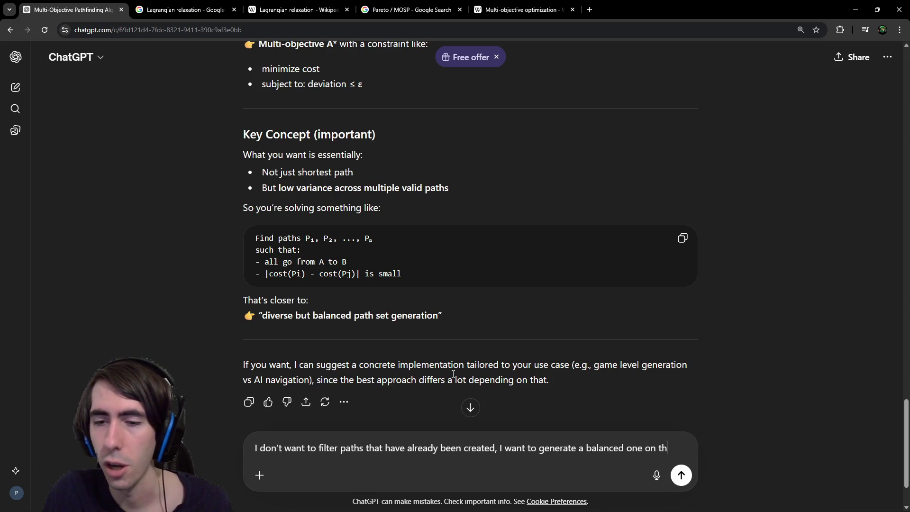
- Send the follow-up asking how to generate one balanced path on the go
{"action": "key", "text": "Return"}
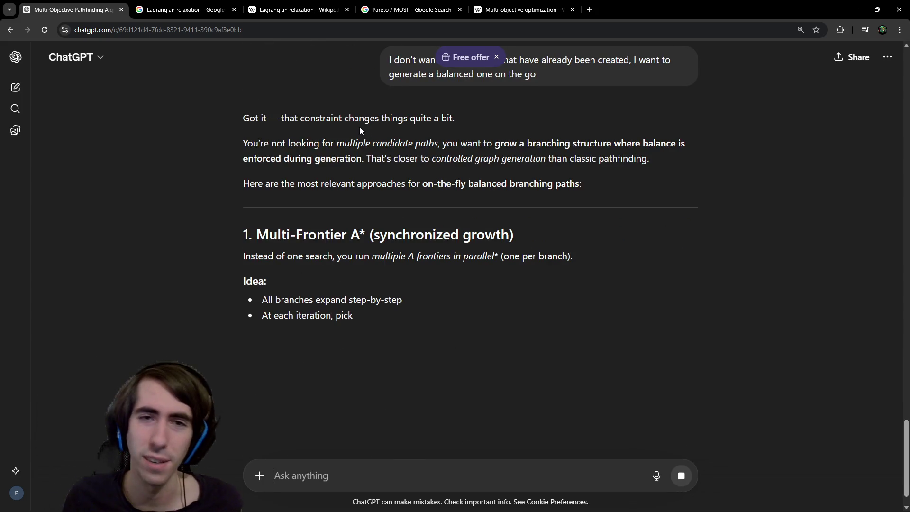
- Read the Multi-Frontier A* section, highlighting 'multiple', 'one search' and the step-by-step branch line
{"action": "double_click", "coordinate": [369, 140]}
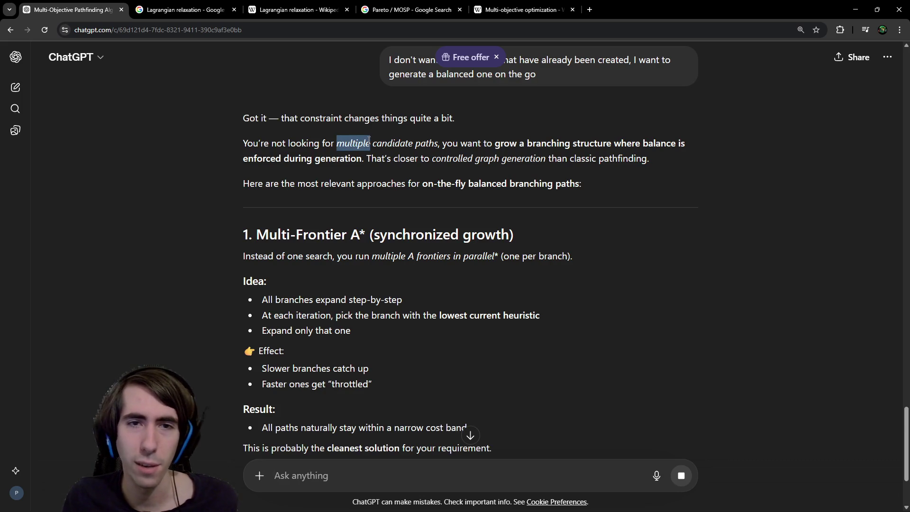
{"action": "scroll", "coordinate": [428, 161], "scroll_direction": "down", "scroll_amount": 3}
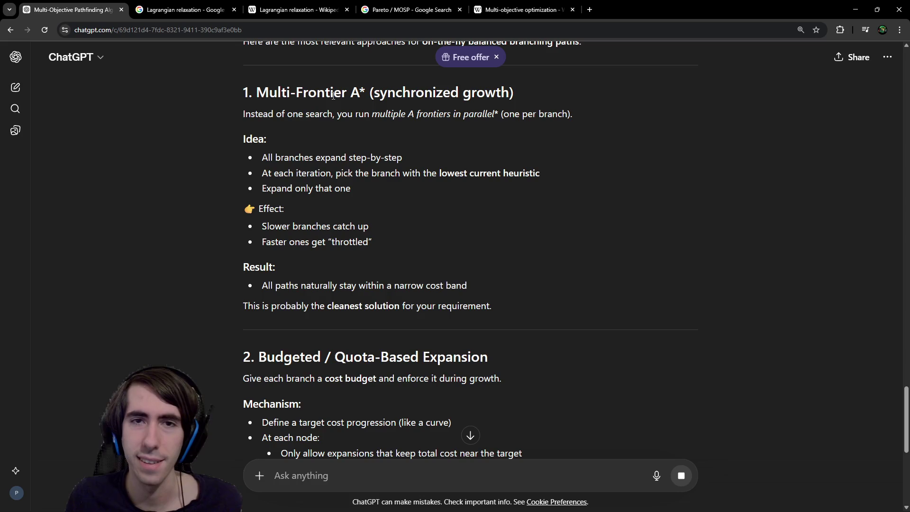
{"action": "left_click_drag", "start_coordinate": [289, 116], "coordinate": [343, 116]}
{"action": "left_click", "coordinate": [339, 116]}
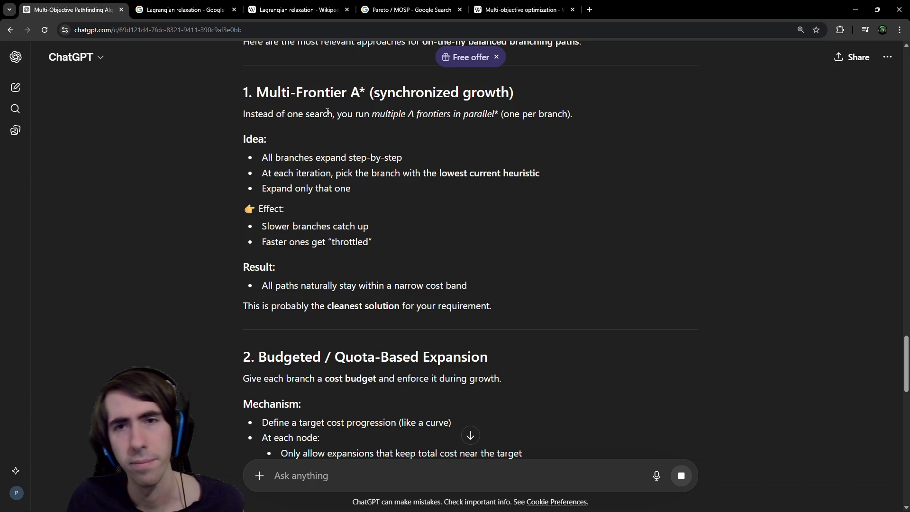
{"action": "left_click_drag", "start_coordinate": [290, 158], "coordinate": [403, 158]}
{"action": "left_click", "coordinate": [413, 156]}
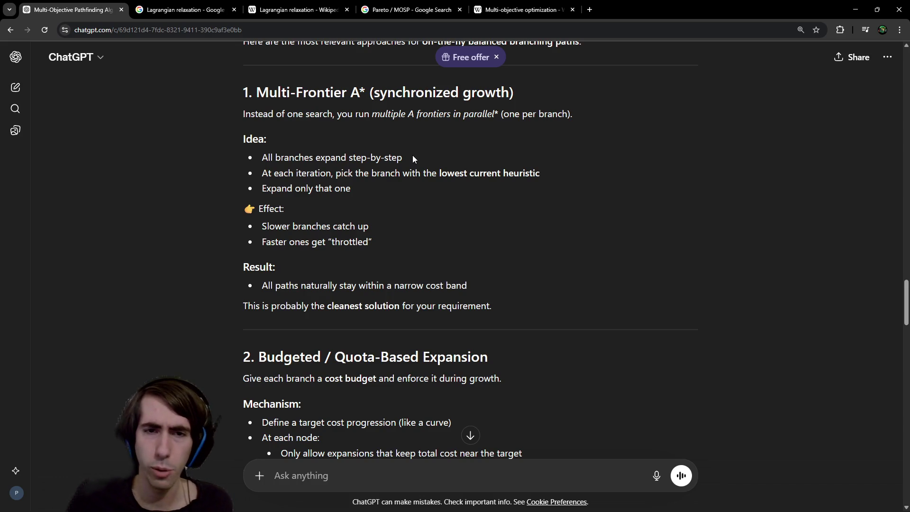
- Read the Budgeted / Quota-Based Expansion section, briefly highlighting its heading
{"action": "scroll", "coordinate": [424, 186], "scroll_direction": "down", "scroll_amount": 5}
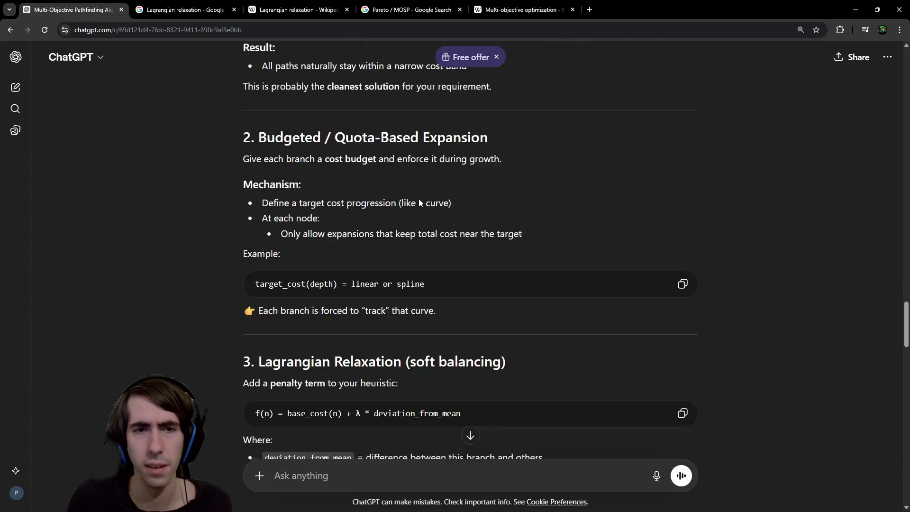
{"action": "left_click_drag", "start_coordinate": [362, 119], "coordinate": [499, 124]}
{"action": "left_click", "coordinate": [520, 141]}
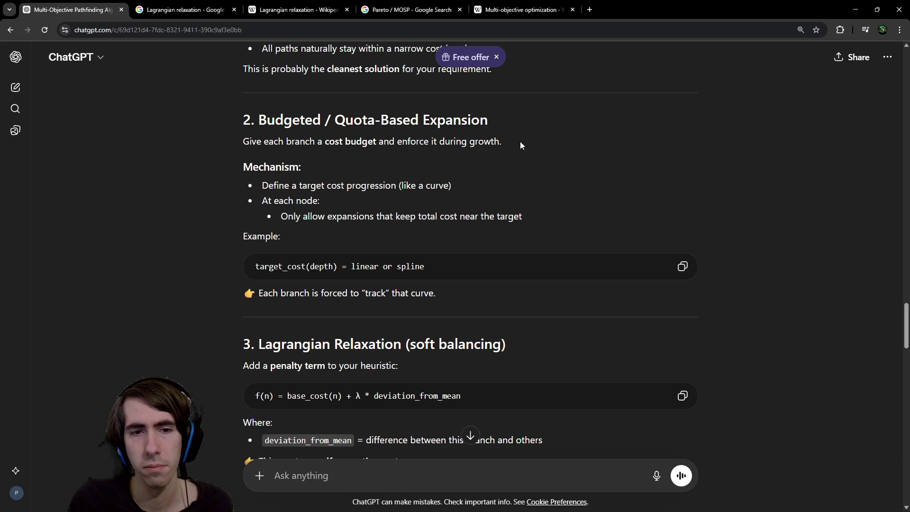
{"action": "scroll", "coordinate": [510, 172], "scroll_direction": "down", "scroll_amount": 4}
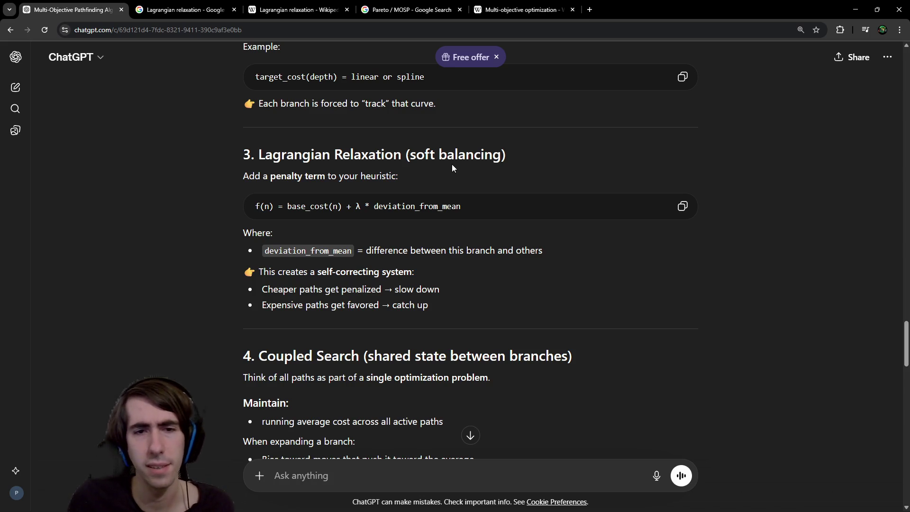
{"action": "scroll", "coordinate": [391, 179], "scroll_direction": "down", "scroll_amount": 2}
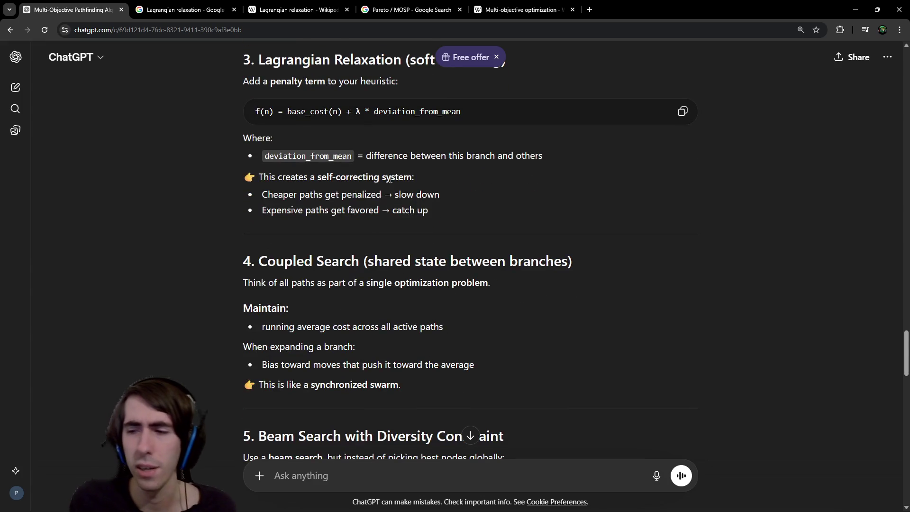
{"action": "scroll", "coordinate": [391, 179], "scroll_direction": "up", "scroll_amount": 1}
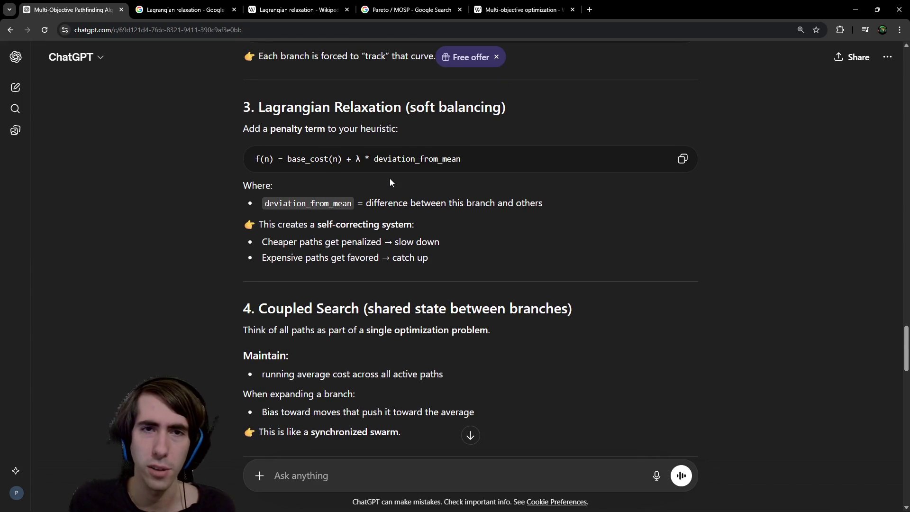
{"action": "scroll", "coordinate": [389, 179], "scroll_direction": "down", "scroll_amount": 3}
{"action": "scroll", "coordinate": [390, 180], "scroll_direction": "down", "scroll_amount": 2}
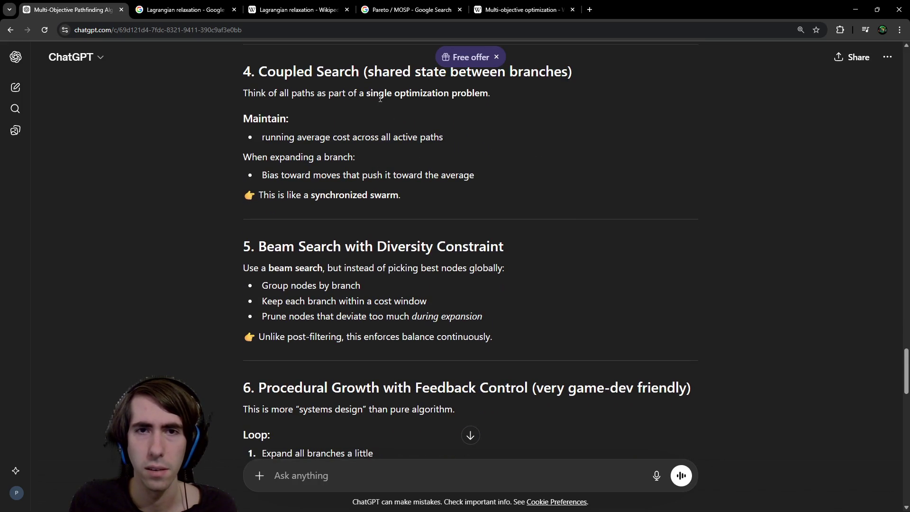
- Highlight Coupled Search's running-average cost, Maintain and single optimization problem lines
{"action": "left_click_drag", "start_coordinate": [299, 140], "coordinate": [431, 139]}
{"action": "left_click", "coordinate": [350, 154]}
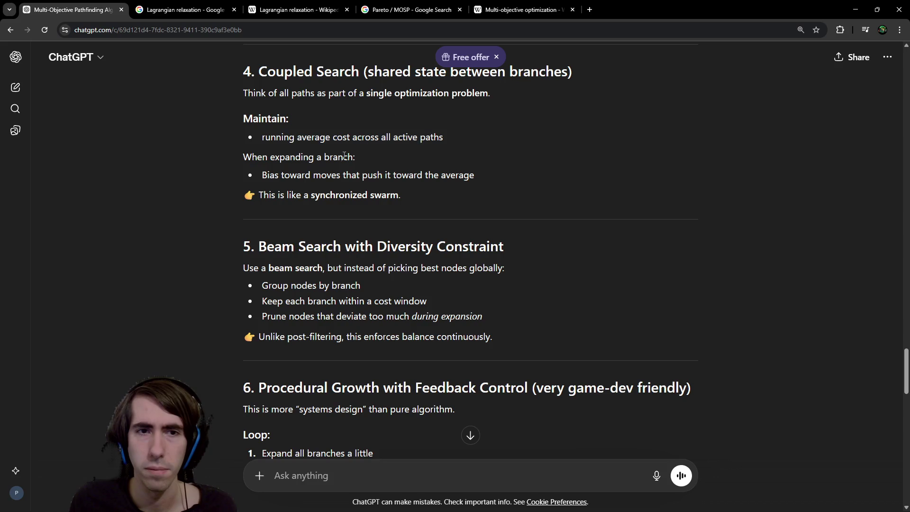
{"action": "mouse_move", "coordinate": [242, 117]}
{"action": "left_mouse_down"}
{"action": "mouse_move", "coordinate": [369, 159]}
{"action": "mouse_move", "coordinate": [476, 177]}
{"action": "left_mouse_up"}
{"action": "left_click", "coordinate": [351, 133]}
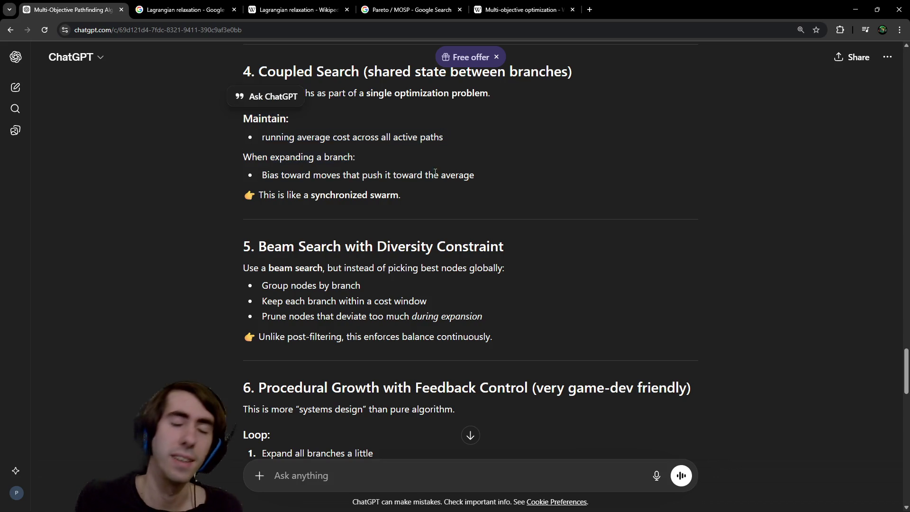
{"action": "scroll", "coordinate": [336, 141], "scroll_direction": "up", "scroll_amount": 1}
{"action": "left_click_drag", "start_coordinate": [268, 140], "coordinate": [437, 140]}
{"action": "left_click", "coordinate": [436, 139]}
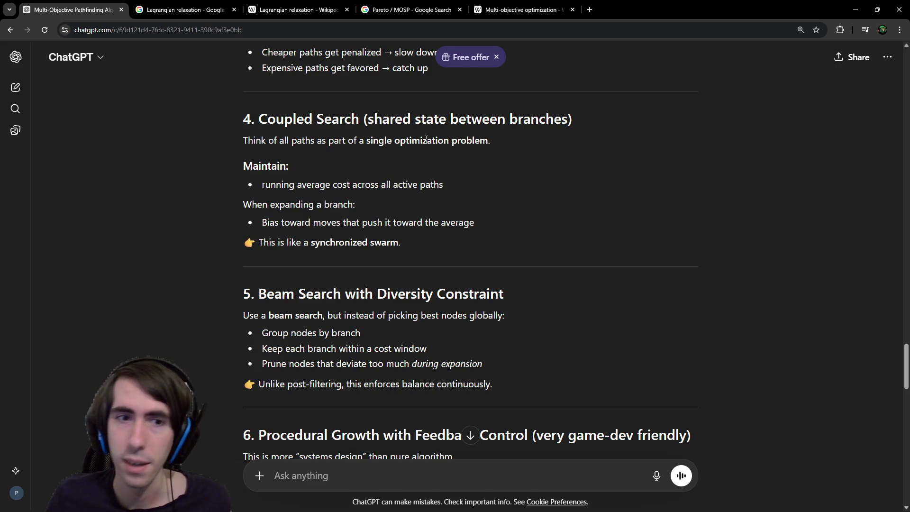
- Highlight Coupled Search's Think of all paths, Maintain, When expanding and Bias toward moves lines
{"action": "left_click_drag", "start_coordinate": [250, 129], "coordinate": [382, 161]}
{"action": "left_click", "coordinate": [382, 160]}
{"action": "left_click_drag", "start_coordinate": [318, 191], "coordinate": [388, 195]}
{"action": "left_click", "coordinate": [388, 194]}
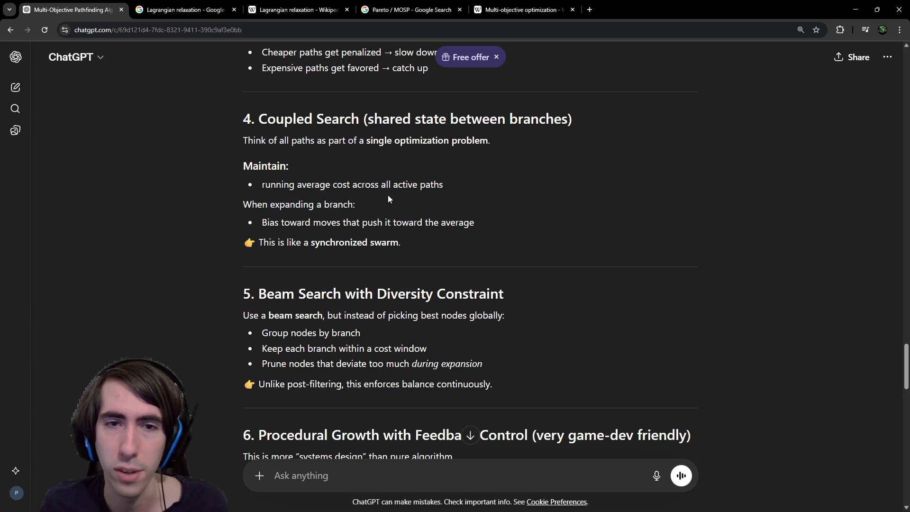
{"action": "left_click_drag", "start_coordinate": [252, 171], "coordinate": [478, 188]}
{"action": "left_click", "coordinate": [478, 189]}
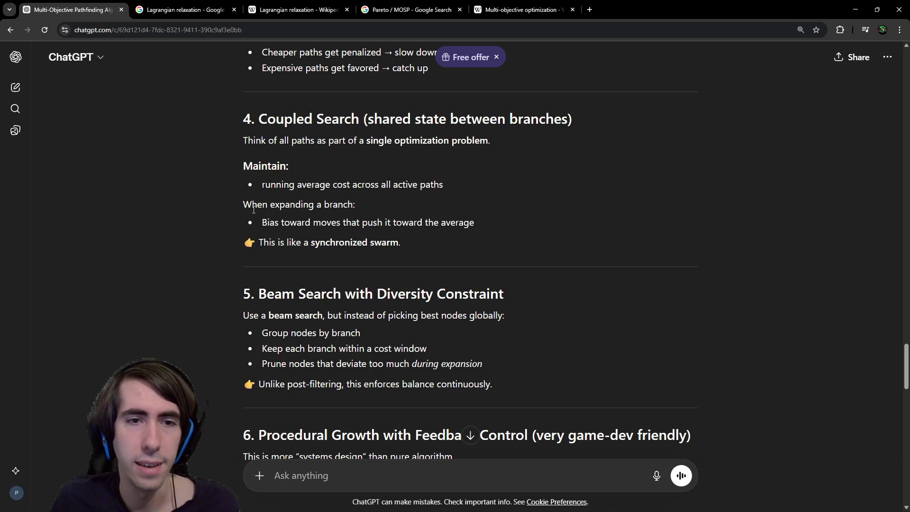
{"action": "mouse_move", "coordinate": [258, 207]}
{"action": "left_mouse_down"}
{"action": "mouse_move", "coordinate": [295, 223]}
{"action": "mouse_move", "coordinate": [459, 229]}
{"action": "left_mouse_up"}
{"action": "left_click", "coordinate": [294, 224]}
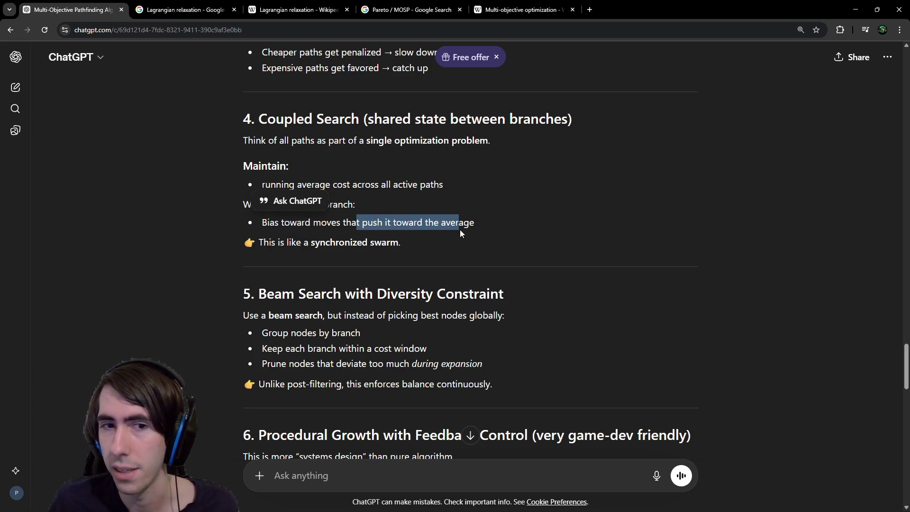
{"action": "left_click", "coordinate": [460, 229]}
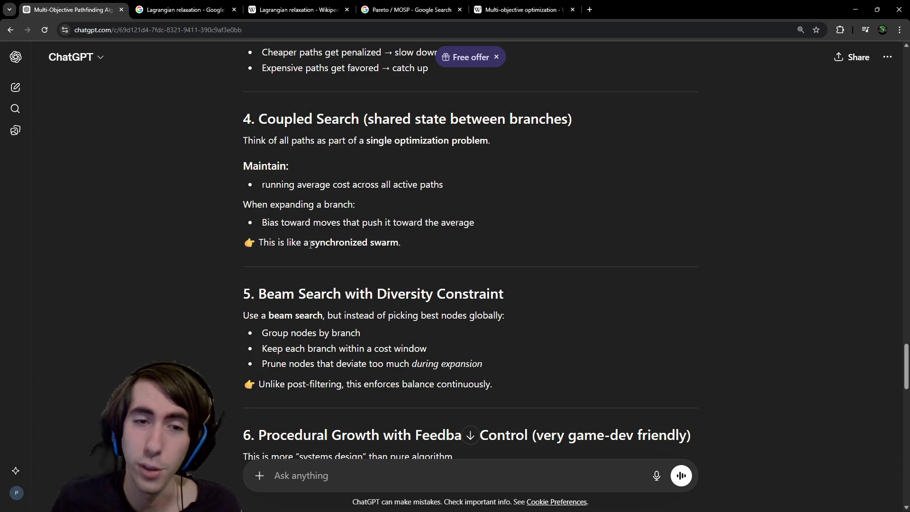
{"action": "mouse_move", "coordinate": [390, 253]}
{"action": "left_mouse_down"}
{"action": "mouse_move", "coordinate": [195, 217]}
{"action": "mouse_move", "coordinate": [238, 121]}
{"action": "left_mouse_up"}
- Mark the phrase 'single optimization problem' and open its context menu
{"action": "scroll", "coordinate": [290, 180], "scroll_direction": "down", "scroll_amount": 3}
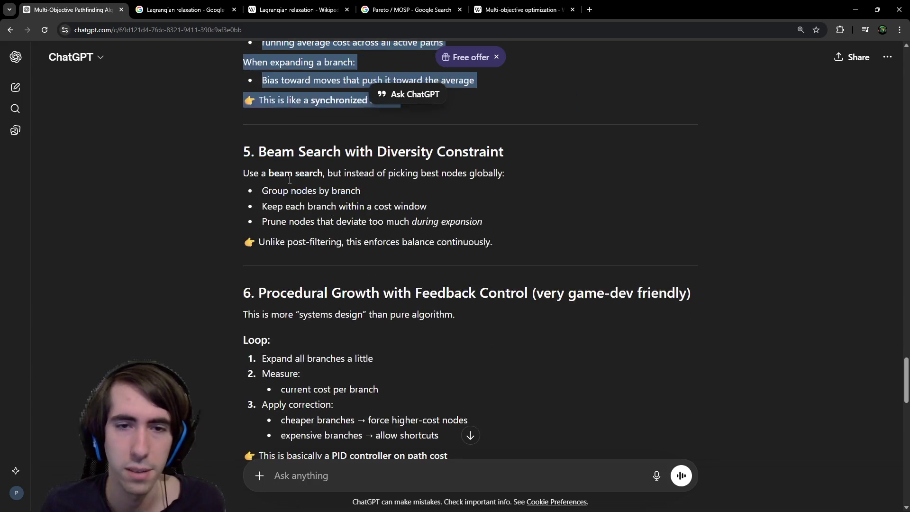
{"action": "scroll", "coordinate": [289, 180], "scroll_direction": "up", "scroll_amount": 3}
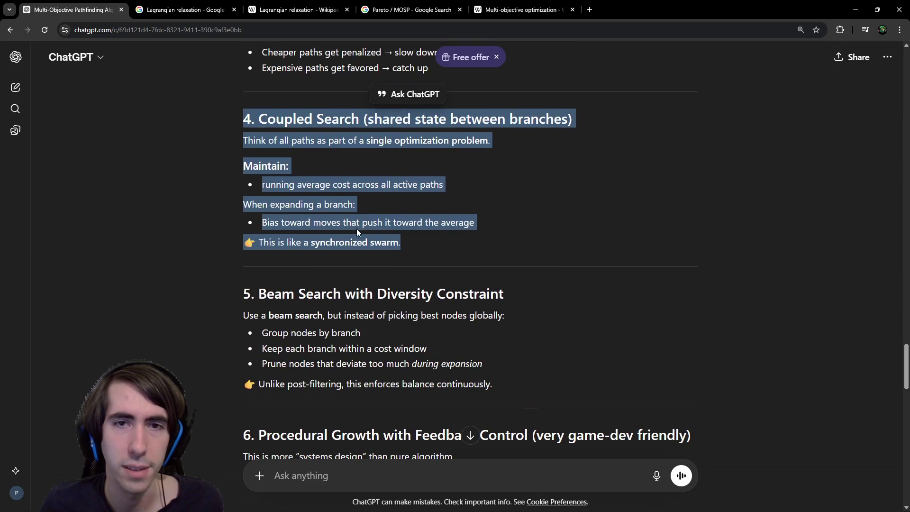
{"action": "left_click", "coordinate": [399, 149]}
{"action": "left_click_drag", "start_coordinate": [368, 141], "coordinate": [489, 141]}
{"action": "right_click", "coordinate": [480, 141]}
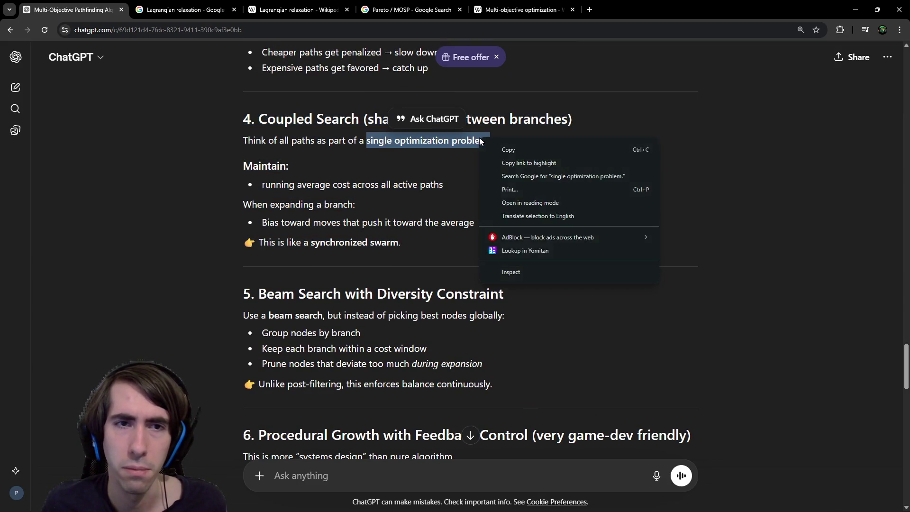
- Search Google for 'multi variable optimization problem', then return to ChatGPT
{"action": "left_click", "coordinate": [502, 176]}
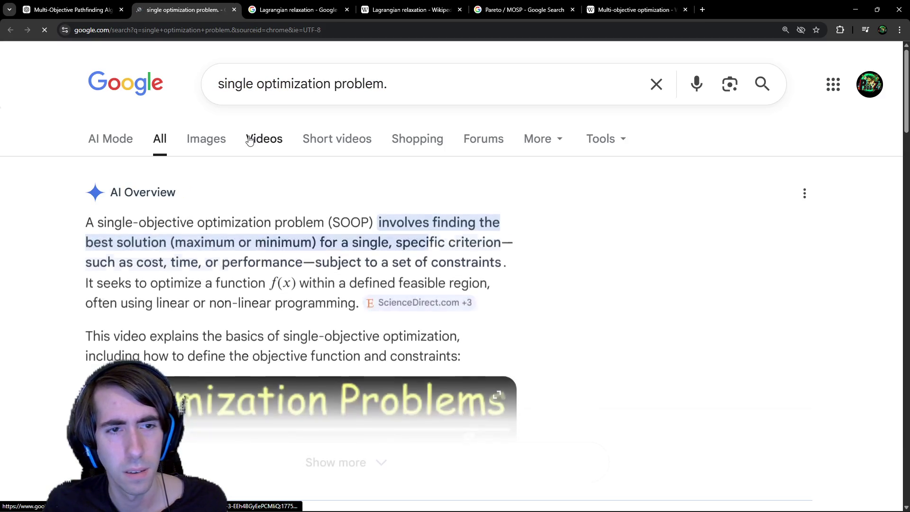
{"action": "double_click", "coordinate": [251, 93]}
{"action": "key", "text": "BackSpace"}
{"action": "key", "text": "Return"}
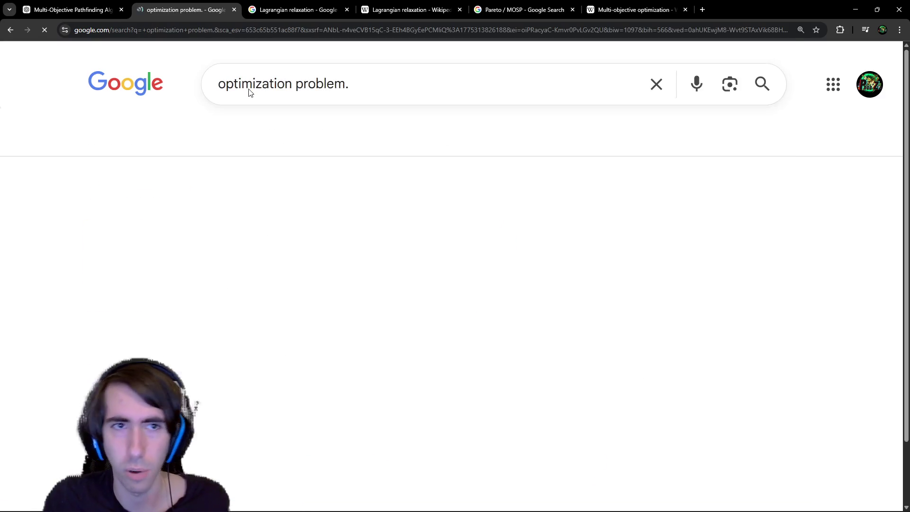
{"action": "left_click", "coordinate": [366, 87]}
{"action": "key", "text": "BackSpace"}
{"action": "key", "text": "Home"}
{"action": "type", "text": "multi variable"}
{"action": "key", "text": "Return"}
{"action": "left_click", "coordinate": [109, 13]}
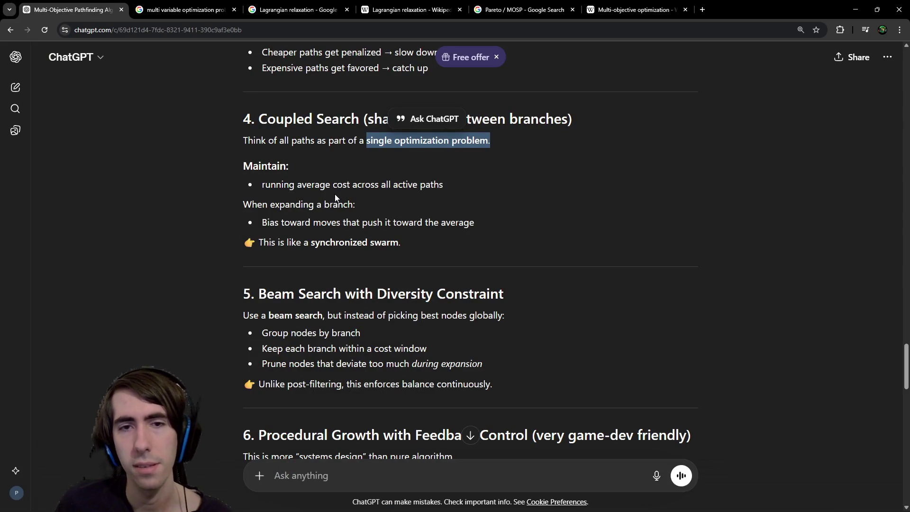
- Review Beam Search and Procedural Growth, marking the Expand, Measure and Apply correction steps
{"action": "scroll", "coordinate": [356, 203], "scroll_direction": "down", "scroll_amount": 3}
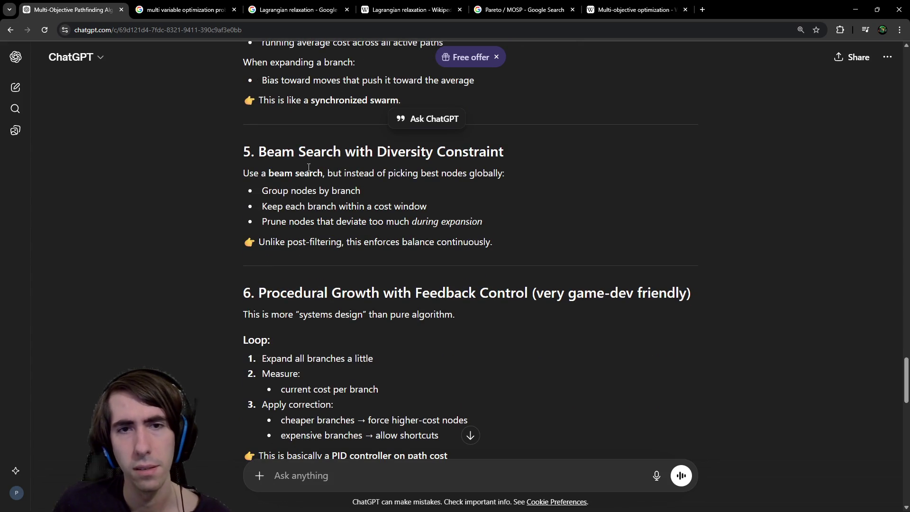
{"action": "left_click", "coordinate": [285, 200]}
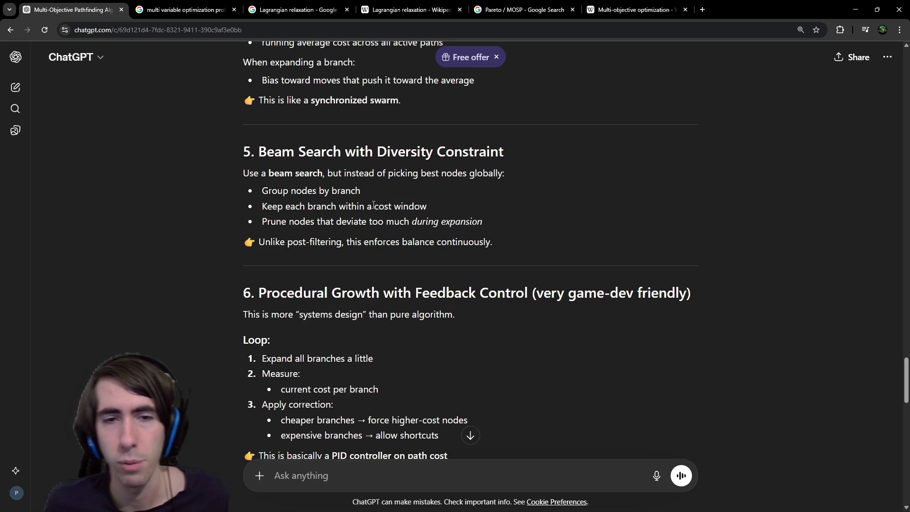
{"action": "scroll", "coordinate": [372, 205], "scroll_direction": "down", "scroll_amount": 2}
{"action": "scroll", "coordinate": [373, 205], "scroll_direction": "down", "scroll_amount": 2}
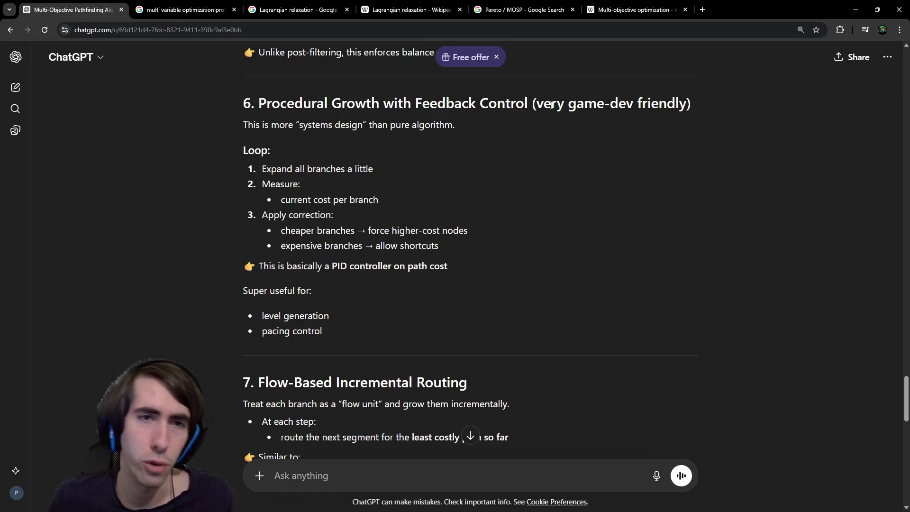
{"action": "left_click_drag", "start_coordinate": [281, 170], "coordinate": [369, 169]}
{"action": "left_click", "coordinate": [369, 170]}
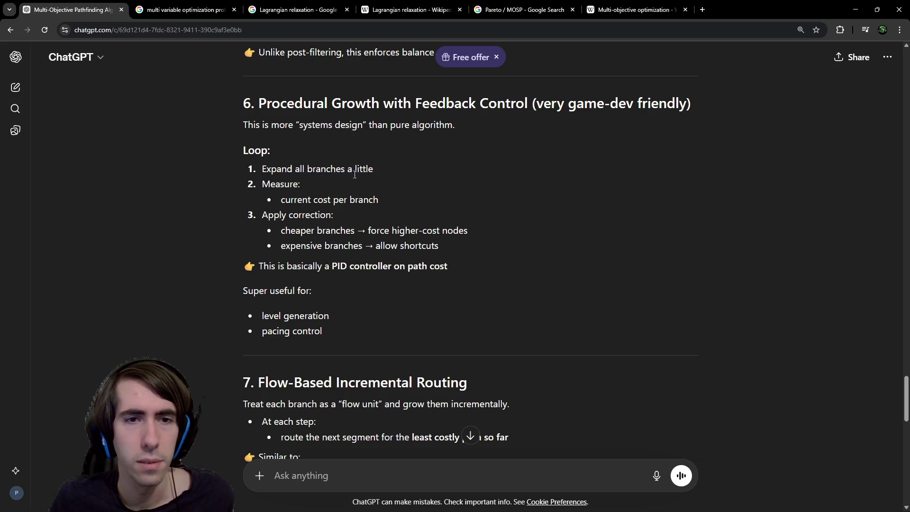
{"action": "left_click_drag", "start_coordinate": [281, 200], "coordinate": [360, 200]}
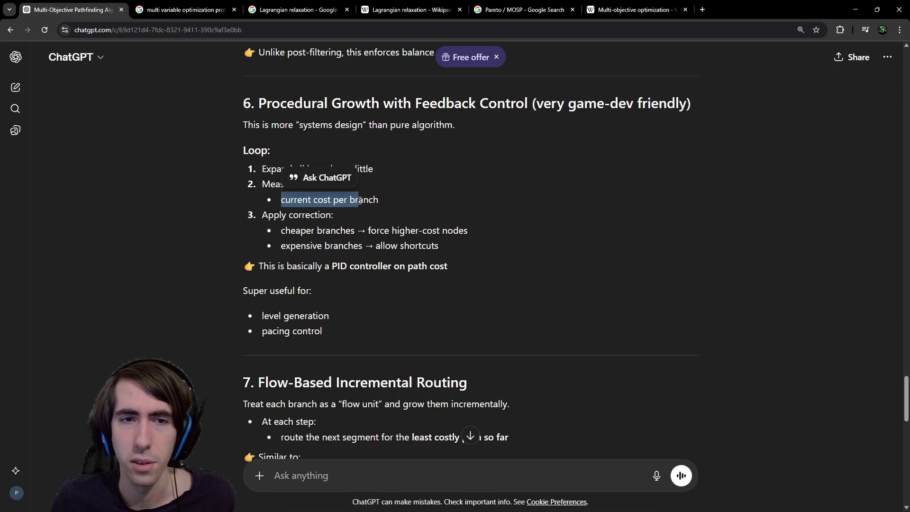
{"action": "left_click_drag", "start_coordinate": [263, 215], "coordinate": [331, 214]}
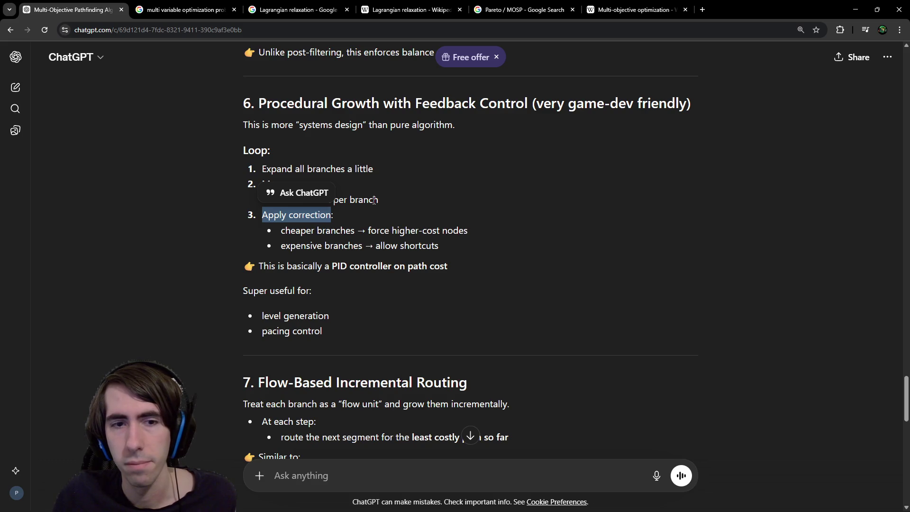
- Select section 4, Coupled Search, from its heading through synchronized swarm
{"action": "scroll", "coordinate": [374, 199], "scroll_direction": "up", "scroll_amount": 3}
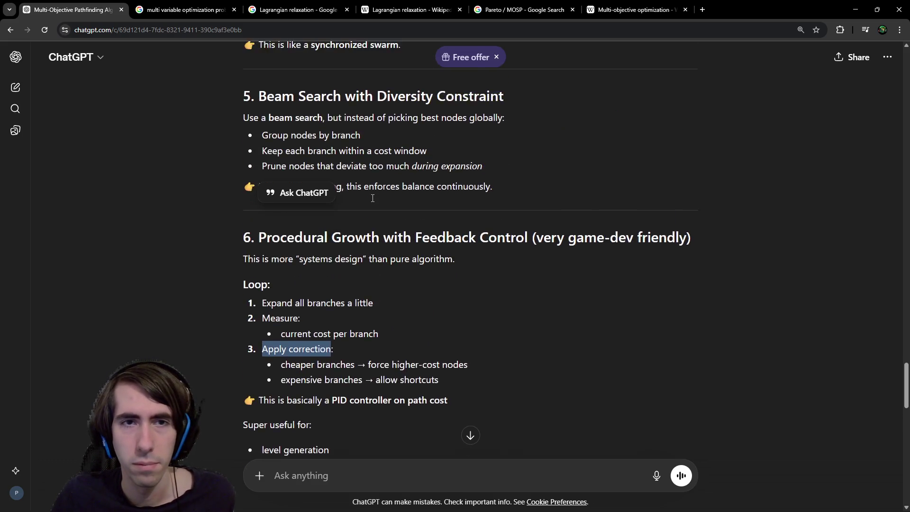
{"action": "scroll", "coordinate": [372, 199], "scroll_direction": "up", "scroll_amount": 1}
{"action": "scroll", "coordinate": [371, 199], "scroll_direction": "down", "scroll_amount": 2}
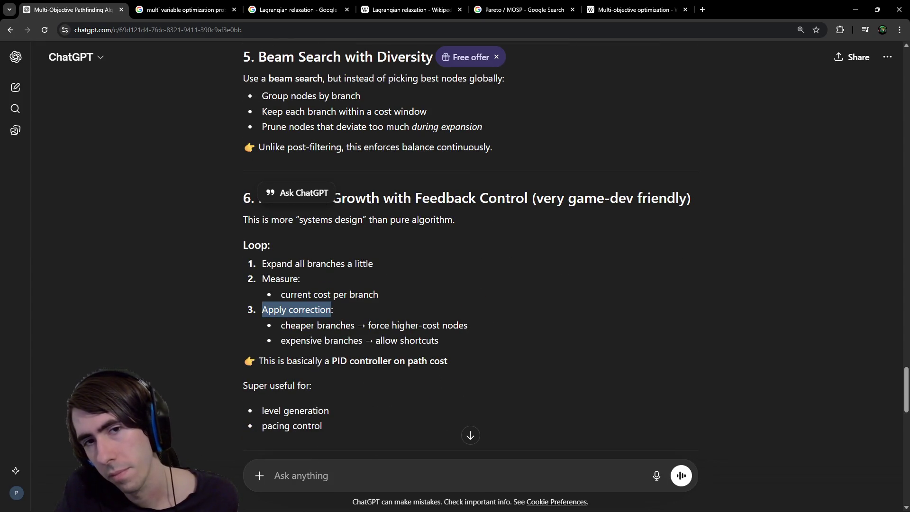
{"action": "scroll", "coordinate": [516, 163], "scroll_direction": "up", "scroll_amount": 2}
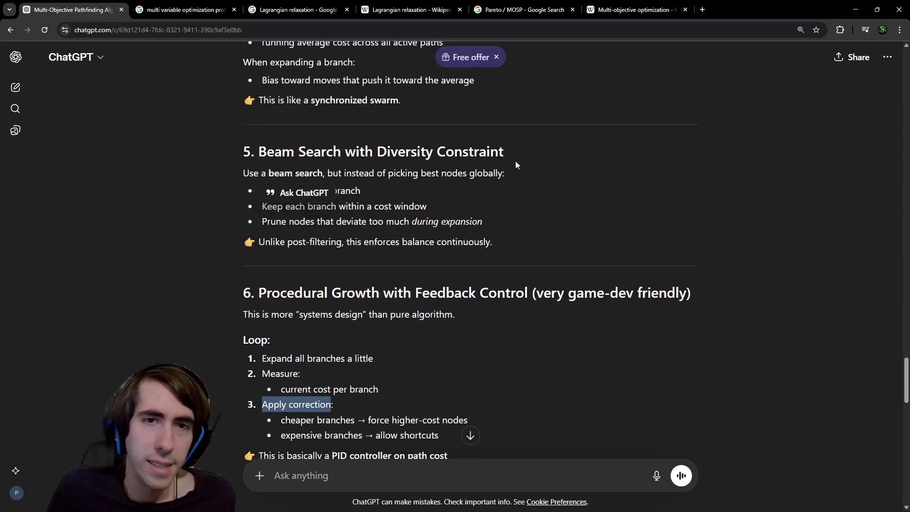
{"action": "scroll", "coordinate": [516, 162], "scroll_direction": "up", "scroll_amount": 5}
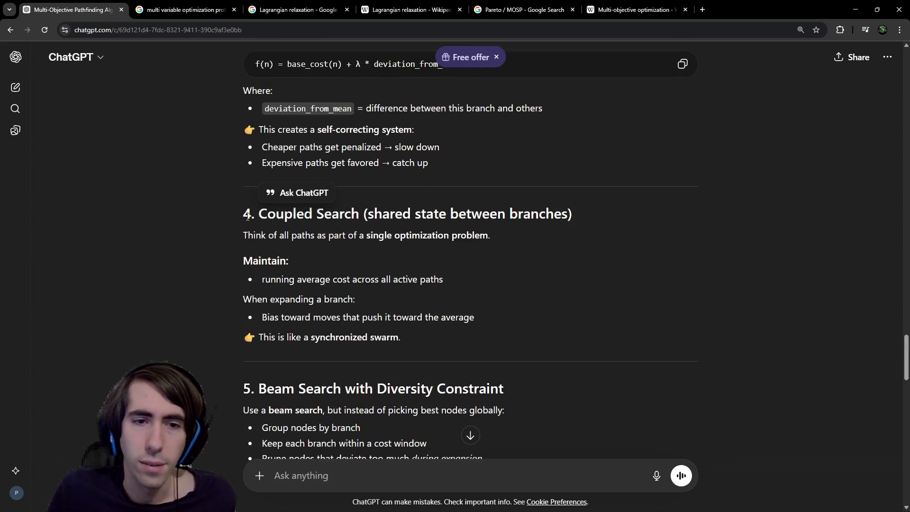
{"action": "left_click_drag", "start_coordinate": [247, 217], "coordinate": [462, 340]}
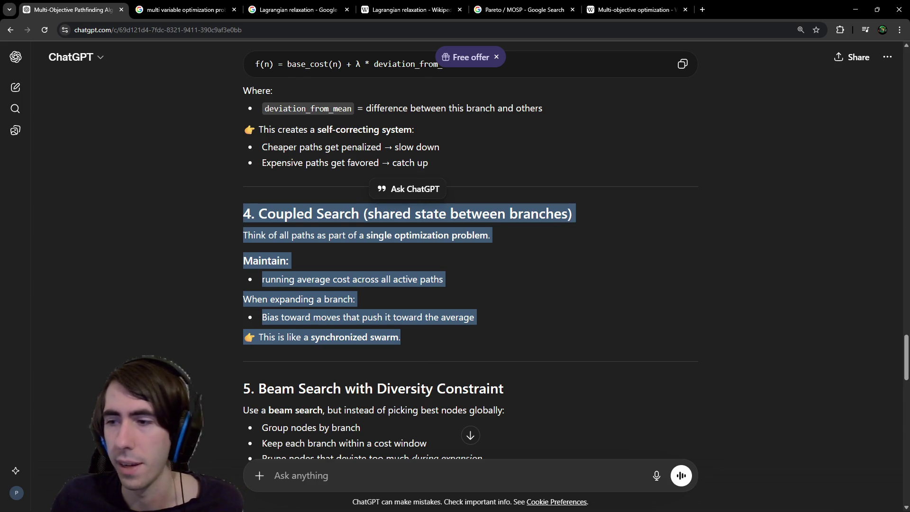
{"action": "key", "text": "alt+Tab"}
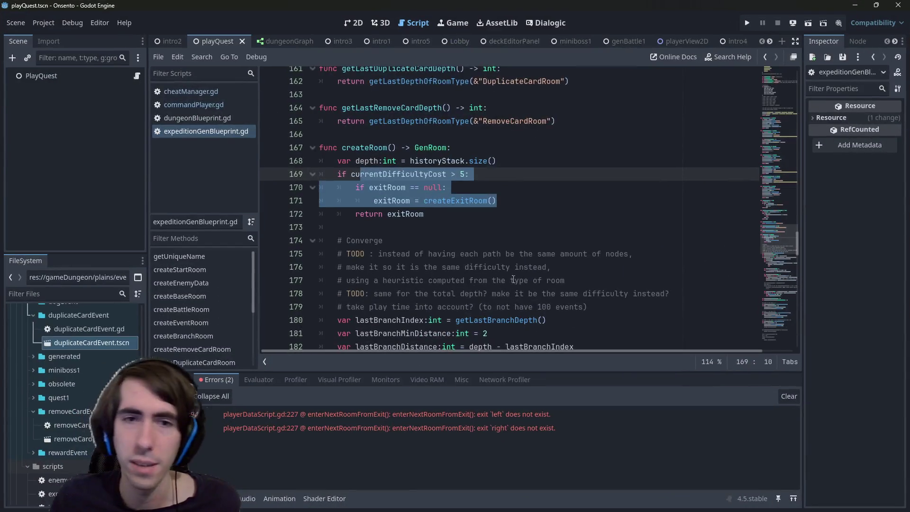
{"action": "double_click", "coordinate": [398, 174]}
{"action": "left_click_drag", "start_coordinate": [496, 200], "coordinate": [261, 175]}
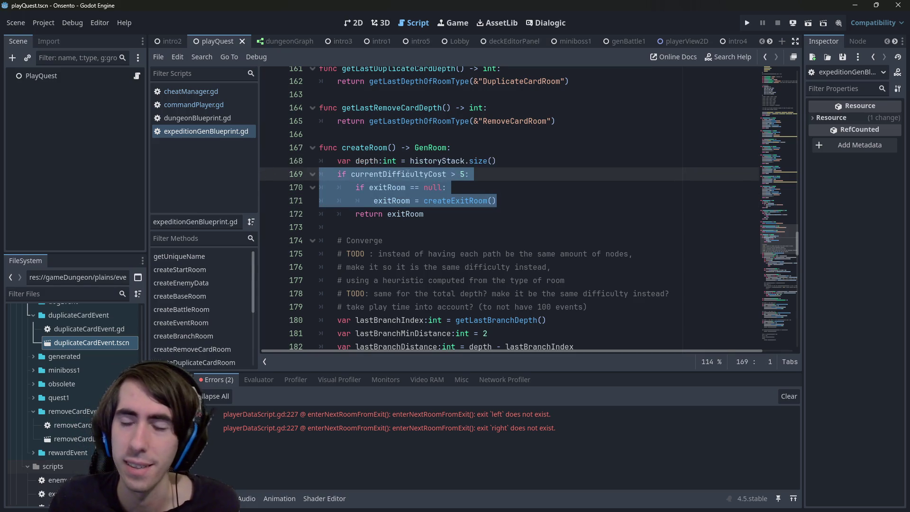
{"action": "mouse_move", "coordinate": [412, 178]}
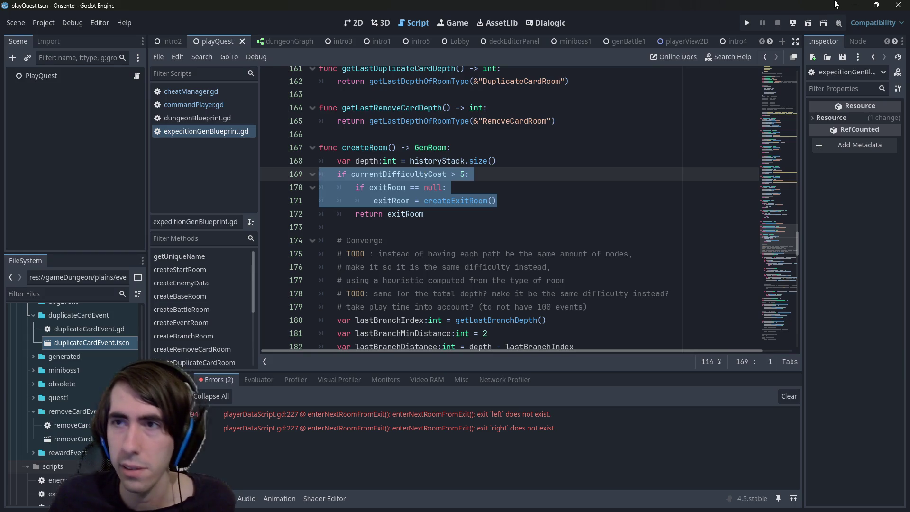
{"action": "key", "text": "alt+Tab"}
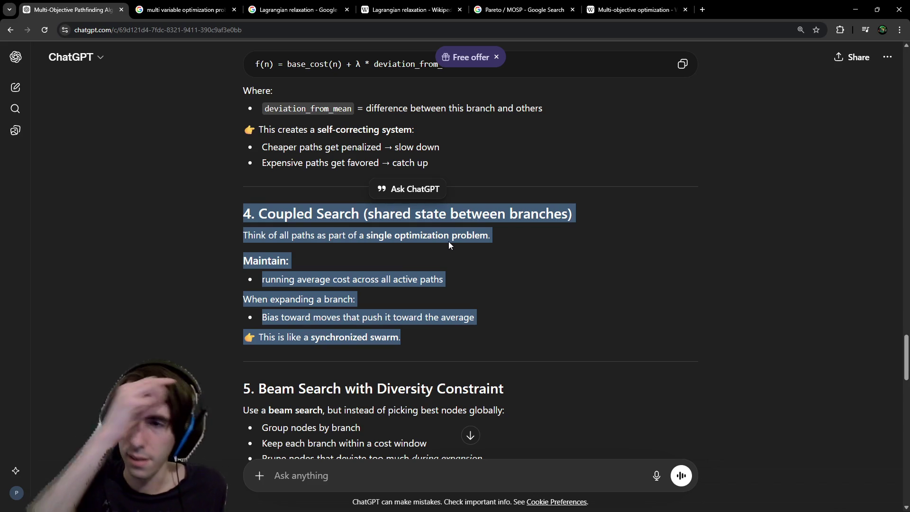
- Read down the ChatGPT answer, marking the route-the-next-segment line in section 7
{"action": "scroll", "coordinate": [449, 245], "scroll_direction": "down", "scroll_amount": 2}
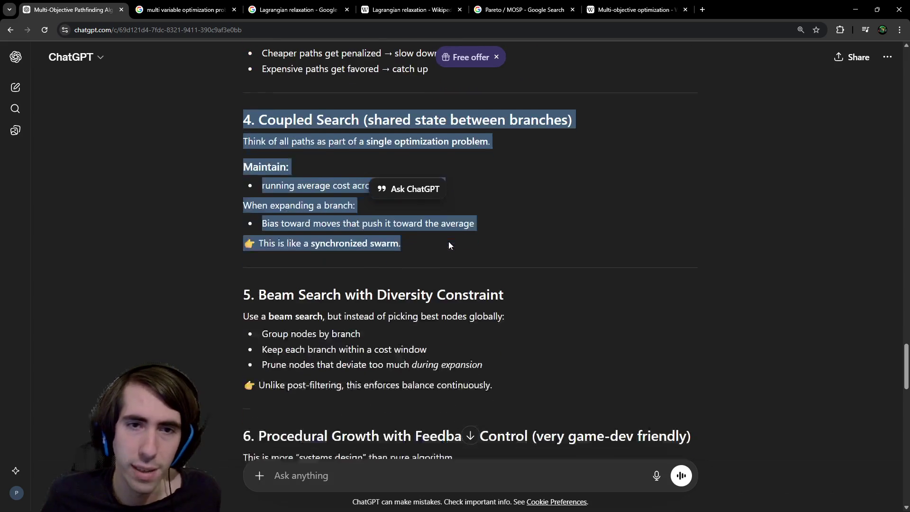
{"action": "scroll", "coordinate": [449, 245], "scroll_direction": "down", "scroll_amount": 6}
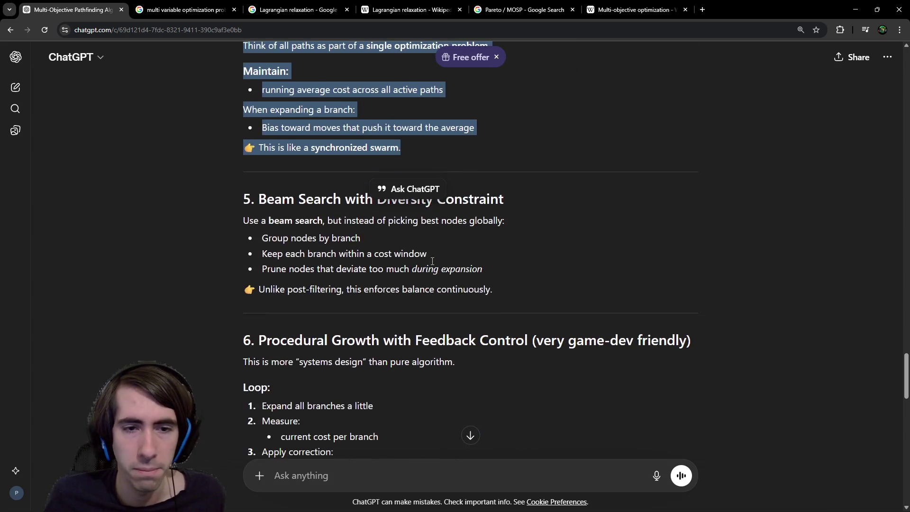
{"action": "scroll", "coordinate": [429, 264], "scroll_direction": "up", "scroll_amount": 3}
{"action": "scroll", "coordinate": [427, 262], "scroll_direction": "down", "scroll_amount": 7}
{"action": "scroll", "coordinate": [422, 262], "scroll_direction": "down", "scroll_amount": 1}
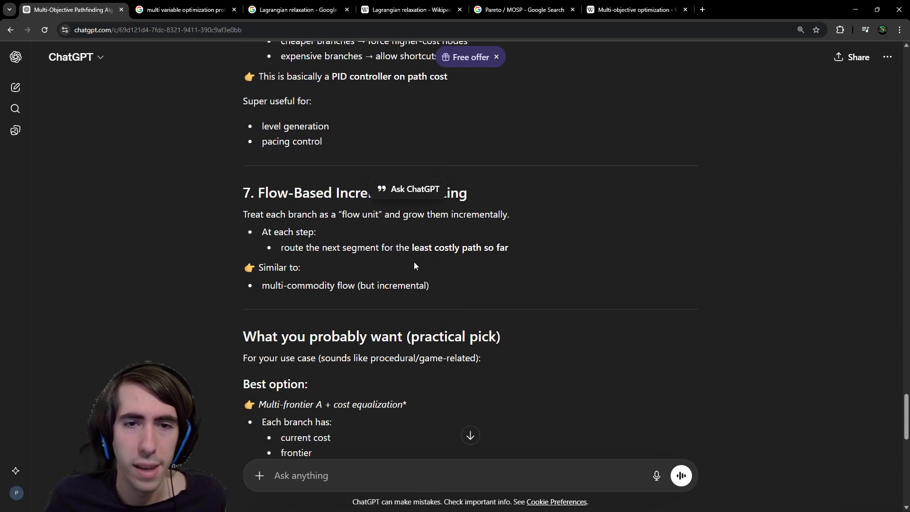
{"action": "scroll", "coordinate": [419, 261], "scroll_direction": "up", "scroll_amount": 1}
{"action": "left_click", "coordinate": [297, 276]}
{"action": "left_click_drag", "start_coordinate": [281, 297], "coordinate": [386, 294]}
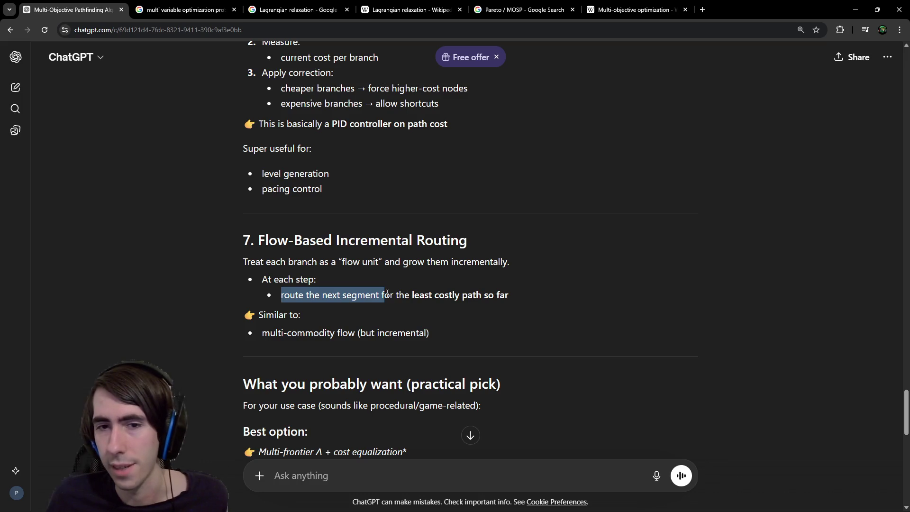
{"action": "scroll", "coordinate": [388, 294], "scroll_direction": "down", "scroll_amount": 6}
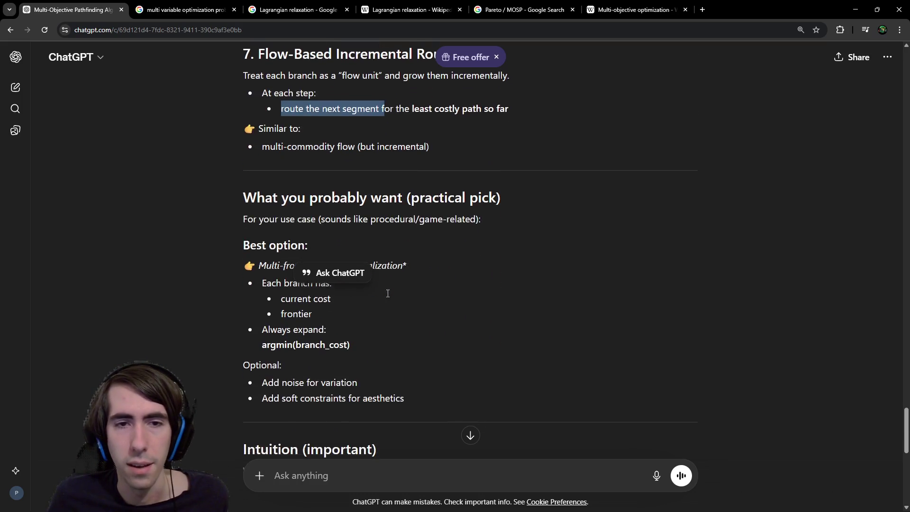
{"action": "scroll", "coordinate": [332, 184], "scroll_direction": "up", "scroll_amount": 1}
{"action": "scroll", "coordinate": [289, 136], "scroll_direction": "down", "scroll_amount": 1}
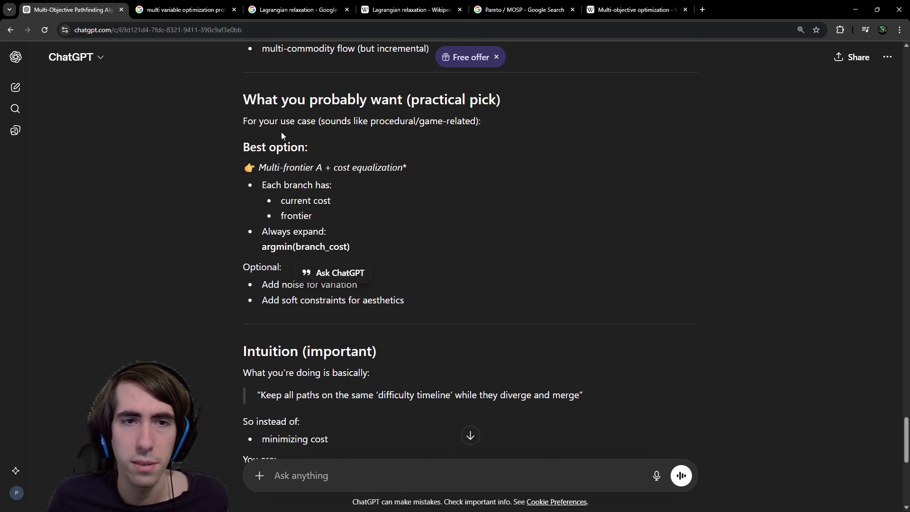
- Highlight the Multi-frontier A + cost equalization pick and its branch, cost, frontier and argmin lines
{"action": "left_click_drag", "start_coordinate": [259, 168], "coordinate": [383, 167]}
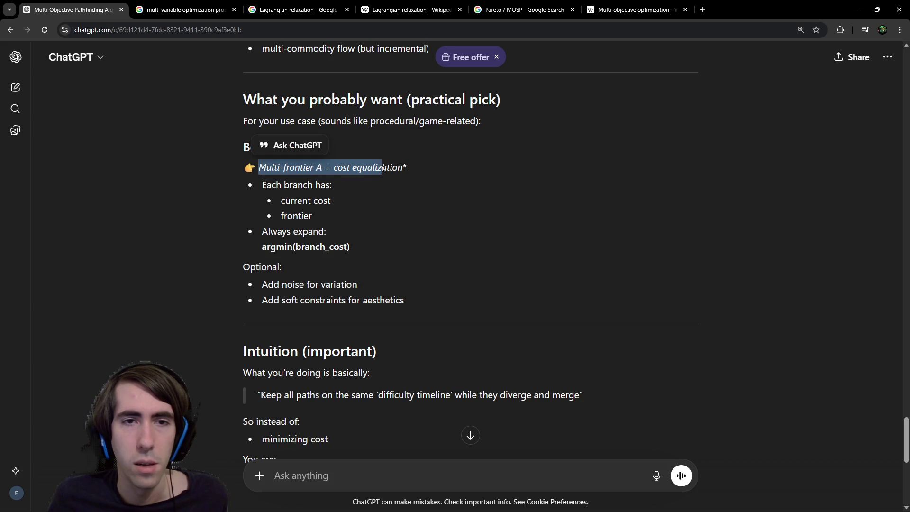
{"action": "left_click", "coordinate": [383, 168]}
{"action": "scroll", "coordinate": [371, 167], "scroll_direction": "up", "scroll_amount": 2}
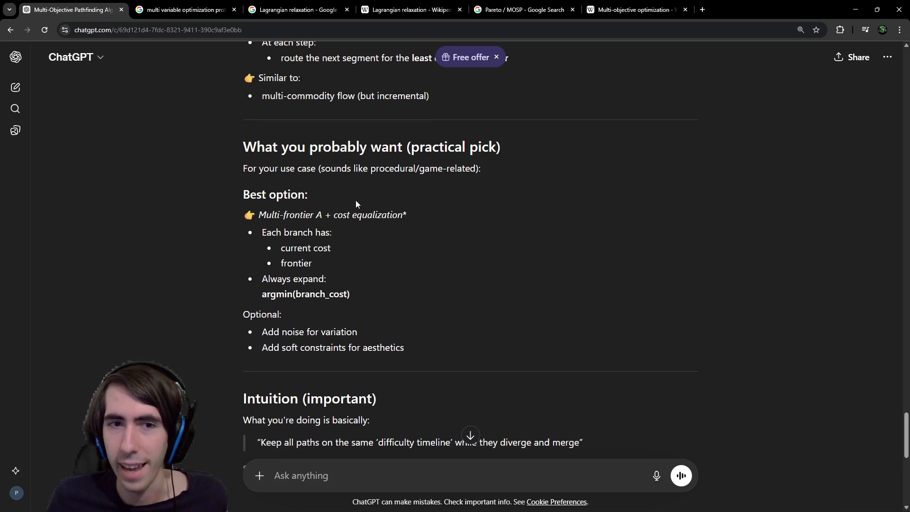
{"action": "double_click", "coordinate": [382, 262]}
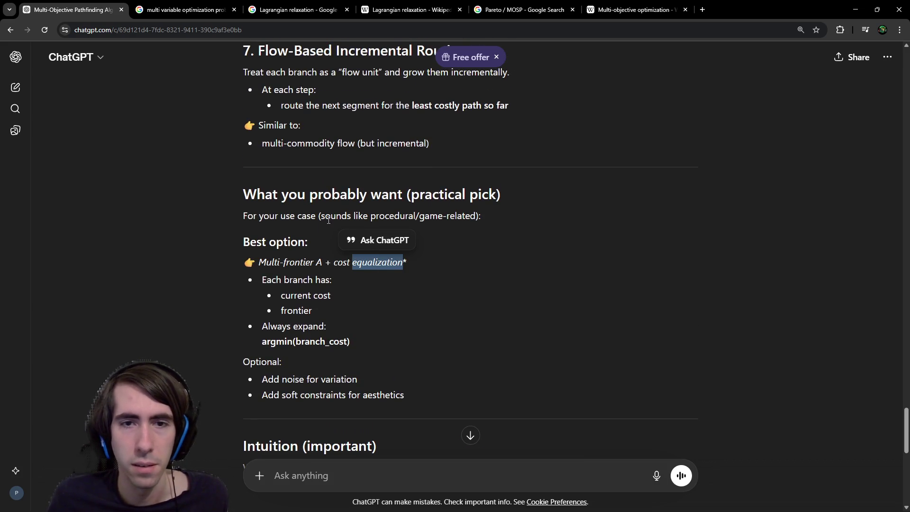
{"action": "left_click_drag", "start_coordinate": [267, 281], "coordinate": [337, 280]}
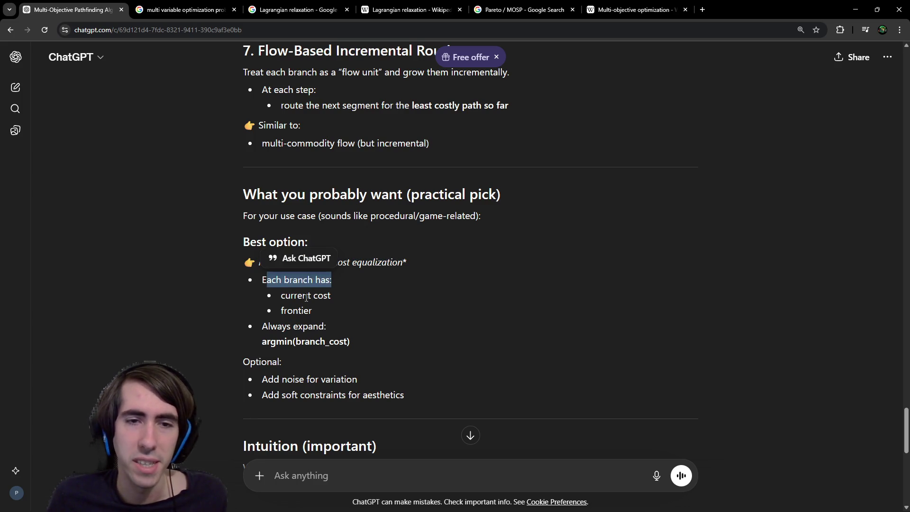
{"action": "left_click_drag", "start_coordinate": [283, 295], "coordinate": [337, 299]}
{"action": "double_click", "coordinate": [294, 310]}
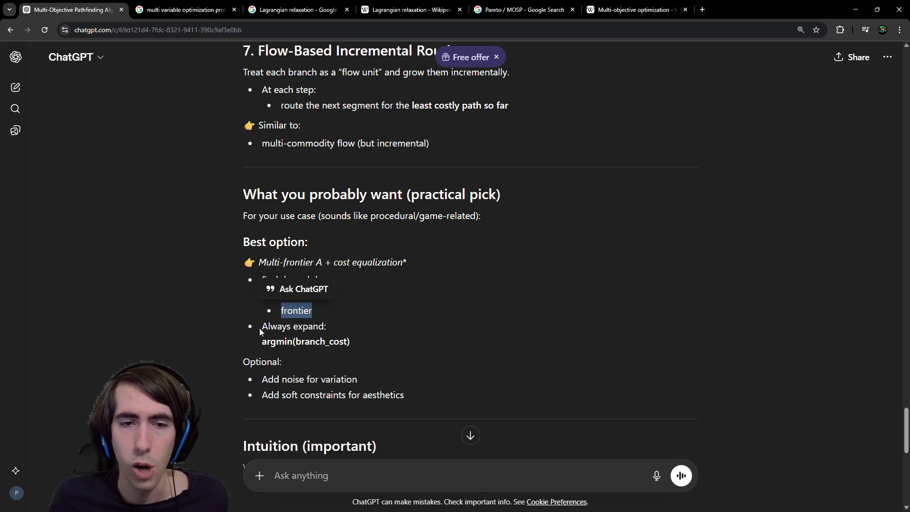
{"action": "left_click_drag", "start_coordinate": [260, 329], "coordinate": [326, 328]}
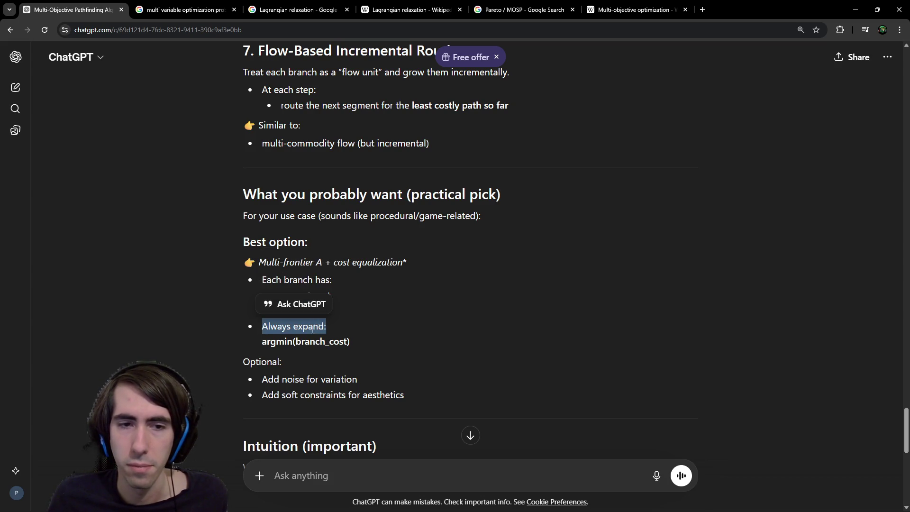
{"action": "double_click", "coordinate": [274, 340]}
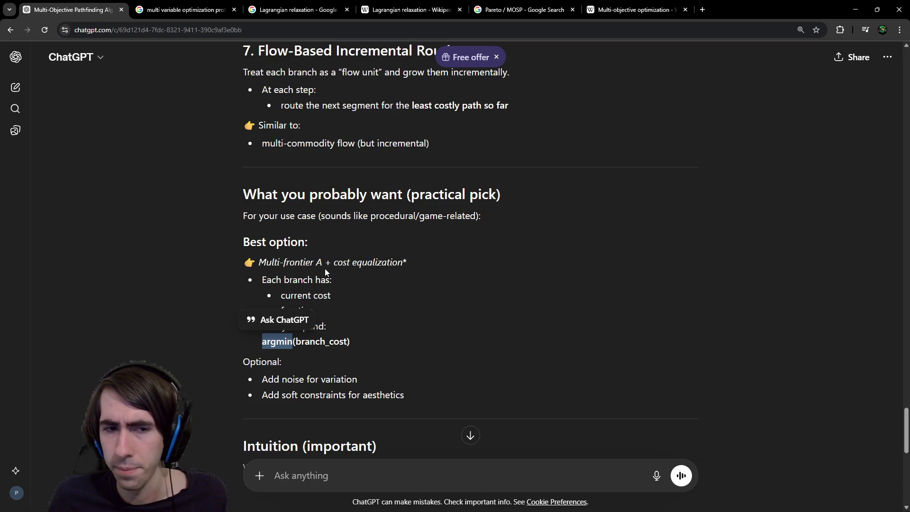
- Read the difficulty timeline quote, then send 'control problem' from the Intuition section to Google Search
{"action": "scroll", "coordinate": [352, 305], "scroll_direction": "down", "scroll_amount": 2}
{"action": "left_click", "coordinate": [326, 335]}
{"action": "scroll", "coordinate": [326, 334], "scroll_direction": "down", "scroll_amount": 2}
{"action": "scroll", "coordinate": [326, 334], "scroll_direction": "down", "scroll_amount": 3}
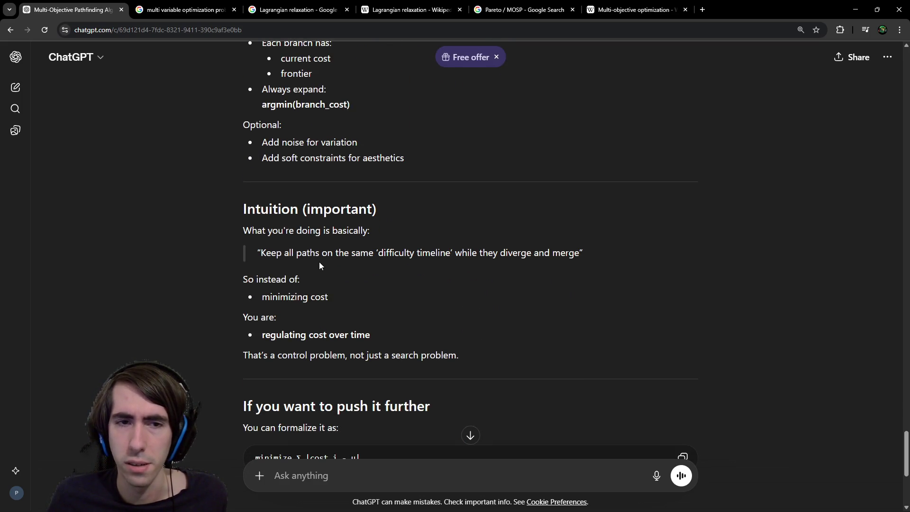
{"action": "left_click_drag", "start_coordinate": [307, 256], "coordinate": [505, 257]}
{"action": "left_click", "coordinate": [504, 256]}
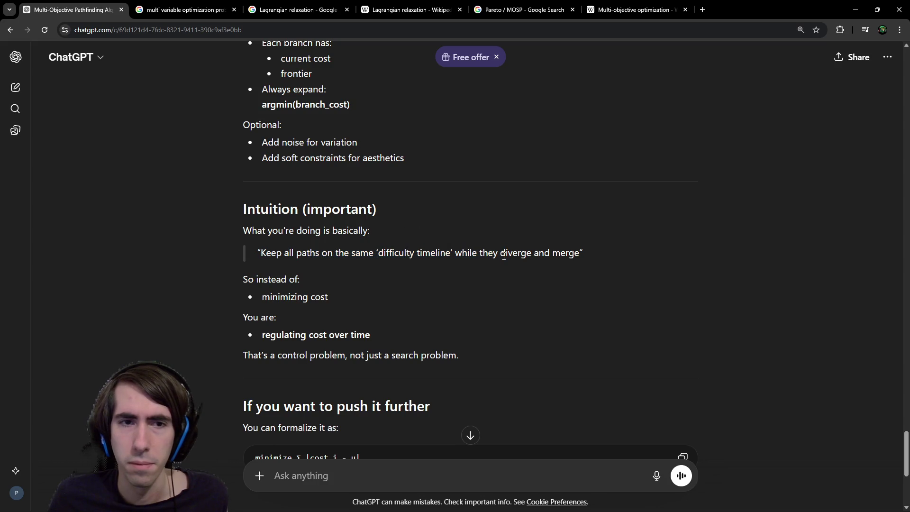
{"action": "left_click_drag", "start_coordinate": [430, 252], "coordinate": [596, 253]}
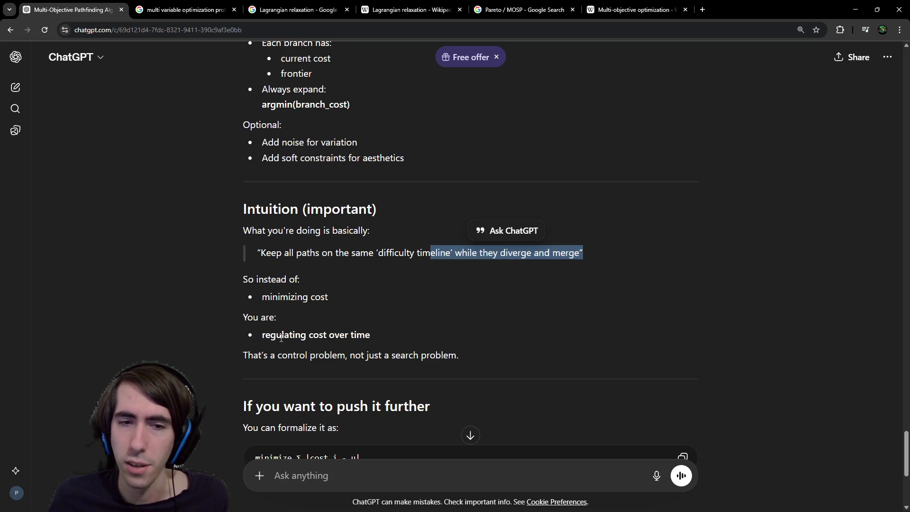
{"action": "scroll", "coordinate": [309, 314], "scroll_direction": "down", "scroll_amount": 1}
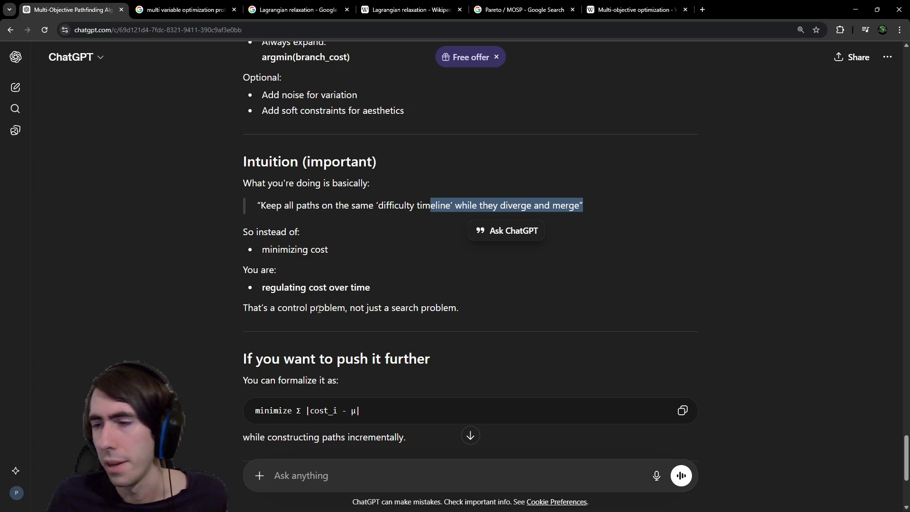
{"action": "mouse_move", "coordinate": [278, 309]}
{"action": "left_mouse_down"}
{"action": "mouse_move", "coordinate": [353, 308]}
{"action": "mouse_move", "coordinate": [344, 308]}
{"action": "left_mouse_up"}
{"action": "right_click", "coordinate": [341, 308]}
{"action": "left_click", "coordinate": [362, 345]}
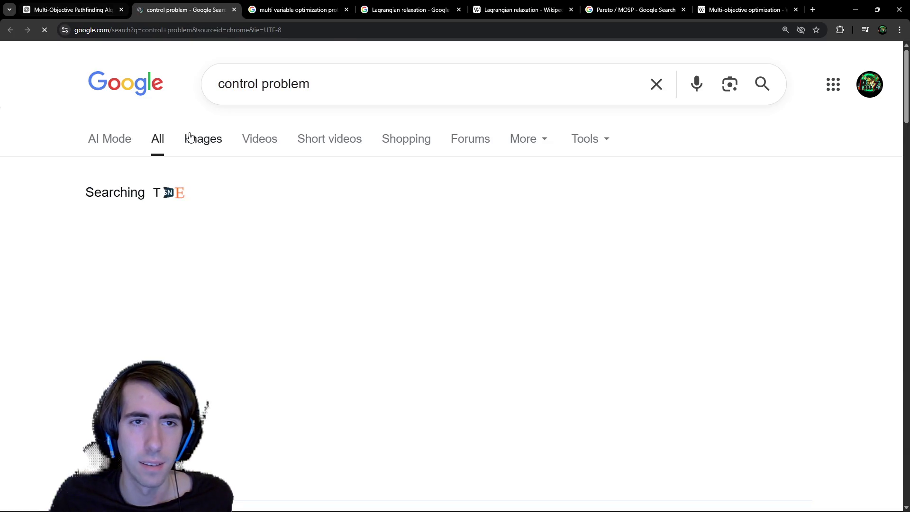
- Skim the 'control problem' results, preview the Map of Control Theory image, then return to ChatGPT
{"action": "scroll", "coordinate": [299, 176], "scroll_direction": "down", "scroll_amount": 1}
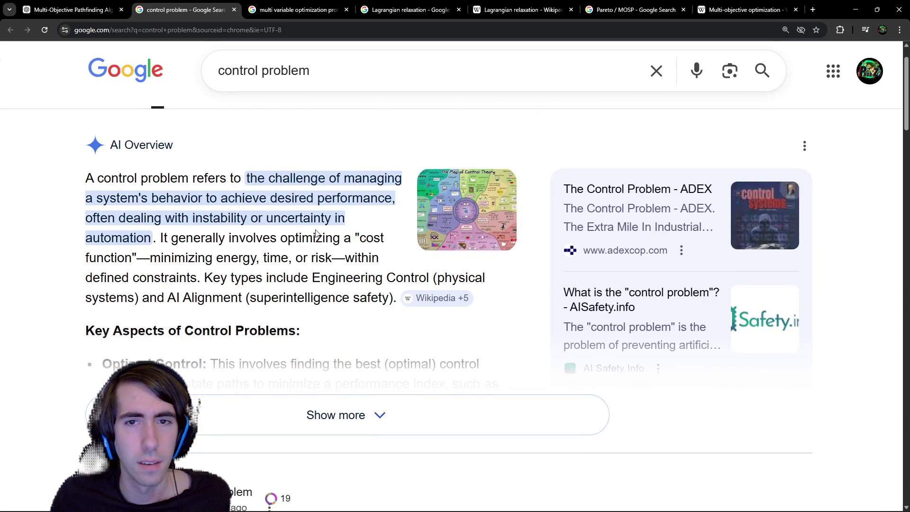
{"action": "scroll", "coordinate": [316, 231], "scroll_direction": "down", "scroll_amount": 1}
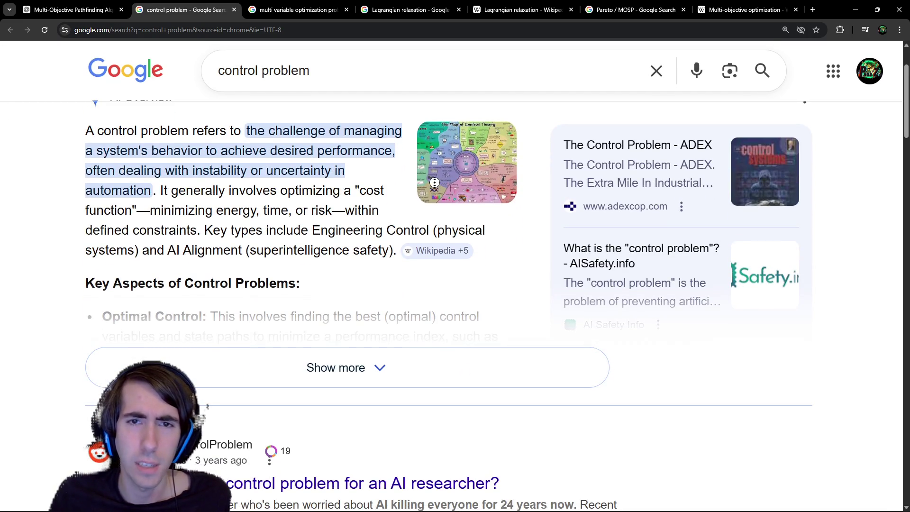
{"action": "left_click", "coordinate": [426, 192]}
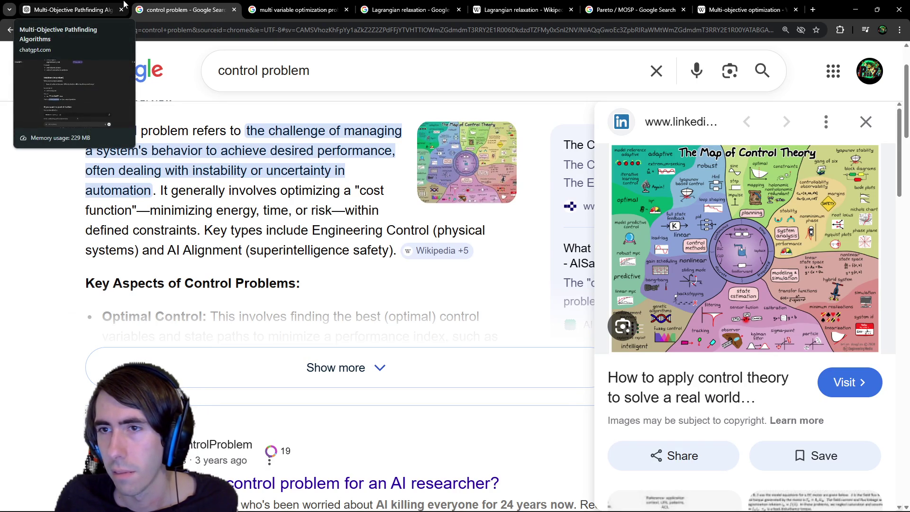
{"action": "left_click", "coordinate": [124, 4]}
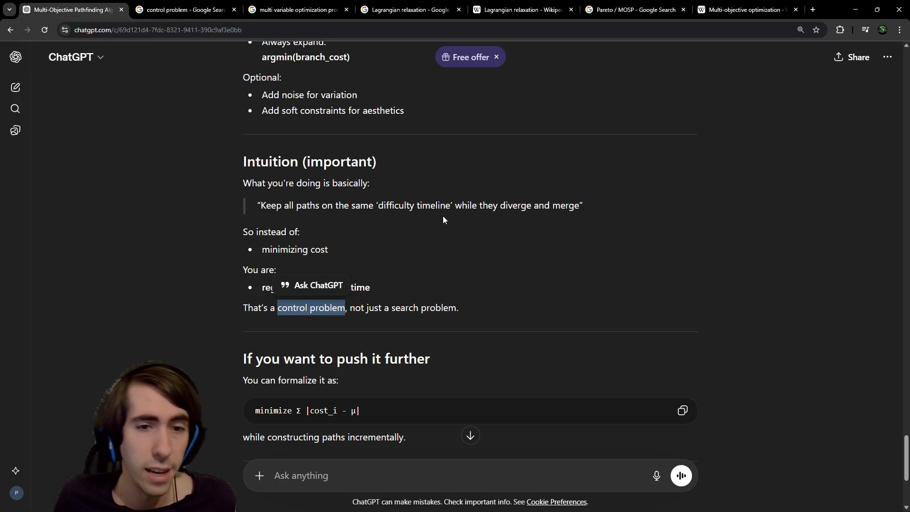
- Clear the old highlight, scroll back to section 4, and search Google for 'synchronized swarm'
{"action": "scroll", "coordinate": [444, 227], "scroll_direction": "down", "scroll_amount": 3}
{"action": "scroll", "coordinate": [443, 229], "scroll_direction": "down", "scroll_amount": 1}
{"action": "left_click", "coordinate": [264, 189]}
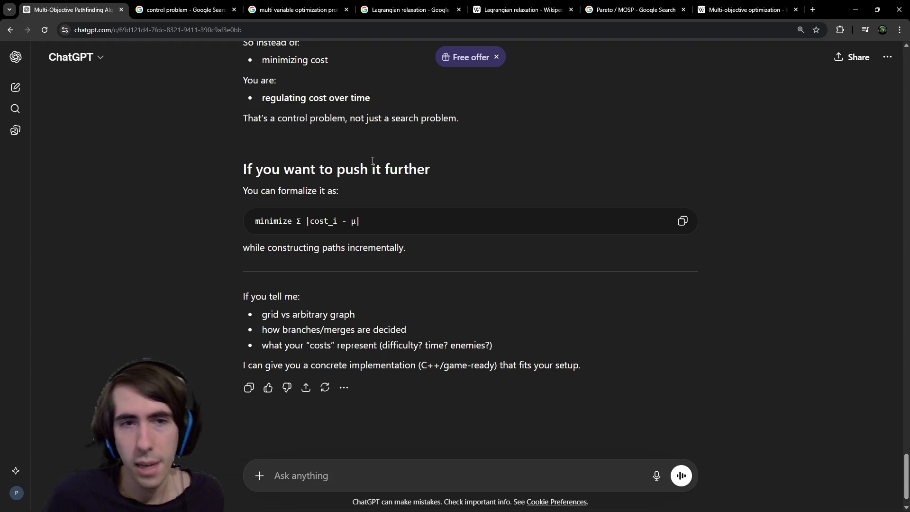
{"action": "scroll", "coordinate": [373, 161], "scroll_direction": "up", "scroll_amount": 14}
{"action": "scroll", "coordinate": [389, 163], "scroll_direction": "up", "scroll_amount": 12}
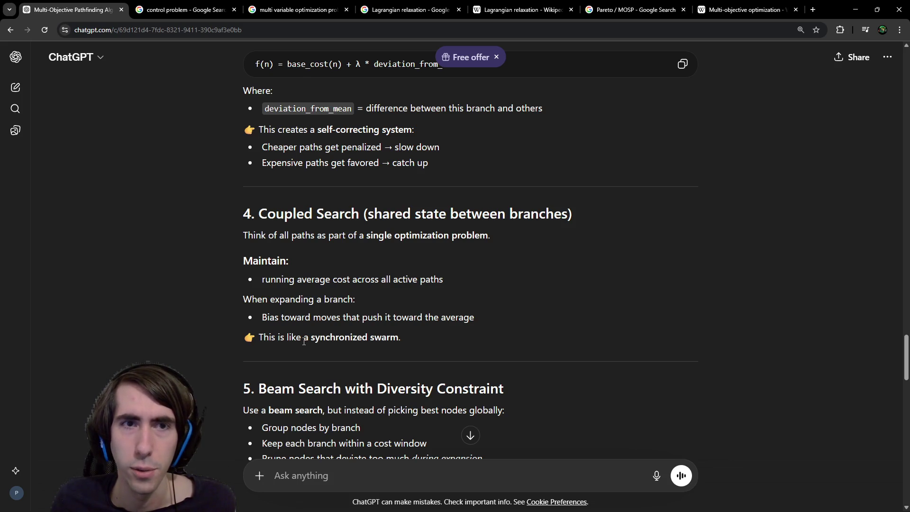
{"action": "left_click_drag", "start_coordinate": [312, 340], "coordinate": [402, 337]}
{"action": "right_click", "coordinate": [391, 334]}
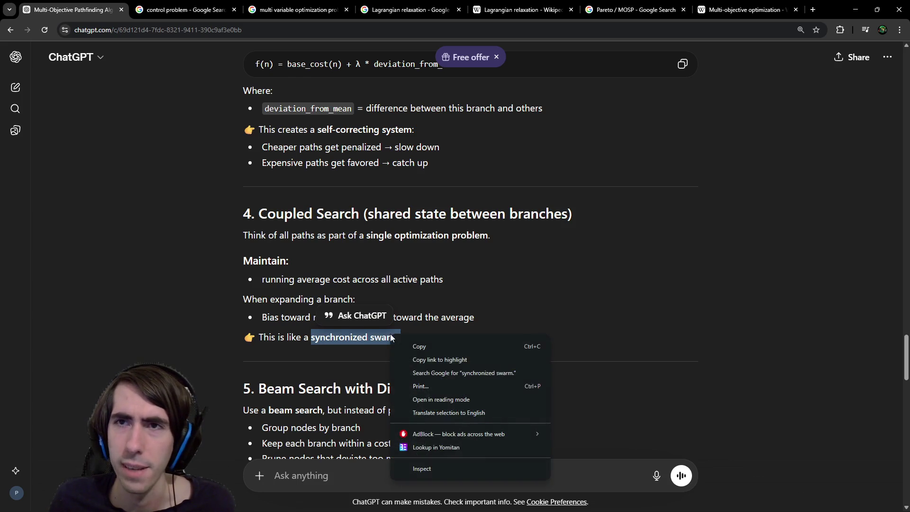
{"action": "left_click", "coordinate": [424, 372]}
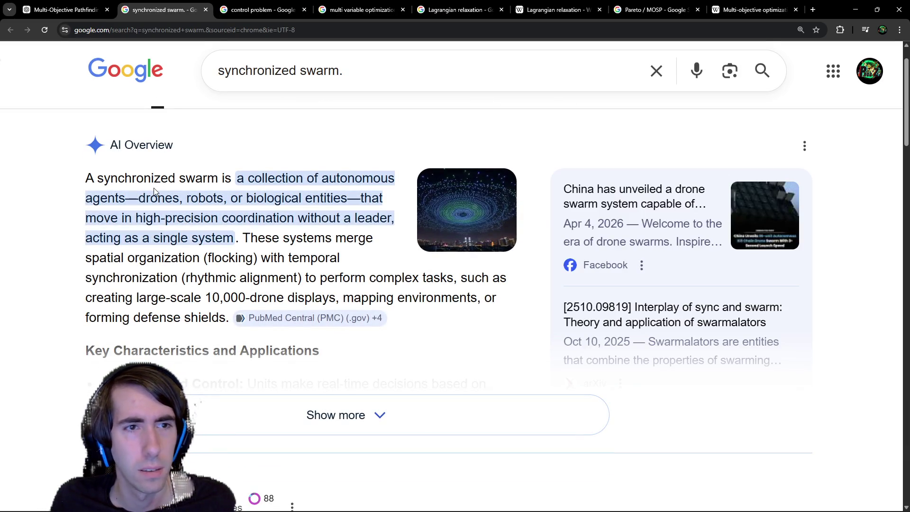
- Read the synchronized swarm AI overview and results, then strip the query's trailing period
{"action": "left_click_drag", "start_coordinate": [154, 188], "coordinate": [269, 212]}
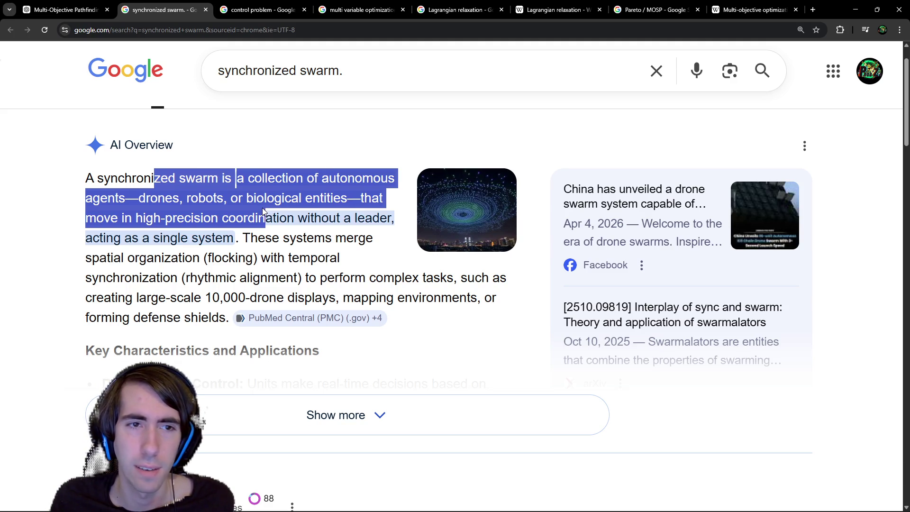
{"action": "scroll", "coordinate": [260, 207], "scroll_direction": "down", "scroll_amount": 1}
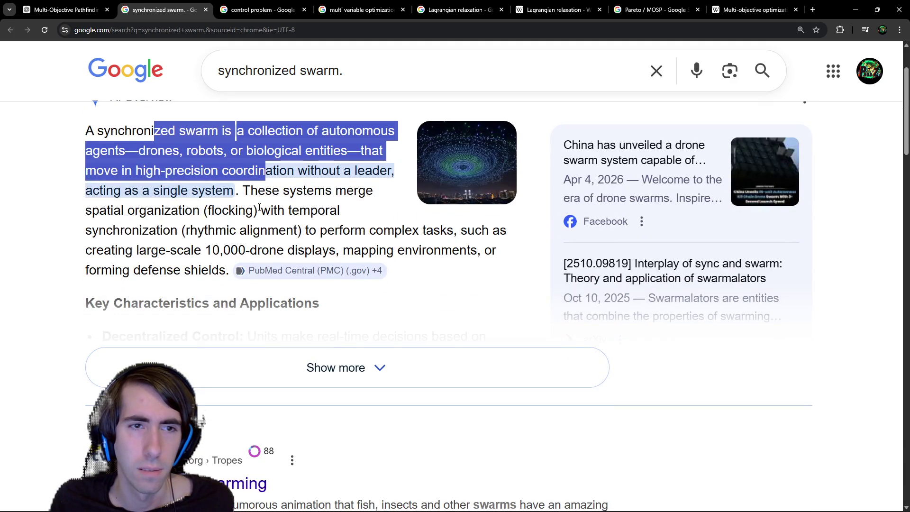
{"action": "scroll", "coordinate": [259, 208], "scroll_direction": "down", "scroll_amount": 1}
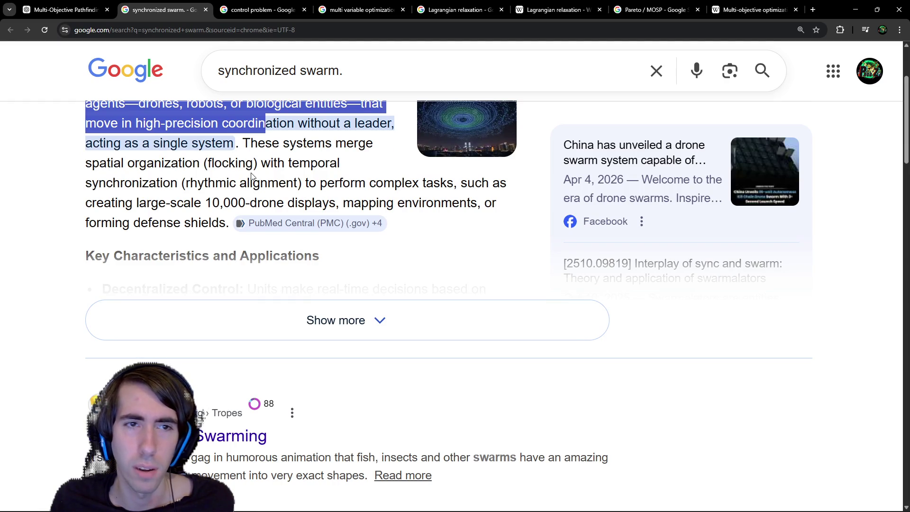
{"action": "scroll", "coordinate": [190, 214], "scroll_direction": "down", "scroll_amount": 5}
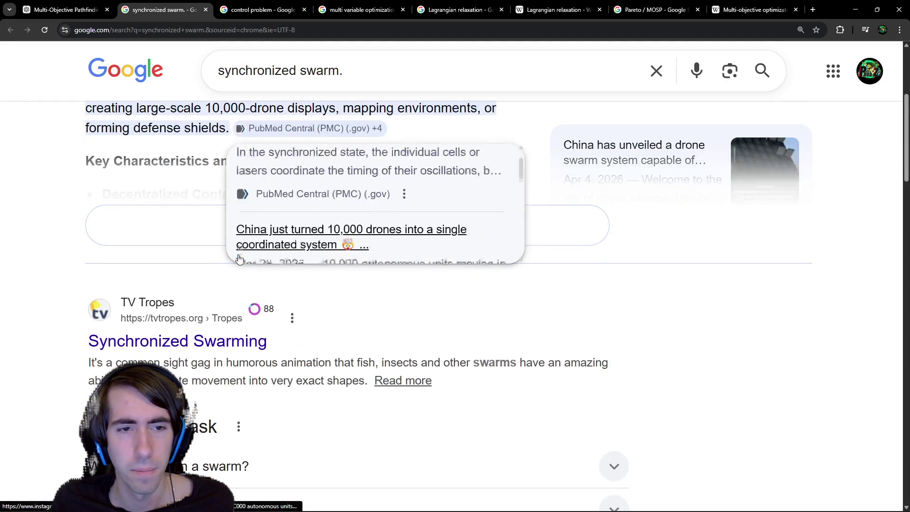
{"action": "scroll", "coordinate": [158, 209], "scroll_direction": "down", "scroll_amount": 7}
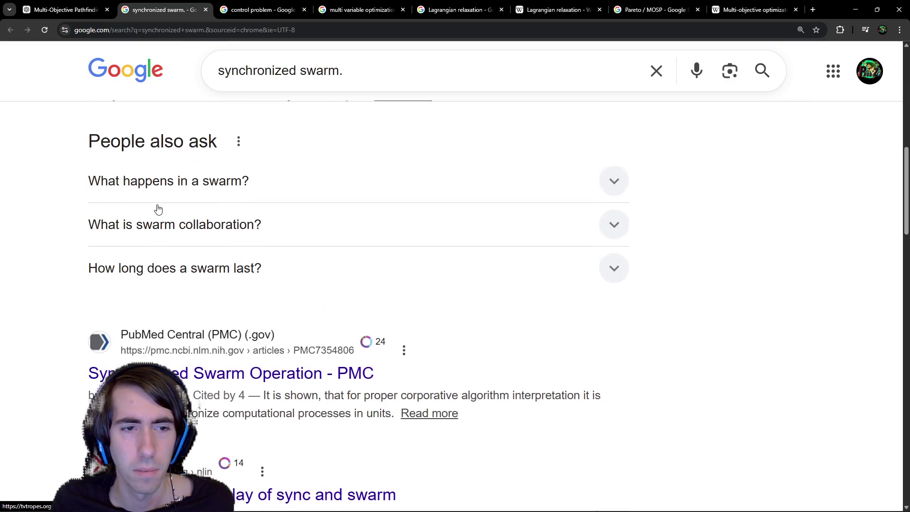
{"action": "scroll", "coordinate": [177, 230], "scroll_direction": "up", "scroll_amount": 4}
{"action": "left_click", "coordinate": [383, 75]}
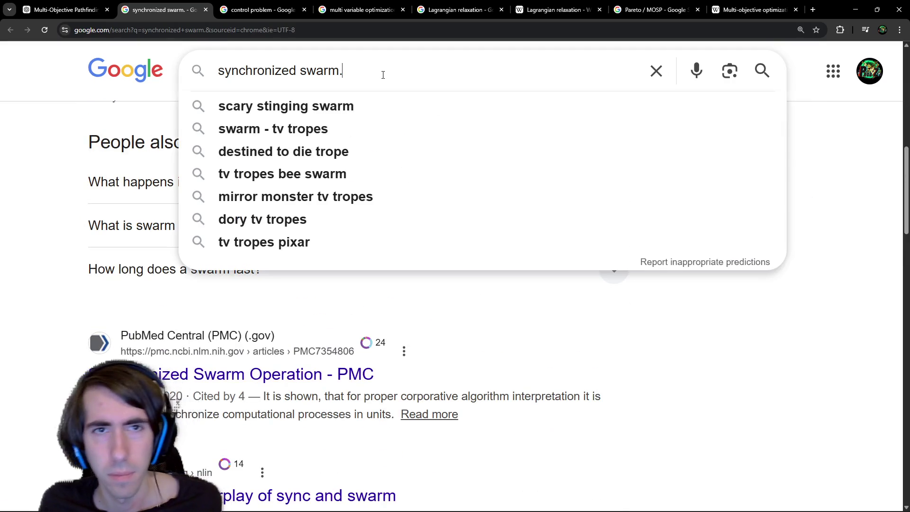
{"action": "key", "text": "BackSpace"}
- Search 'synchronized swarm programming wiki' and read the expanded AI overview, highlighting the coordination phrases
{"action": "type", "text": "programming wiki"}
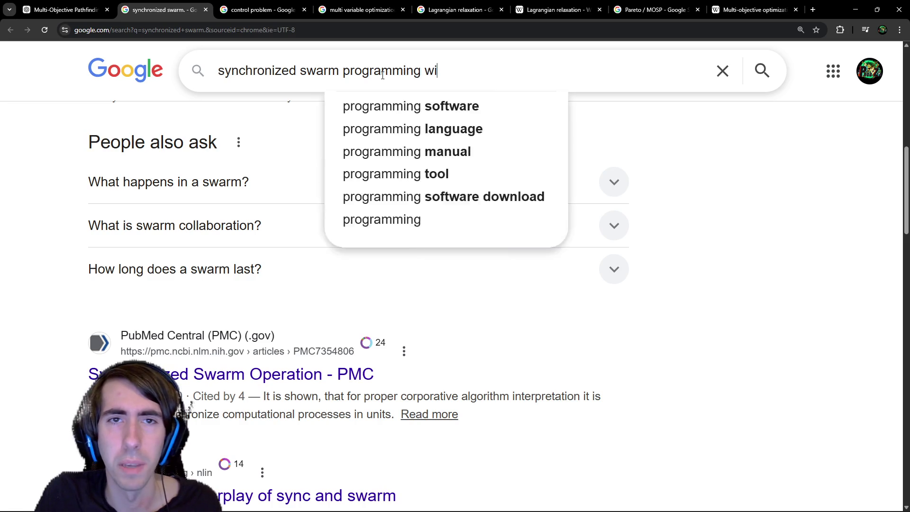
{"action": "key", "text": "Return"}
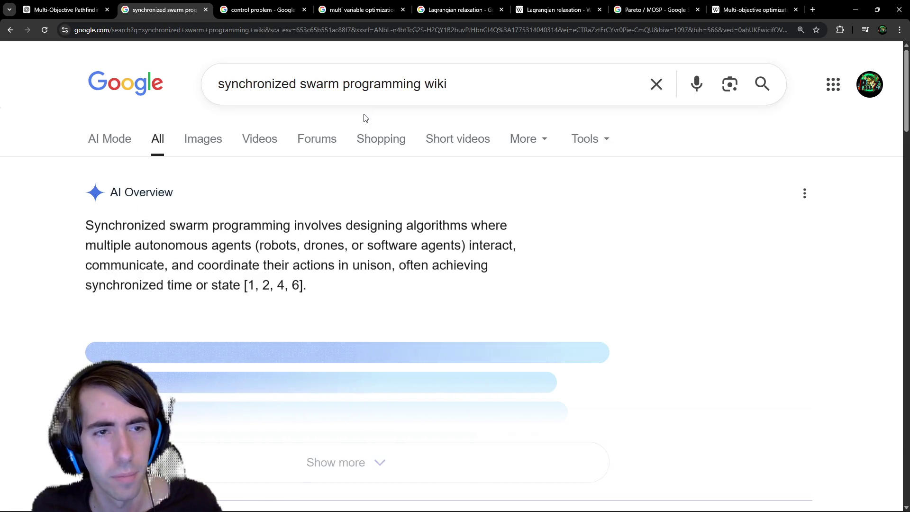
{"action": "scroll", "coordinate": [393, 234], "scroll_direction": "down", "scroll_amount": 1}
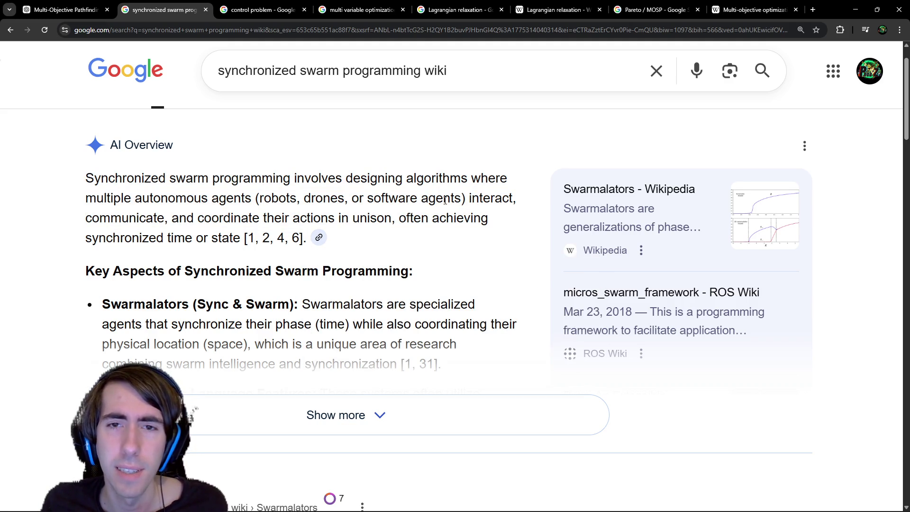
{"action": "mouse_move", "coordinate": [468, 197]}
{"action": "left_mouse_down"}
{"action": "mouse_move", "coordinate": [171, 229]}
{"action": "mouse_move", "coordinate": [384, 198]}
{"action": "mouse_move", "coordinate": [395, 219]}
{"action": "left_mouse_up"}
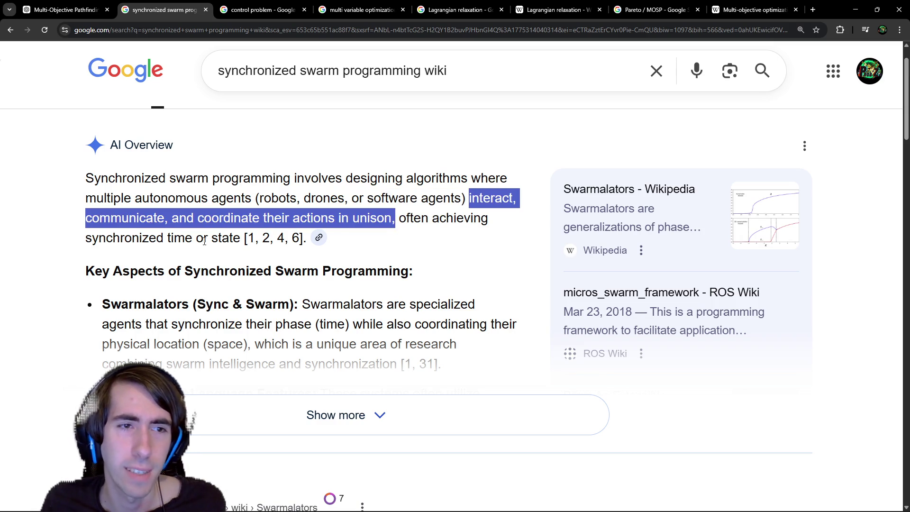
{"action": "left_click_drag", "start_coordinate": [164, 236], "coordinate": [243, 240]}
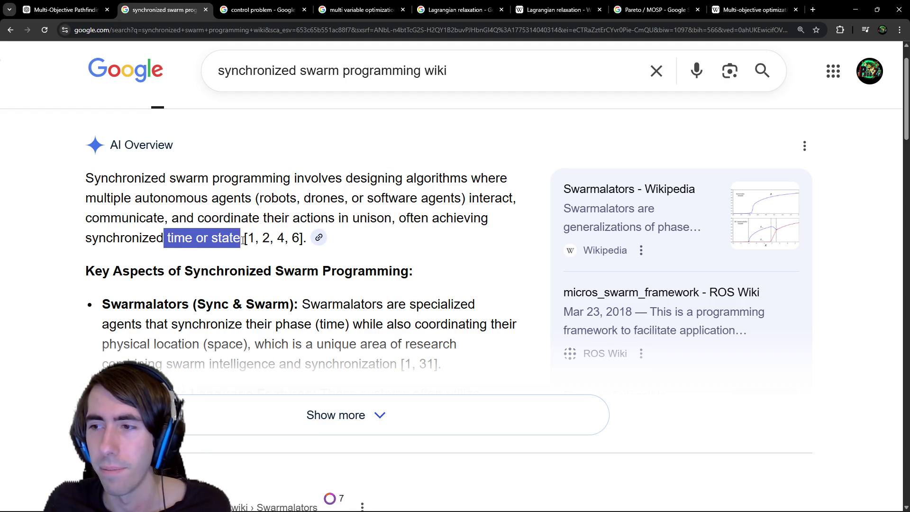
{"action": "scroll", "coordinate": [239, 275], "scroll_direction": "down", "scroll_amount": 1}
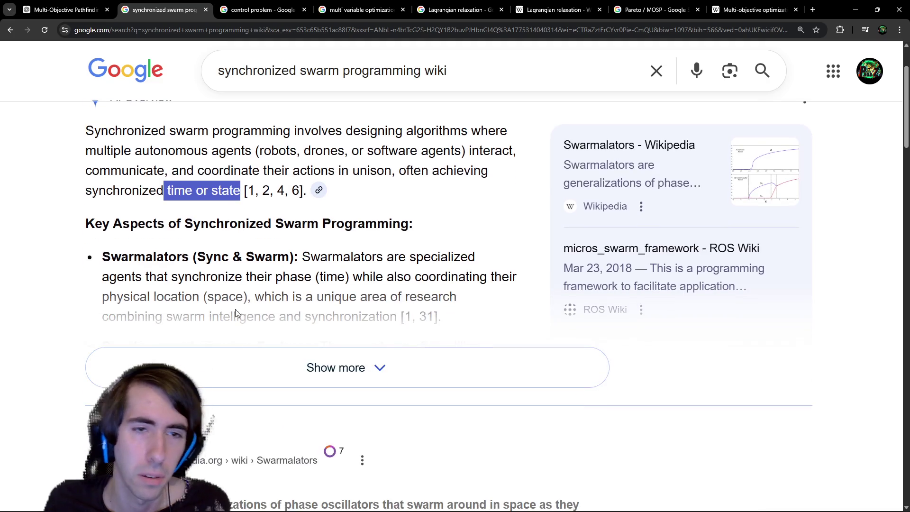
{"action": "left_click", "coordinate": [234, 357]}
{"action": "scroll", "coordinate": [296, 211], "scroll_direction": "down", "scroll_amount": 1}
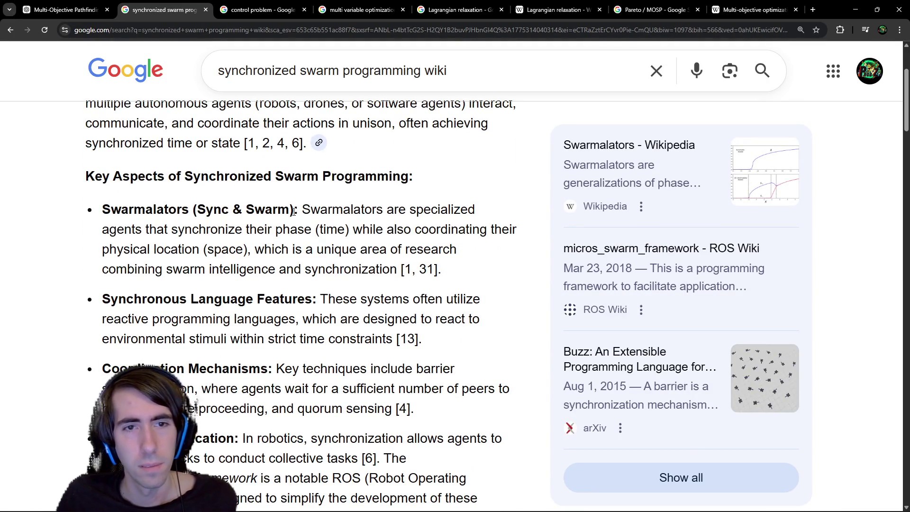
{"action": "scroll", "coordinate": [295, 212], "scroll_direction": "down", "scroll_amount": 3}
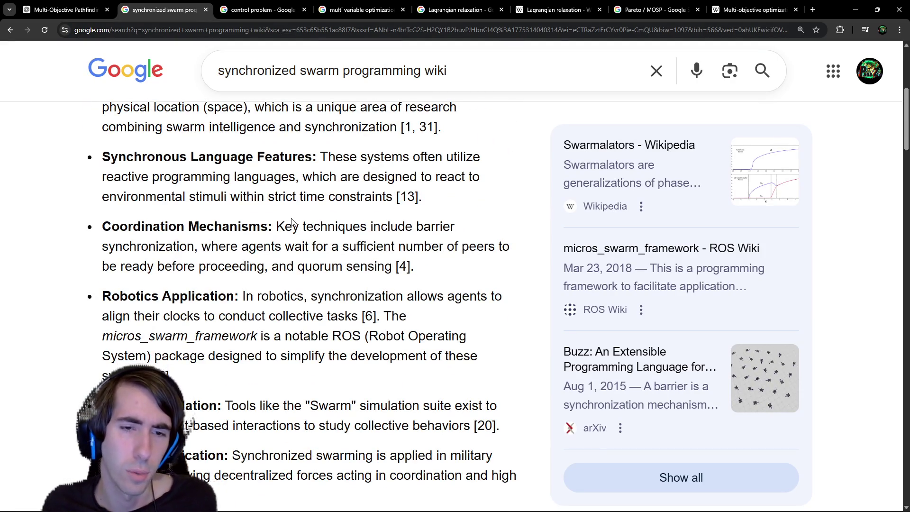
- Finish scrolling the swarm results and compare them with the control problem results tab
{"action": "scroll", "coordinate": [292, 221], "scroll_direction": "down", "scroll_amount": 3}
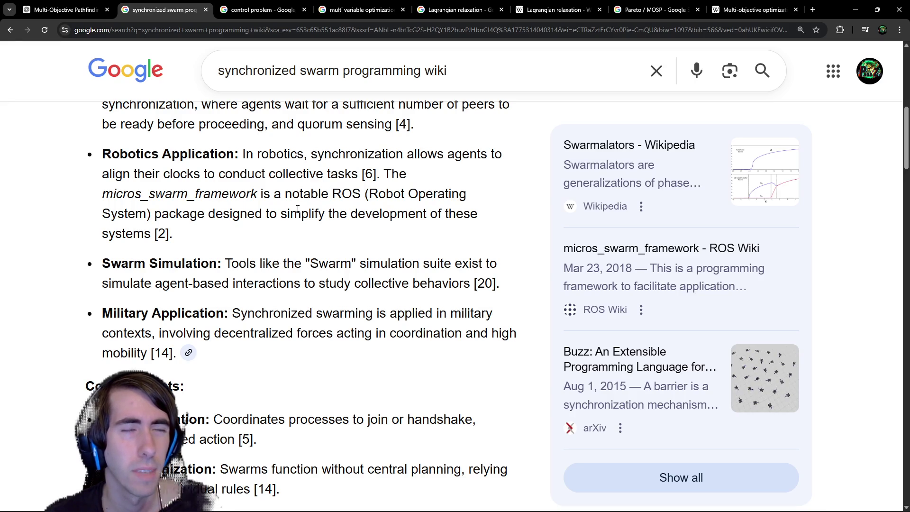
{"action": "scroll", "coordinate": [134, 320], "scroll_direction": "down", "scroll_amount": 5}
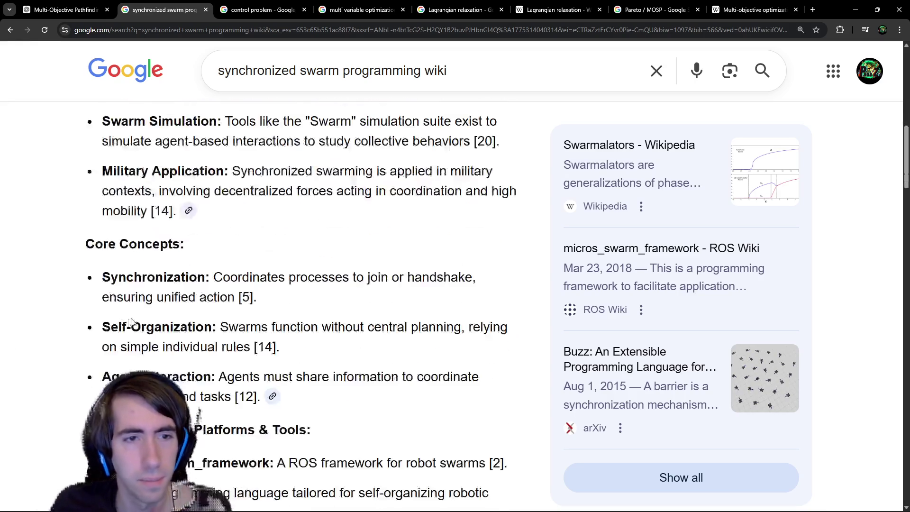
{"action": "scroll", "coordinate": [134, 320], "scroll_direction": "down", "scroll_amount": 2}
{"action": "scroll", "coordinate": [150, 322], "scroll_direction": "up", "scroll_amount": 15}
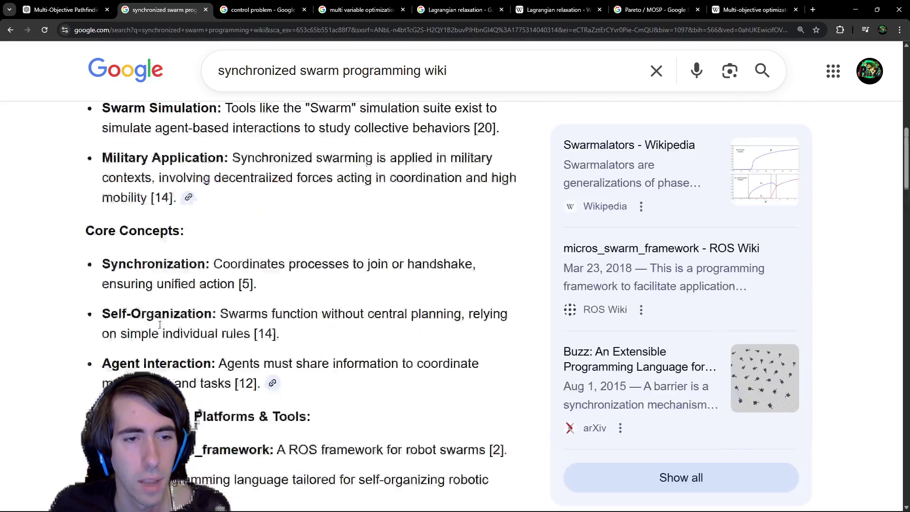
{"action": "scroll", "coordinate": [218, 311], "scroll_direction": "down", "scroll_amount": 5}
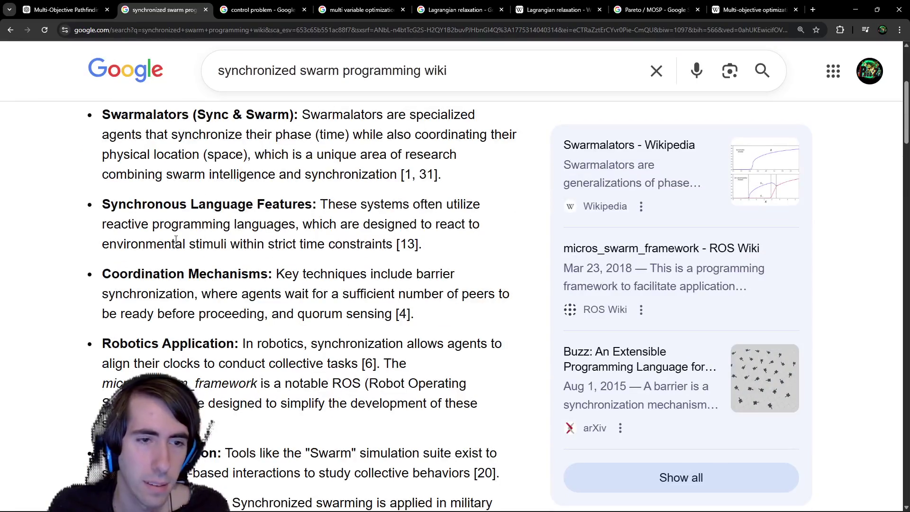
{"action": "left_click", "coordinate": [157, 5]}
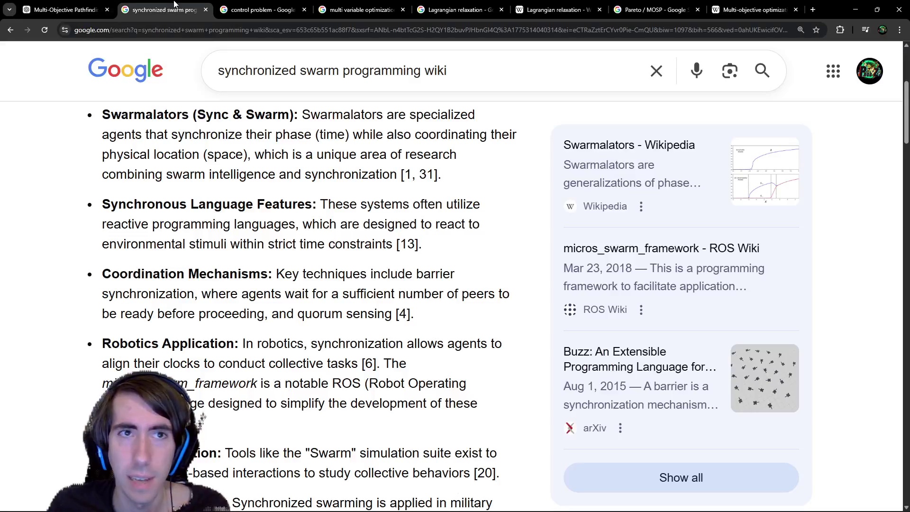
{"action": "key", "text": "ctrl+Tab"}
{"action": "key", "text": "ctrl+shift+Tab"}
{"action": "scroll", "coordinate": [419, 299], "scroll_direction": "up", "scroll_amount": 2}
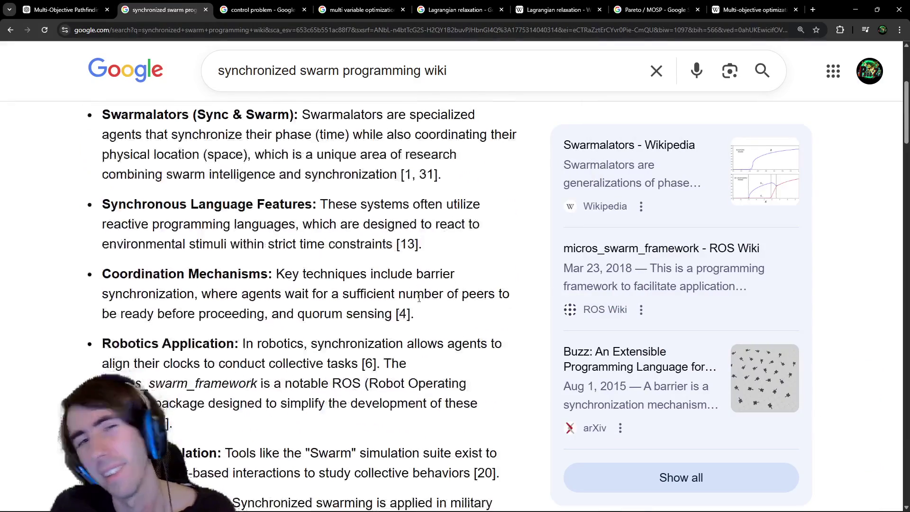
{"action": "key", "text": "ctrl+Tab"}
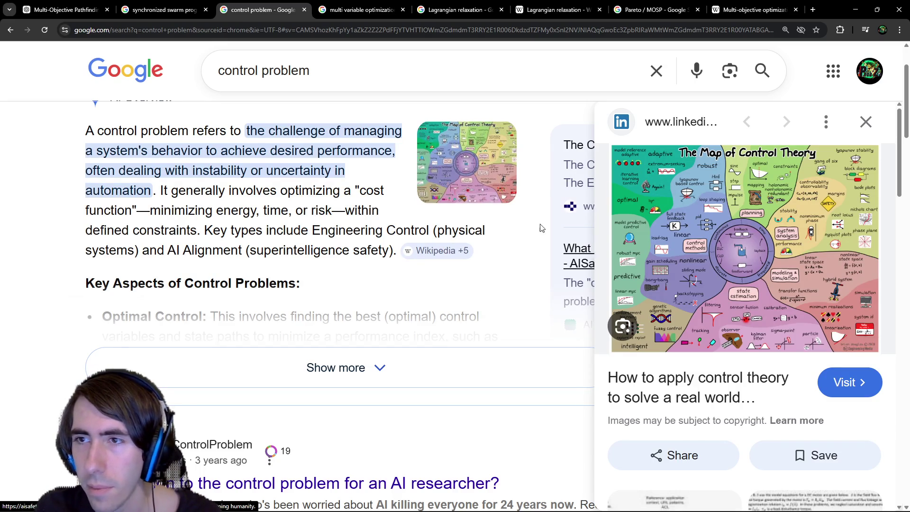
- Clear the swarm selection in ChatGPT and bring up the GeneratedDungeonsGD design document
{"action": "left_click", "coordinate": [67, 10]}
{"action": "scroll", "coordinate": [471, 310], "scroll_direction": "down", "scroll_amount": 3}
{"action": "left_click", "coordinate": [481, 302]}
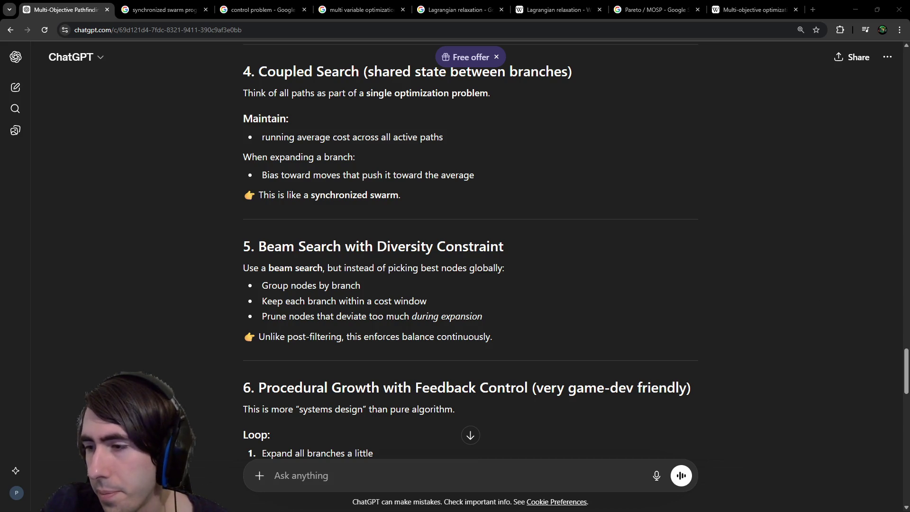
{"action": "key", "text": "alt+Tab"}
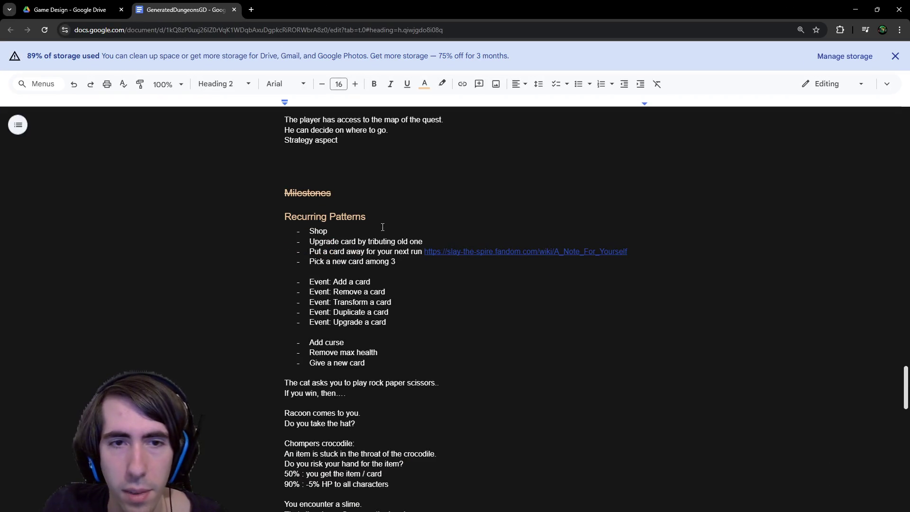
- Add a 'Dungeon Generation Algorithm' Heading 2 at the end of the document
{"action": "left_click_drag", "start_coordinate": [370, 217], "coordinate": [156, 205]}
{"action": "key", "text": "ctrl+c"}
{"action": "scroll", "coordinate": [318, 237], "scroll_direction": "down", "scroll_amount": 20}
{"action": "left_click", "coordinate": [345, 291]}
{"action": "key", "text": "ctrl+v"}
{"action": "left_click_drag", "start_coordinate": [370, 307], "coordinate": [228, 299]}
{"action": "left_click", "coordinate": [201, 85]}
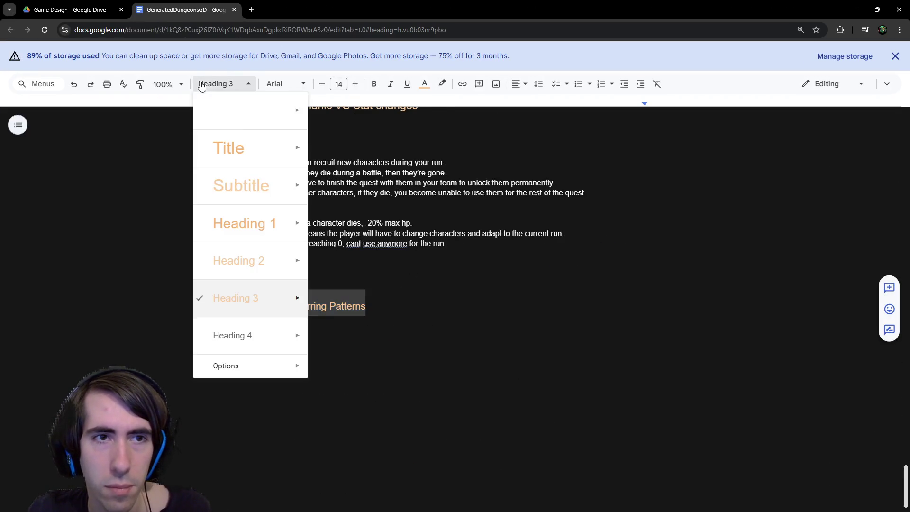
{"action": "left_click", "coordinate": [252, 261]}
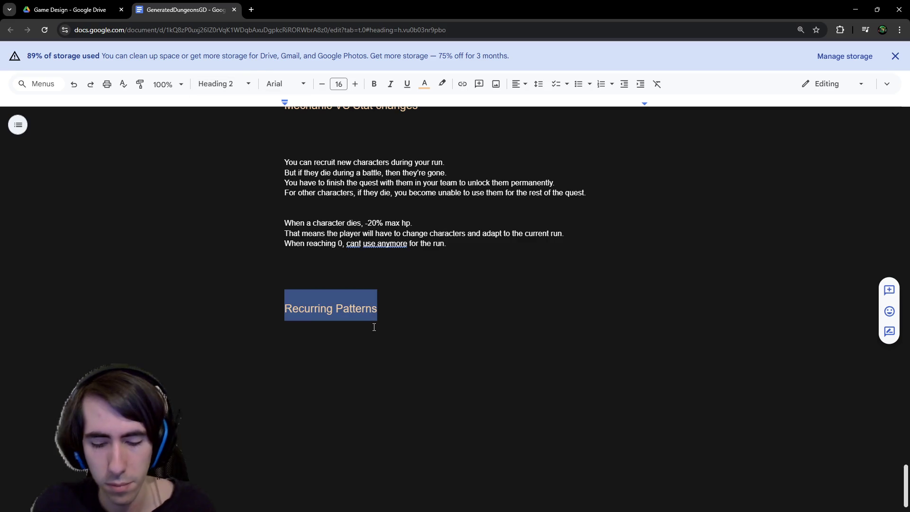
{"action": "type", "text": "Dungeon G"}
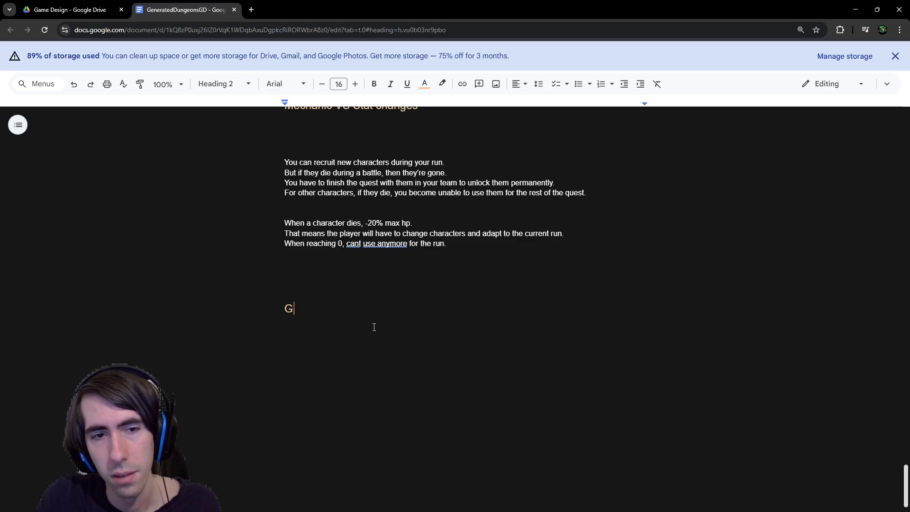
{"action": "type", "text": "eneration Al"}
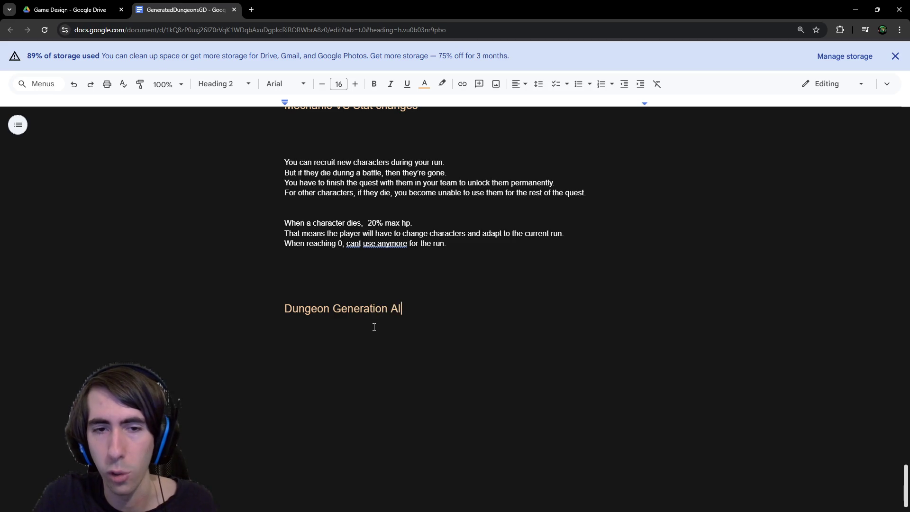
{"action": "type", "text": "gorithm"}
{"action": "key", "text": "Return"}
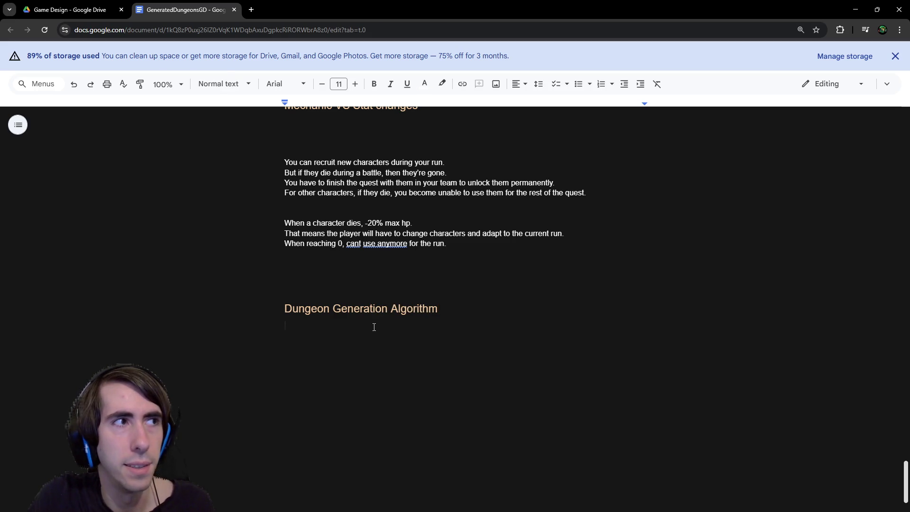
- Write an intro sentence about the algorithm's inputs with bullets for the starting and ending rooms
{"action": "type", "text": "The al"}
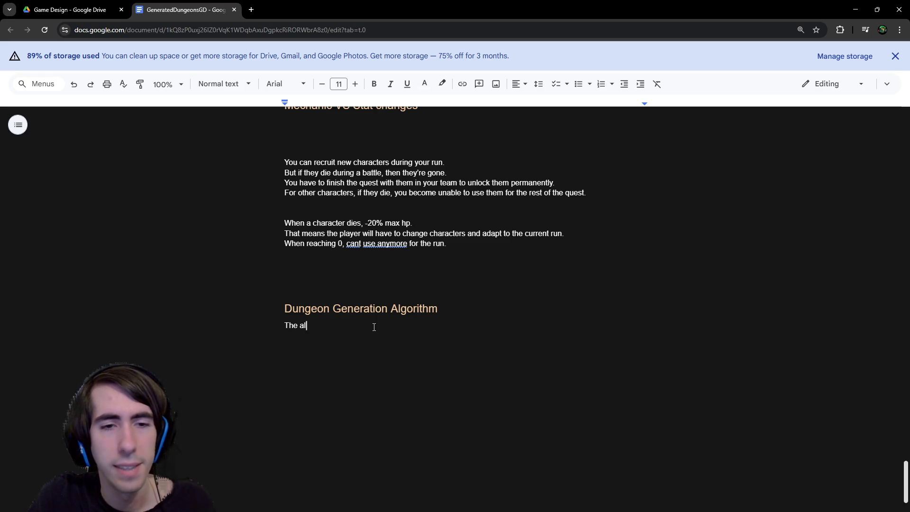
{"action": "type", "text": "gorithm generates "}
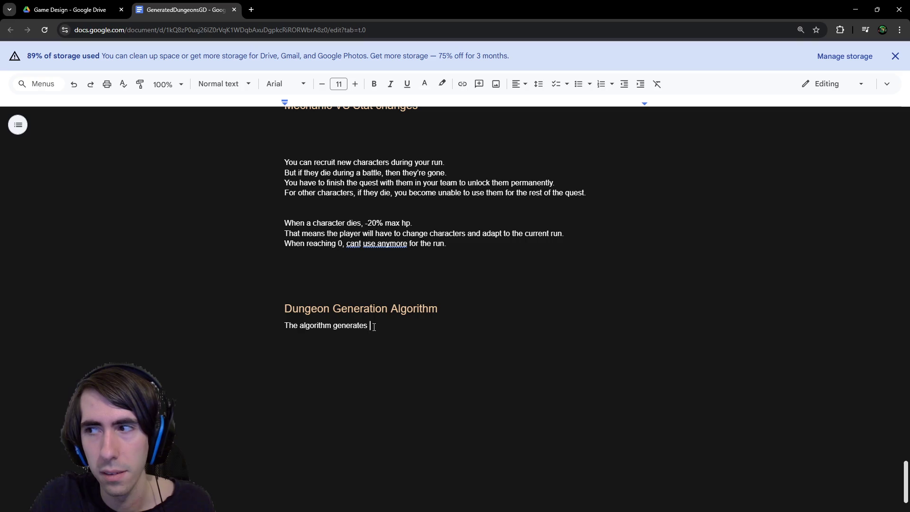
{"action": "type", "text": "roo"}
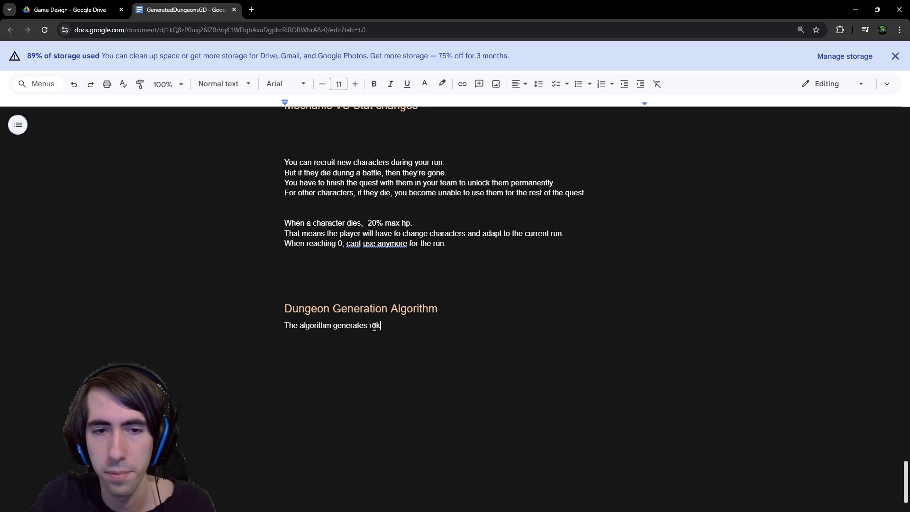
{"action": "type", "text": "ms"}
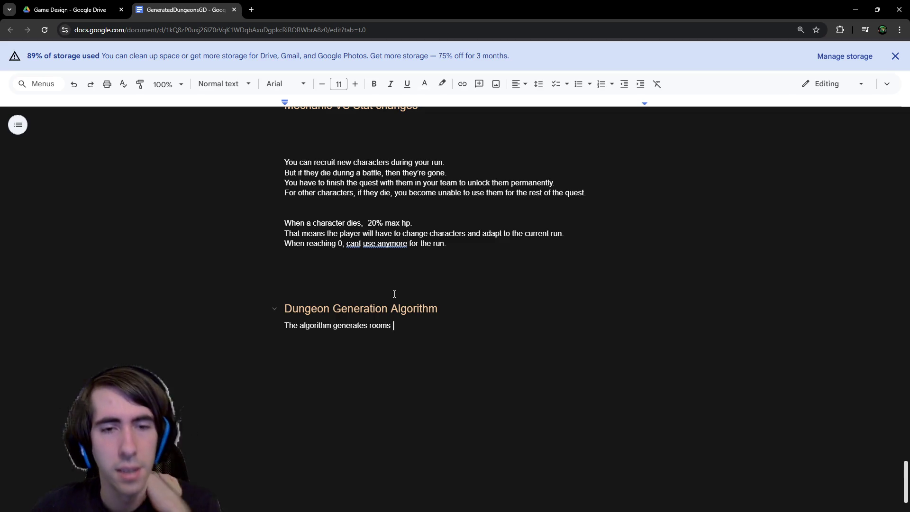
{"action": "key", "text": "ctrl+BackSpace"}
{"action": "key", "text": "ctrl+BackSpace"}
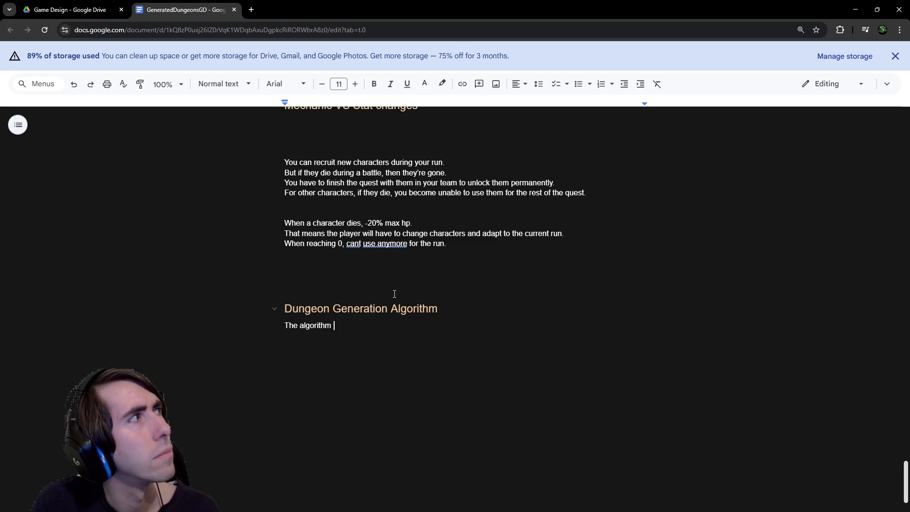
{"action": "type", "text": "has:"}
{"action": "key", "text": "Return"}
{"action": "type", "text": "-"}
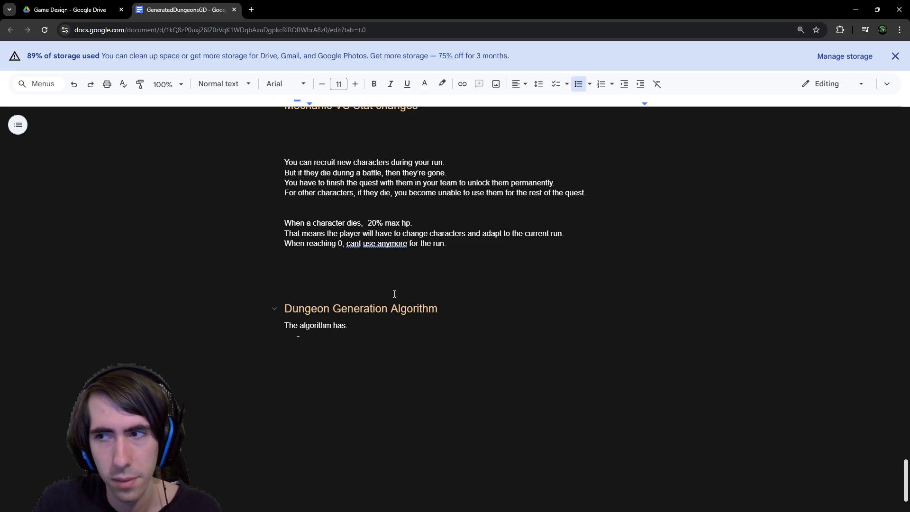
{"action": "key", "text": "BackSpace"}
{"action": "key", "text": "BackSpace"}
{"action": "key", "text": "BackSpace"}
{"action": "type", "text": "s for inputs:"}
{"action": "key", "text": "Return"}
{"action": "type", "text": "- The starting ro"}
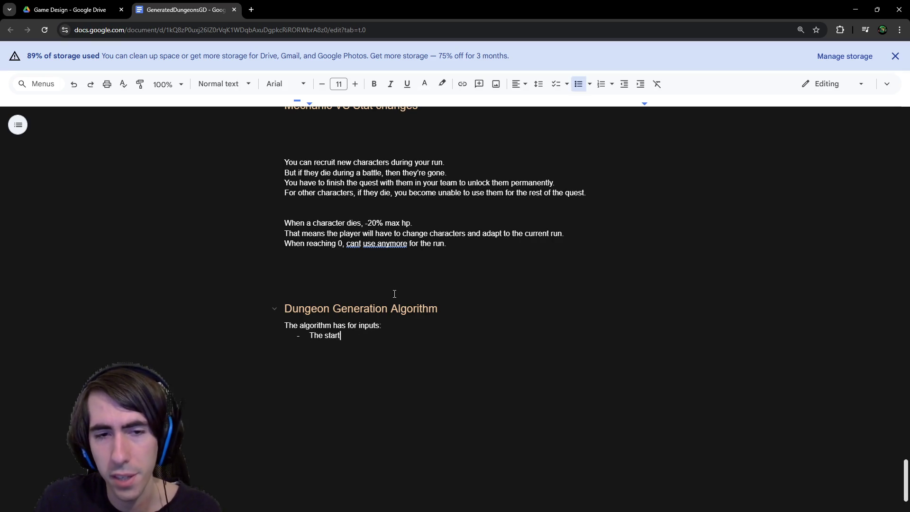
{"action": "type", "text": "om"}
{"action": "key", "text": "Return"}
{"action": "type", "text": "The en"}
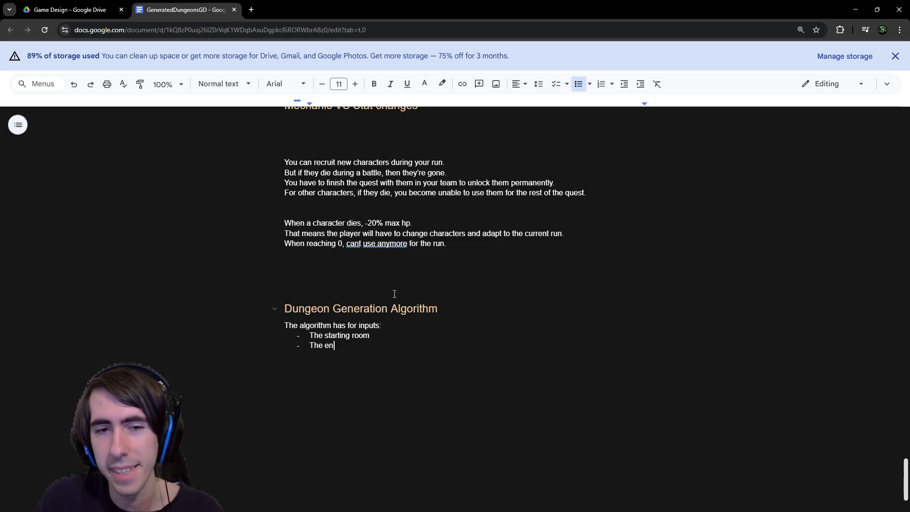
{"action": "type", "text": "ding room"}
- Reword the bullets to 'The start room' and 'The last room' and change 'has' to 'takes'
{"action": "key", "text": "ctrl+Left"}
{"action": "key", "text": "Left"}
{"action": "key", "text": "ctrl+shift+Left"}
{"action": "type", "text": "last"}
{"action": "key", "text": "Up"}
{"action": "key", "text": "ctrl+Right"}
{"action": "key", "text": "BackSpace"}
{"action": "key", "text": "BackSpace"}
{"action": "key", "text": "BackSpace"}
{"action": "key", "text": "Down"}
{"action": "key", "text": "End"}
{"action": "key", "text": "Return"}
{"action": "key", "text": "Return"}
{"action": "key", "text": "Return"}
{"action": "key", "text": "Return"}
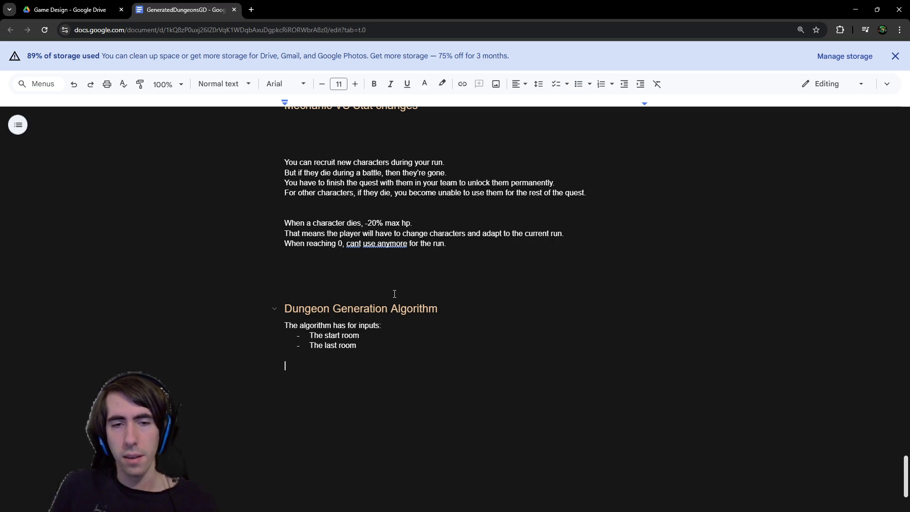
{"action": "key", "text": "Up"}
{"action": "key", "text": "Up"}
{"action": "key", "text": "Up"}
{"action": "key", "text": "ctrl+Right"}
{"action": "key", "text": "ctrl+Right"}
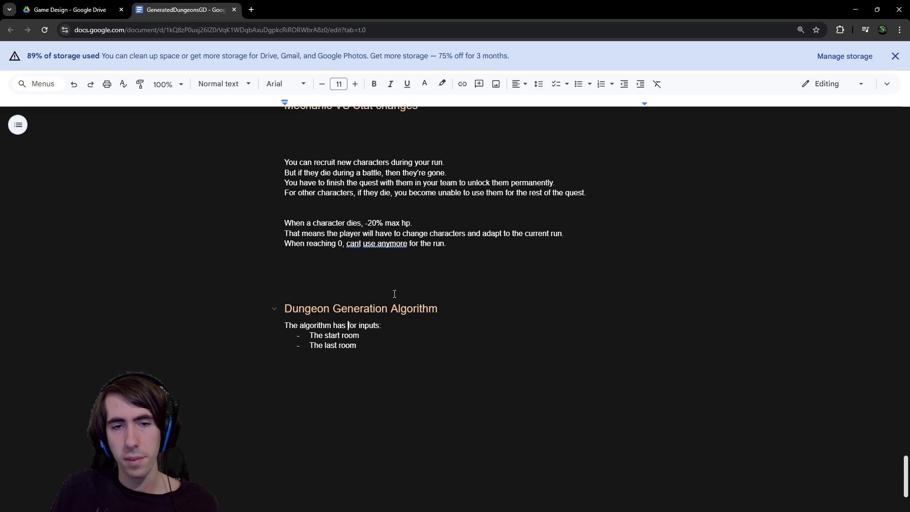
{"action": "key", "text": "BackSpace"}
{"action": "key", "text": "BackSpace"}
{"action": "key", "text": "BackSpace"}
{"action": "type", "text": "takes"}
{"action": "key", "text": "Down"}
{"action": "key", "text": "Down"}
{"action": "key", "text": "Down"}
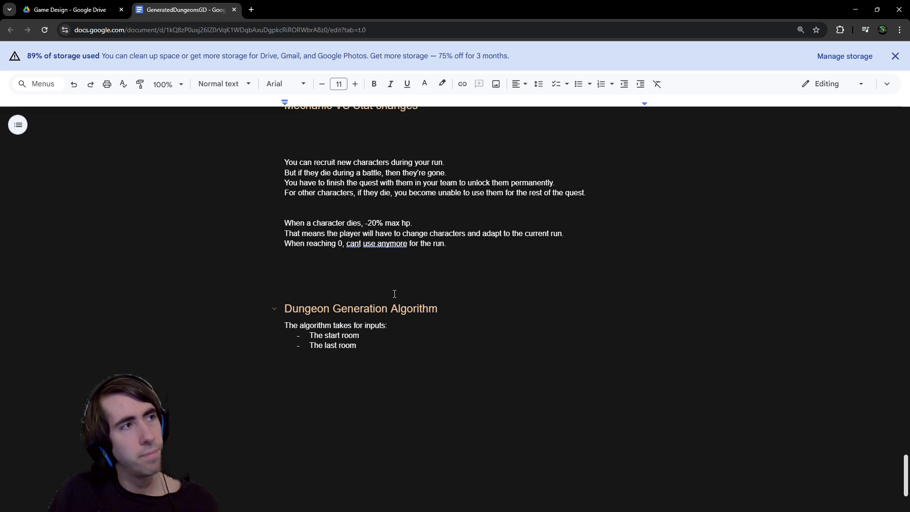
- Add a third bullet 'Multiple heuristics (amount of battles, amount of events, ...)'
{"action": "type", "text": "k"}
{"action": "key", "text": "BackSpace"}
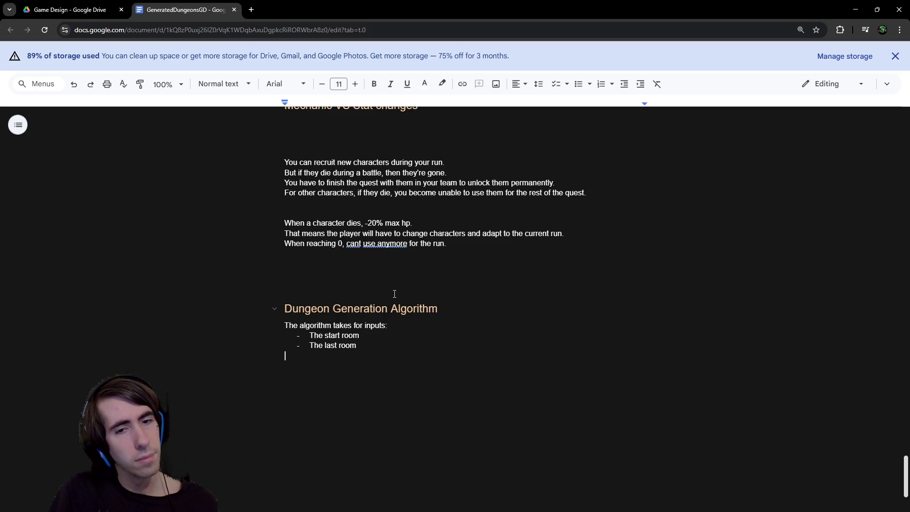
{"action": "key", "text": "BackSpace"}
{"action": "key", "text": "Return"}
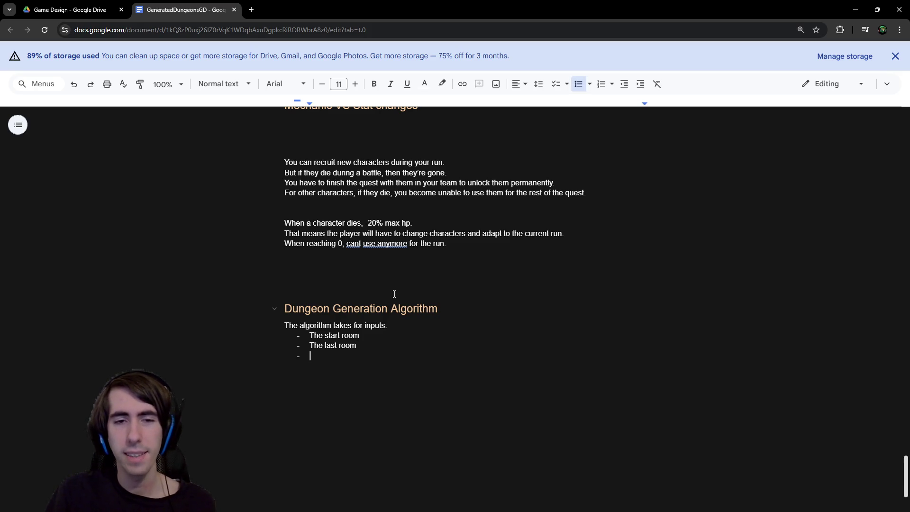
{"action": "type", "text": "Multiple h"}
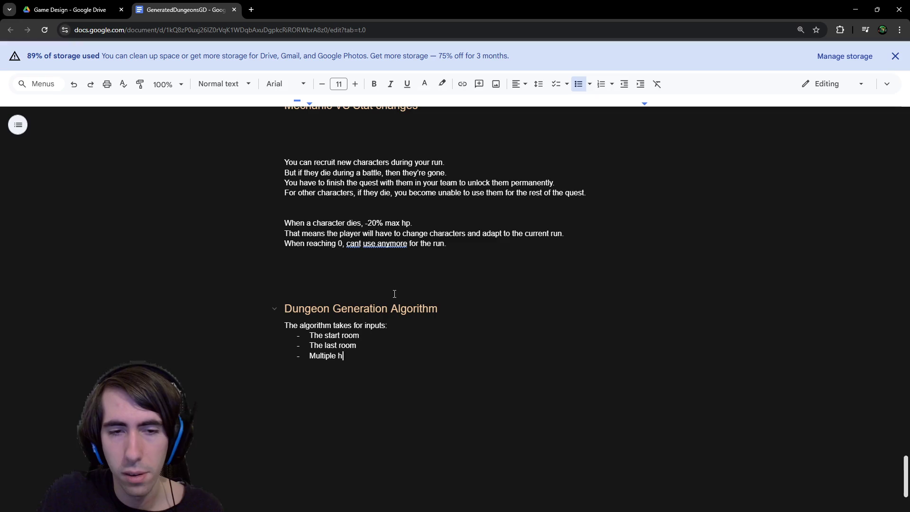
{"action": "type", "text": "euristics (a"}
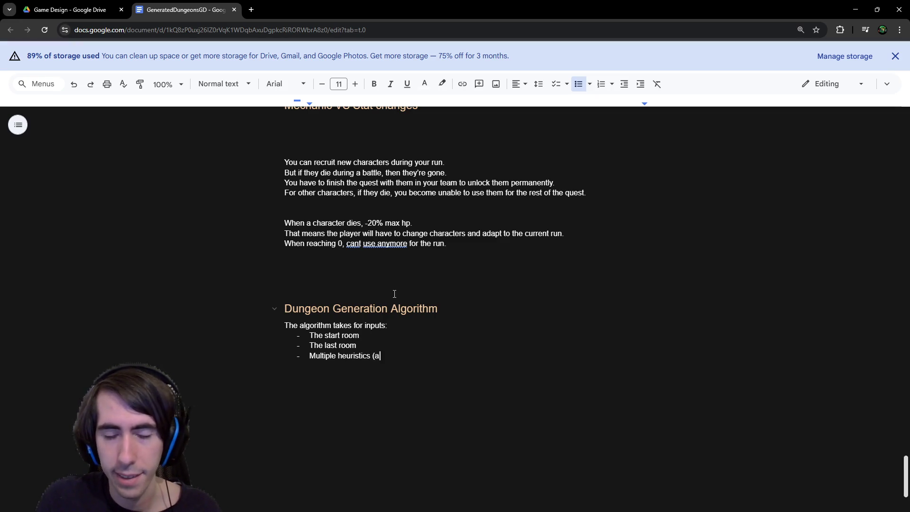
{"action": "type", "text": "mount of battles"}
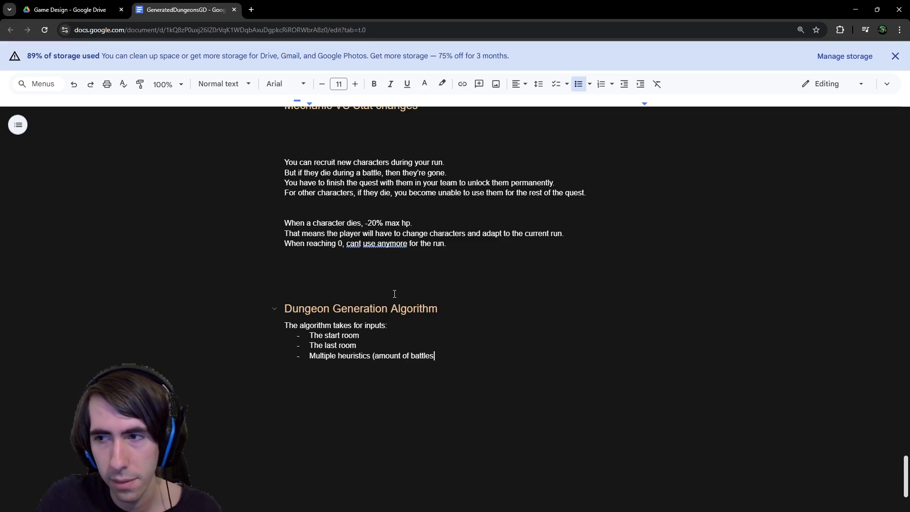
{"action": "type", "text": ", "}
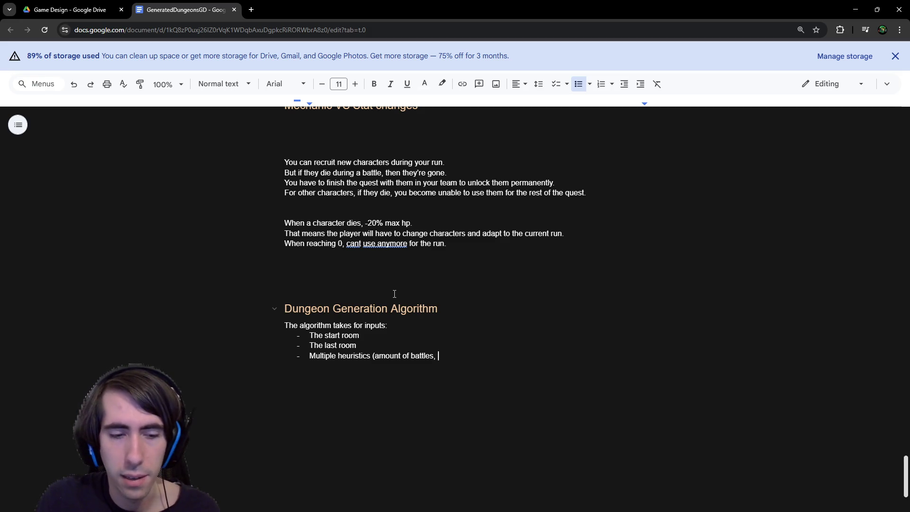
{"action": "type", "text": "amount o"}
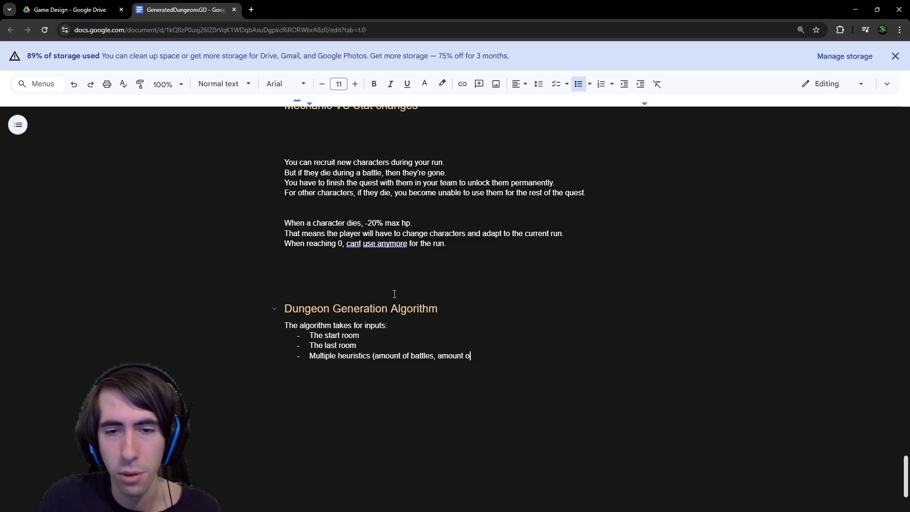
{"action": "type", "text": "f events, ...)"}
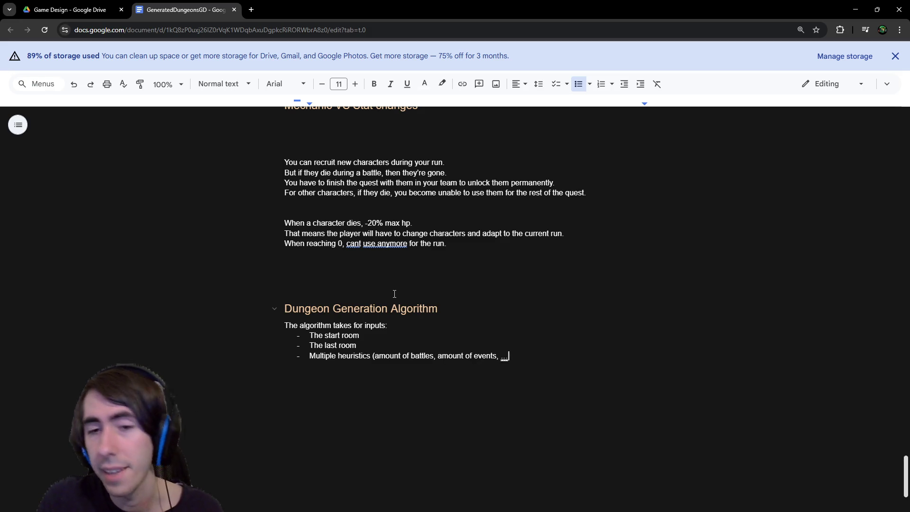
{"action": "key", "text": "Return"}
{"action": "key", "text": "Return"}
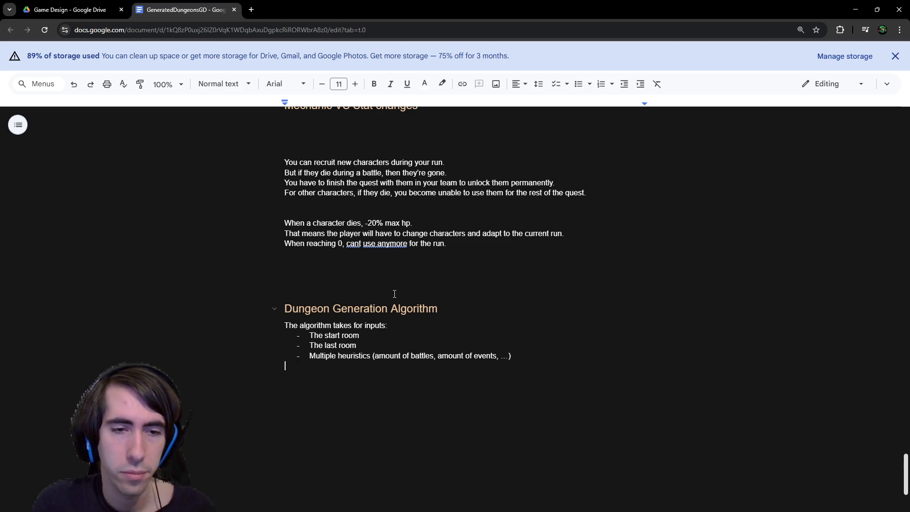
- Below the inputs list, write 'It then generates the rooms connecting the start room and the last room.'
{"action": "type", "text": "It then generates"}
{"action": "key", "text": "BackSpace"}
{"action": "key", "text": "BackSpace"}
{"action": "key", "text": "BackSpace"}
{"action": "type", "text": "t t"}
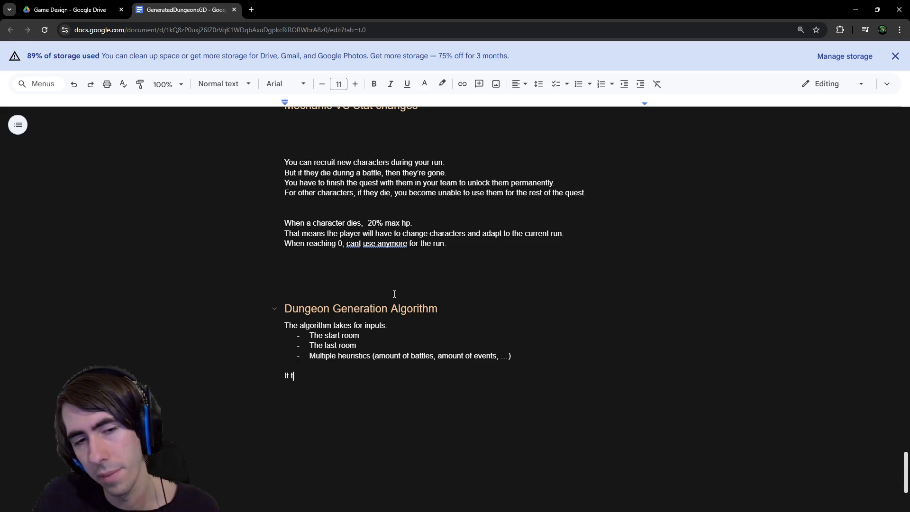
{"action": "type", "text": "hen generates the rooms"}
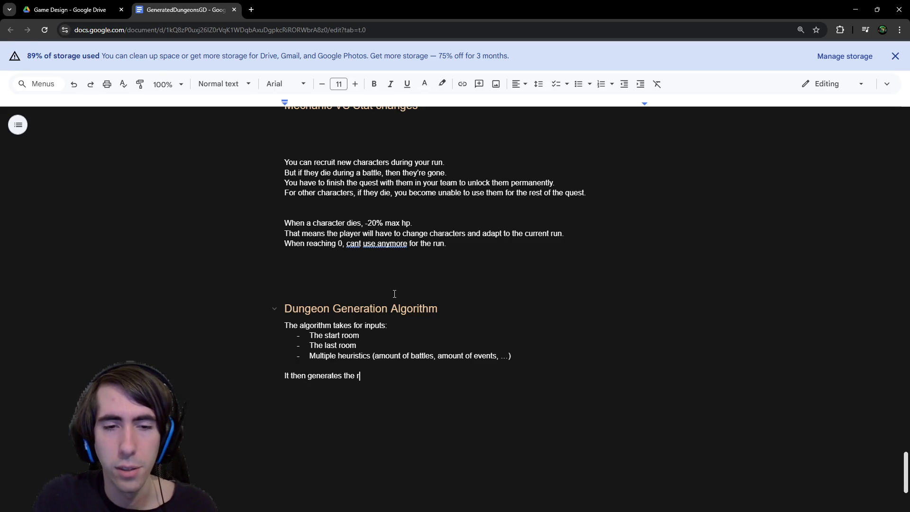
{"action": "key", "text": "Up"}
{"action": "key", "text": "Up"}
{"action": "key", "text": "Down"}
{"action": "key", "text": "Down"}
{"action": "type", "text": "inbetween"}
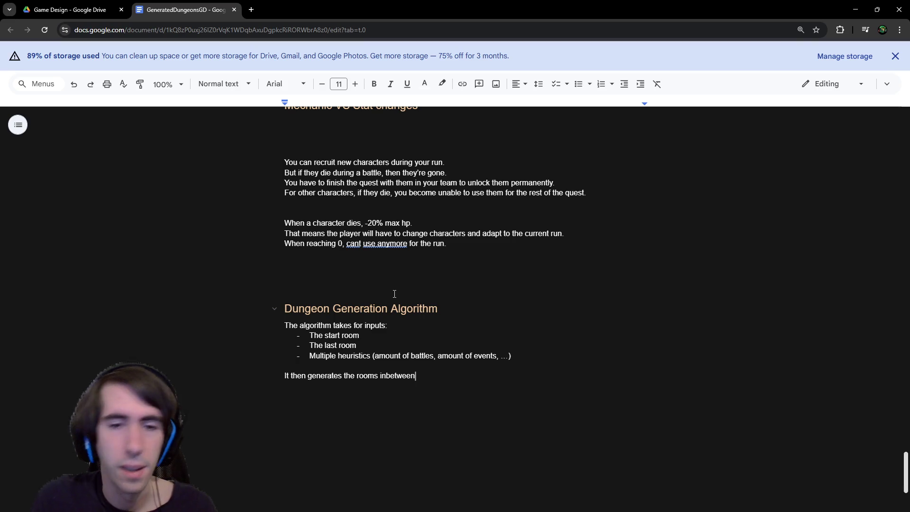
{"action": "key", "text": "ctrl+BackSpace"}
{"action": "type", "text": "connecting the start room and the last room"}
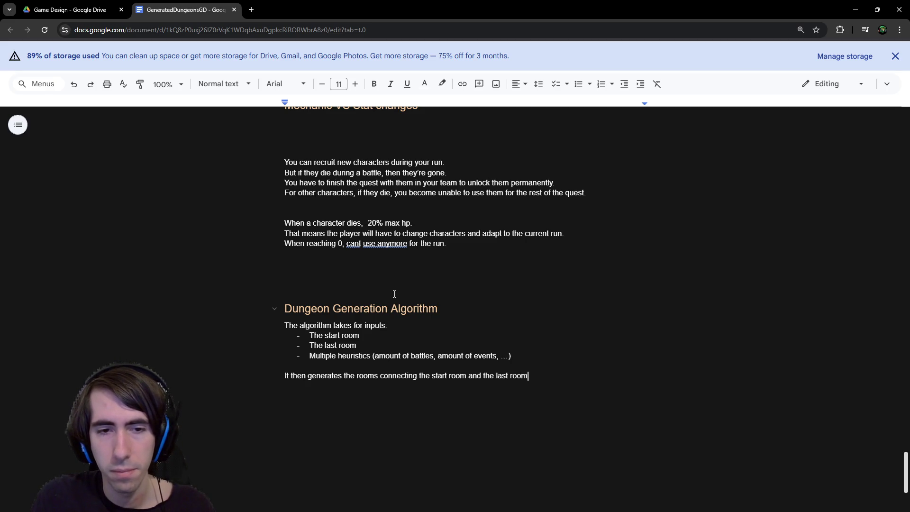
{"action": "type", "text": " by"}
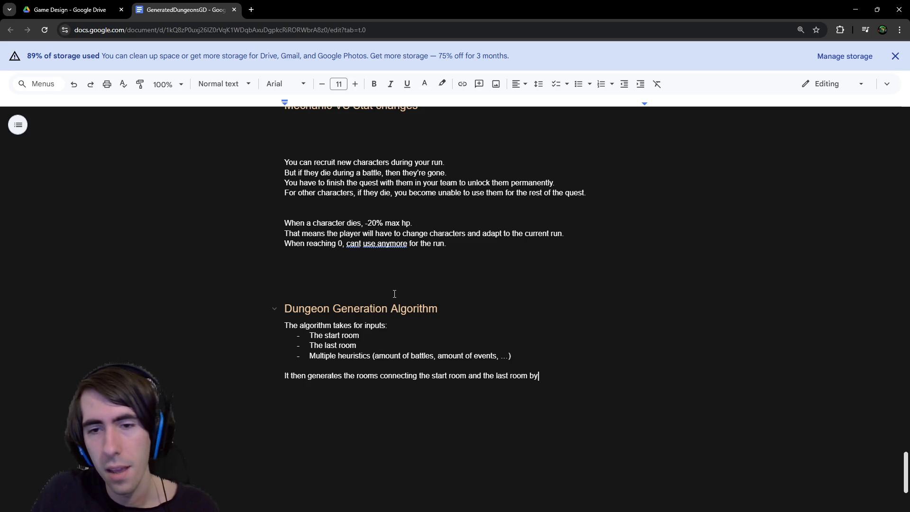
{"action": "type", "text": " trying"}
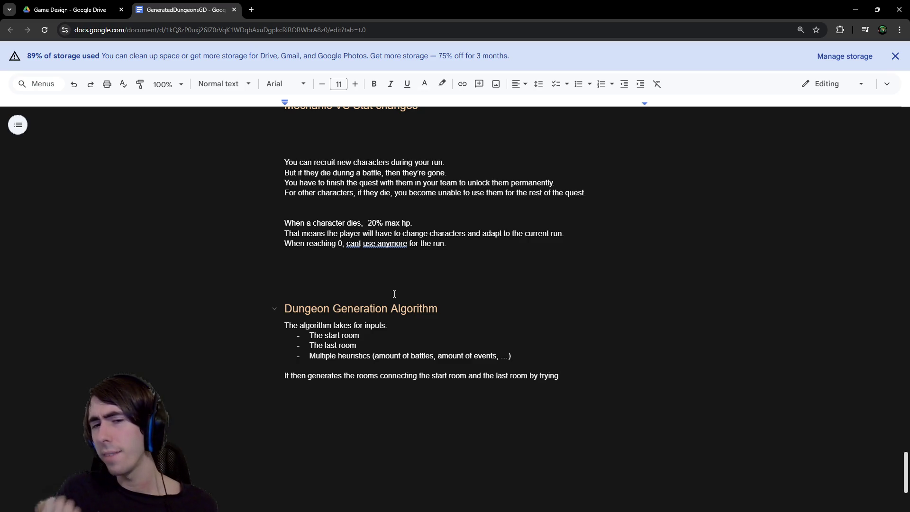
{"action": "key", "text": "ctrl+BackSpace"}
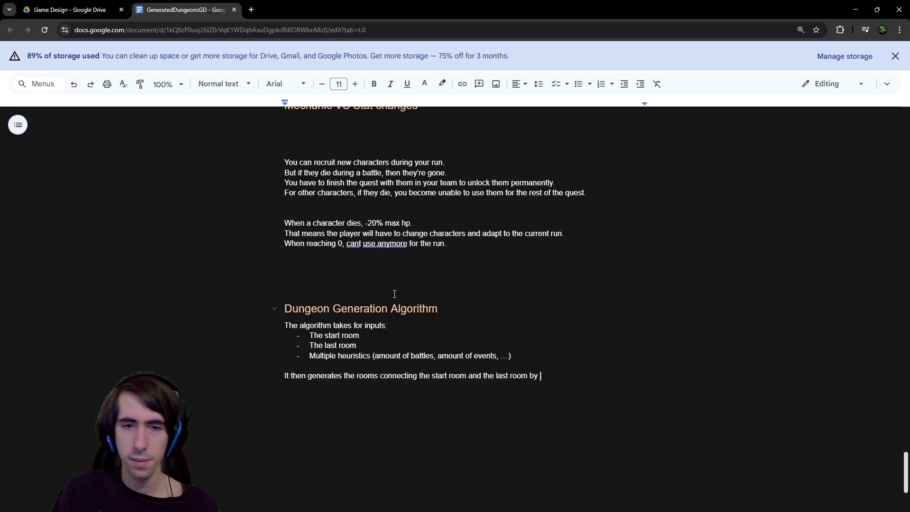
{"action": "key", "text": "BackSpace"}
{"action": "key", "text": "BackSpace"}
{"action": "key", "text": "BackSpace"}
{"action": "type", "text": "."}
{"action": "key", "text": "Return"}
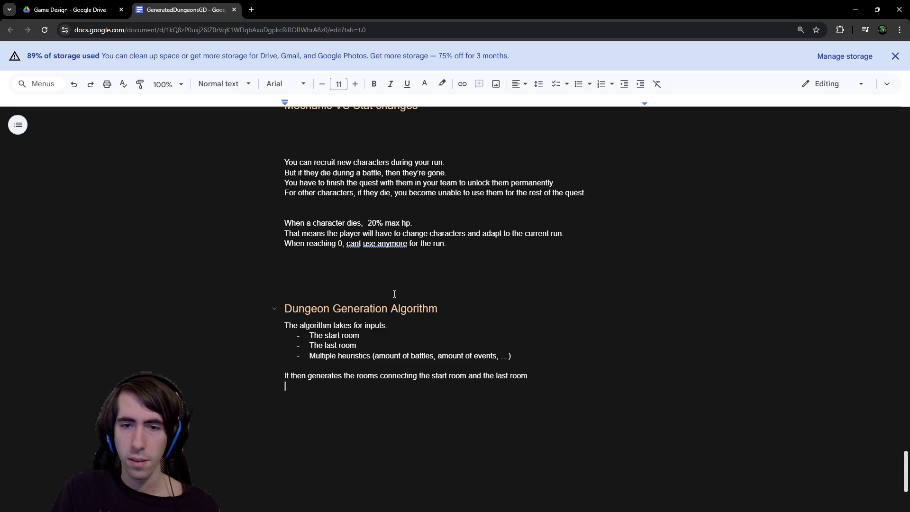
- Append 'trying to optimize heuristics to be approximately equal to the target heuristics' and begin the single-pass generation sentence
{"action": "key", "text": "BackSpace"}
{"action": "key", "text": "Return"}
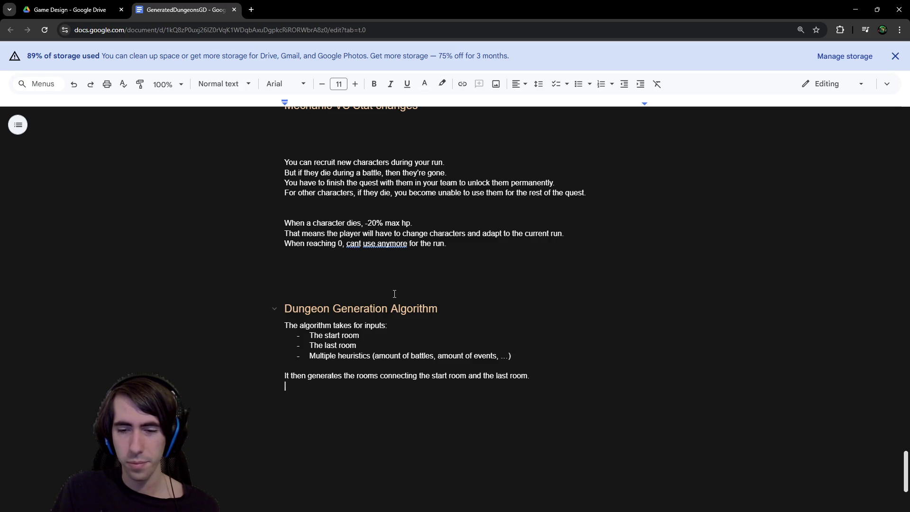
{"action": "type", "text": "It "}
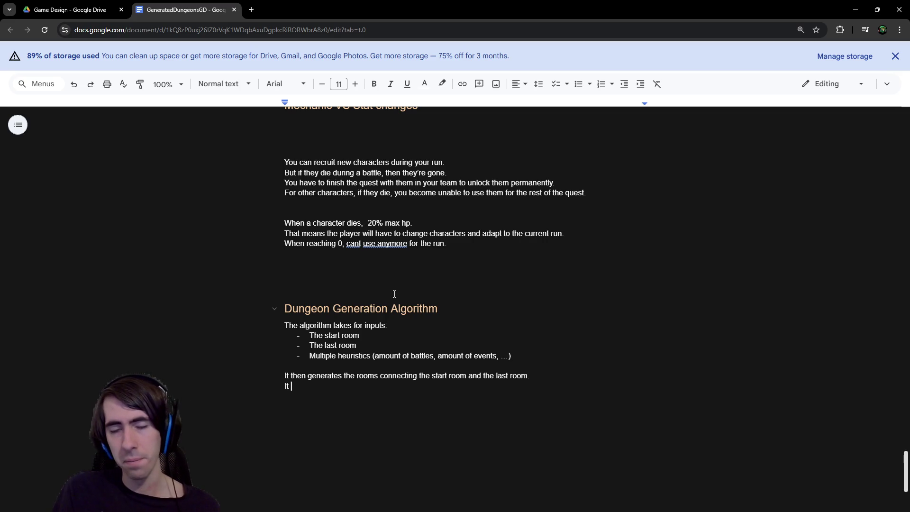
{"action": "type", "text": "u"}
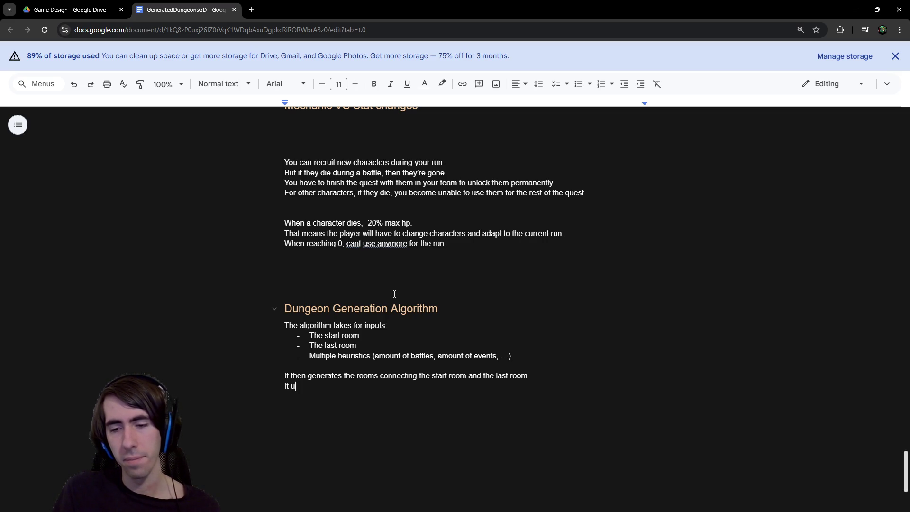
{"action": "key", "text": "BackSpace"}
{"action": "key", "text": "BackSpace"}
{"action": "key", "text": "BackSpace"}
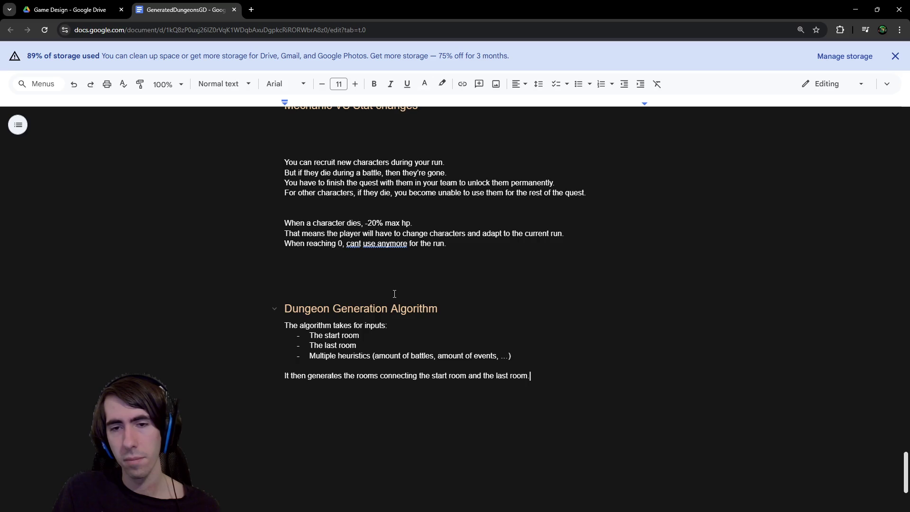
{"action": "key", "text": "BackSpace"}
{"action": "type", "text": ", "}
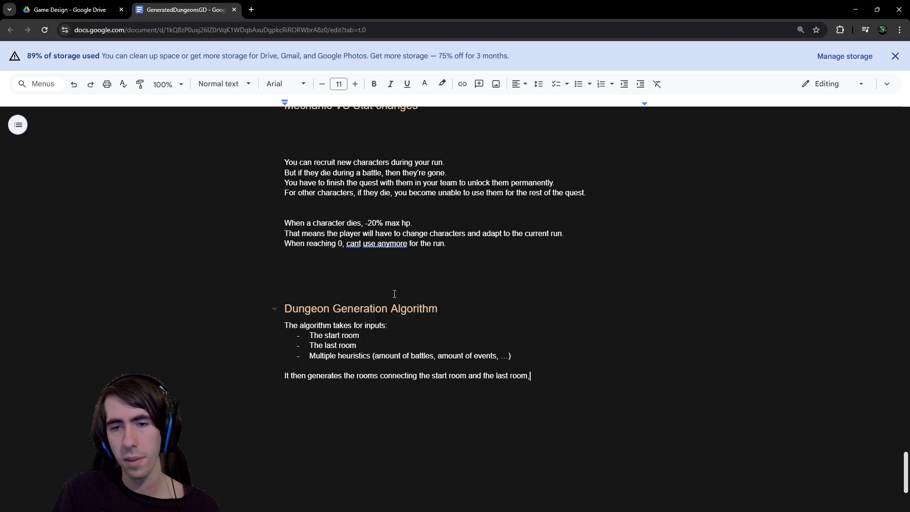
{"action": "type", "text": "trying to"}
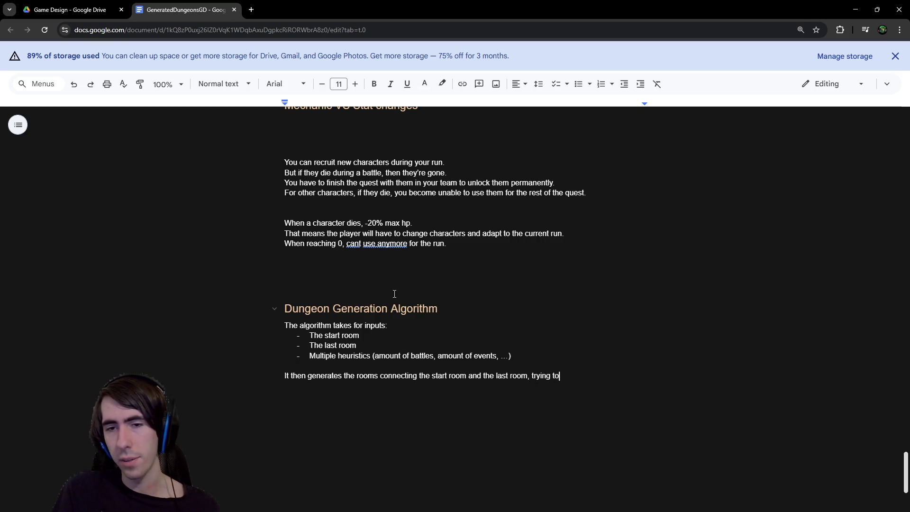
{"action": "type", "text": " optimize heuri"}
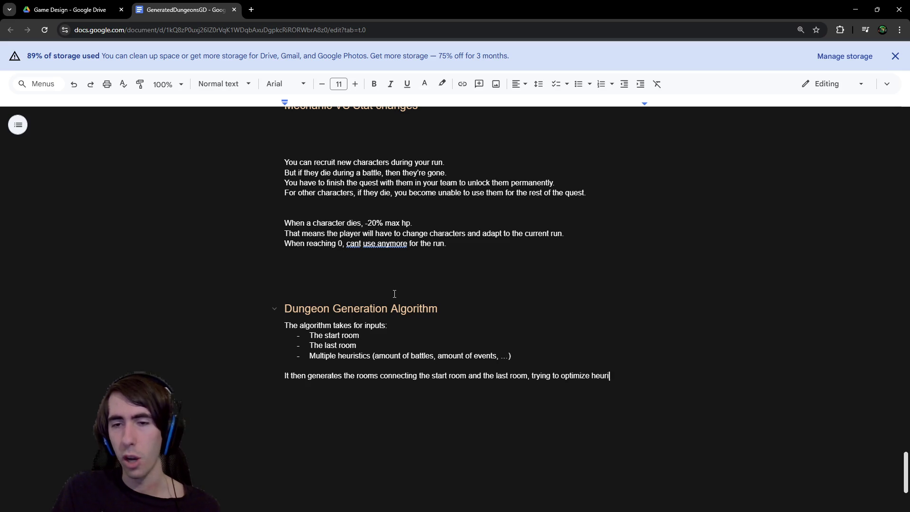
{"action": "type", "text": "stics to "}
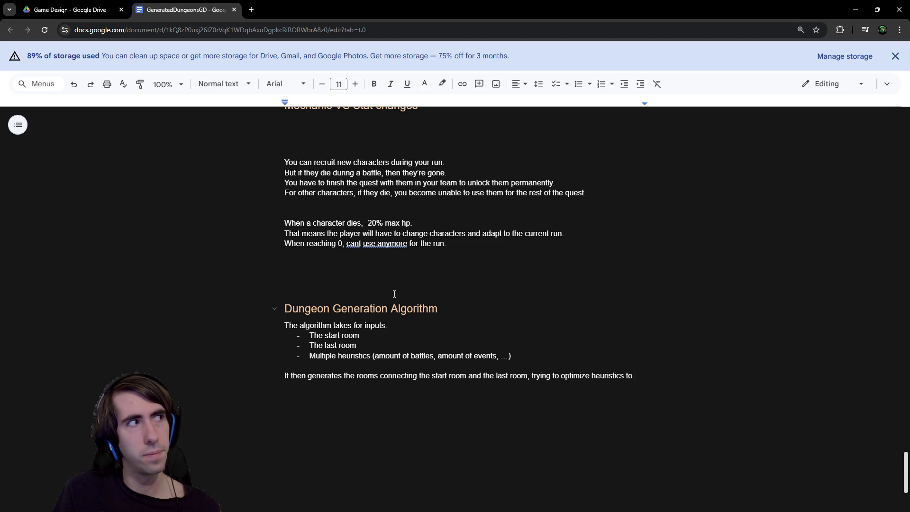
{"action": "type", "text": "be appro"}
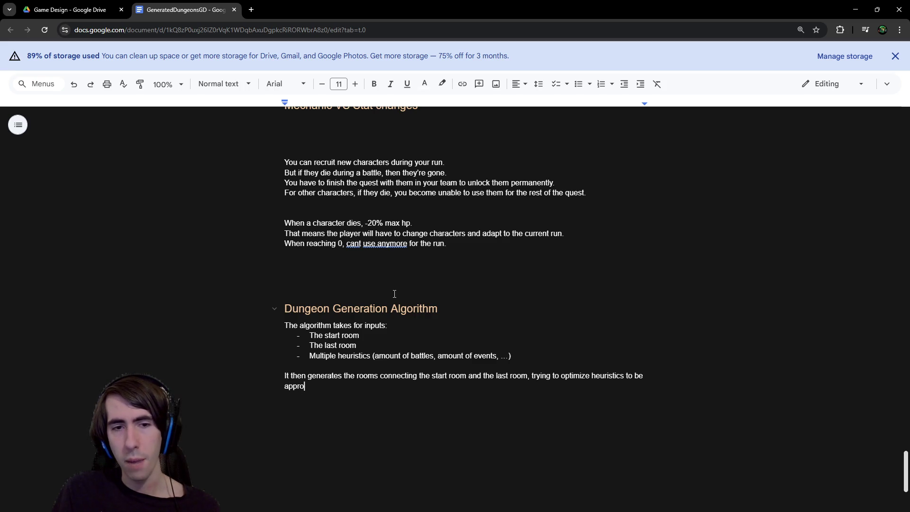
{"action": "type", "text": "ximately equal to "}
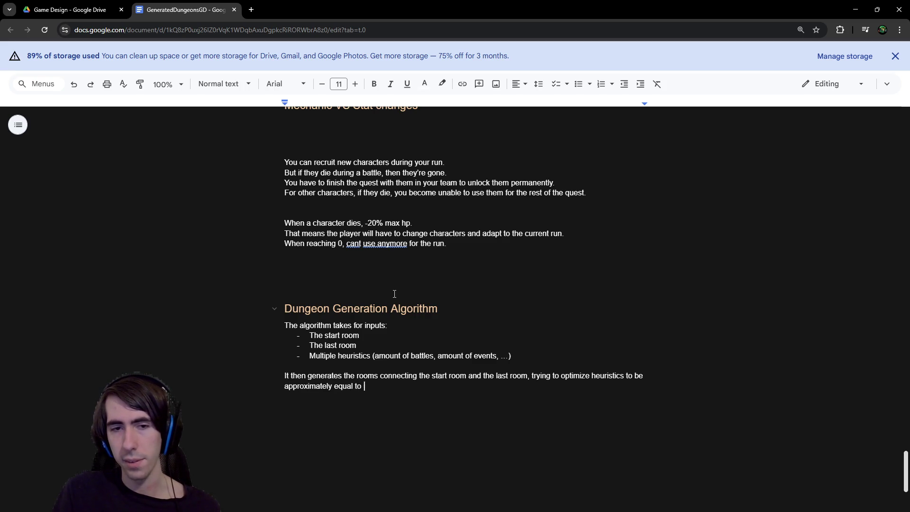
{"action": "type", "text": "the target heu"}
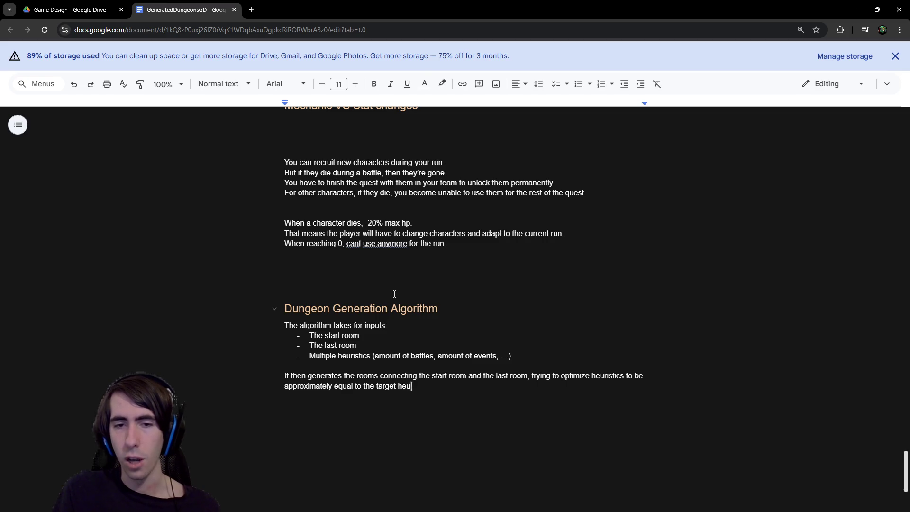
{"action": "type", "text": "ristics."}
{"action": "key", "text": "Return"}
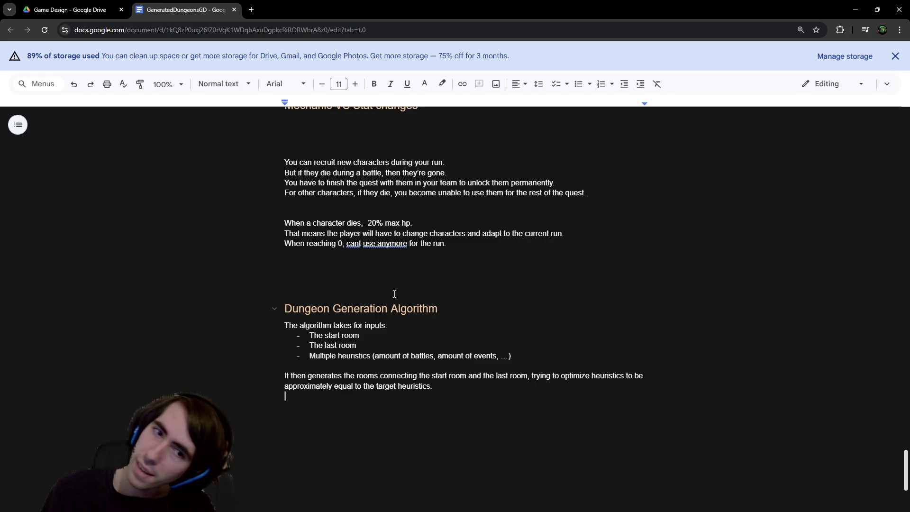
{"action": "type", "text": "Generation happens in"}
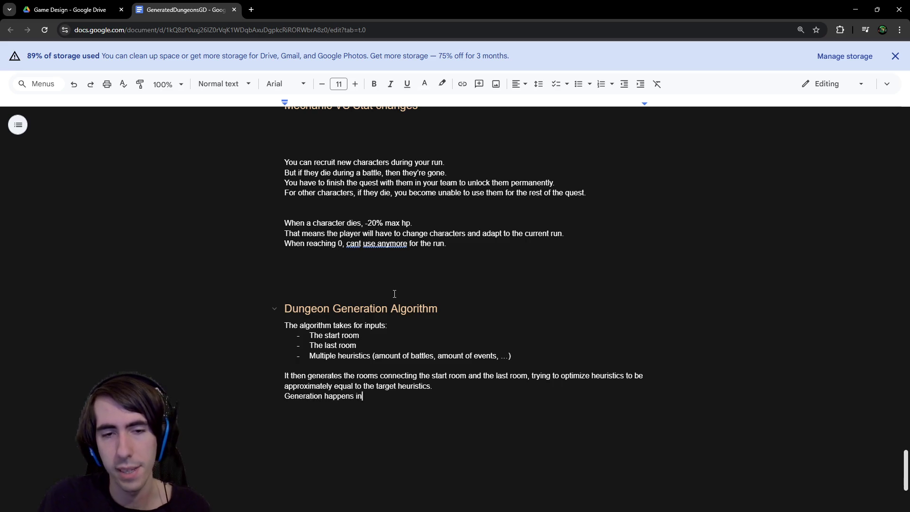
{"action": "type", "text": " a forward w"}
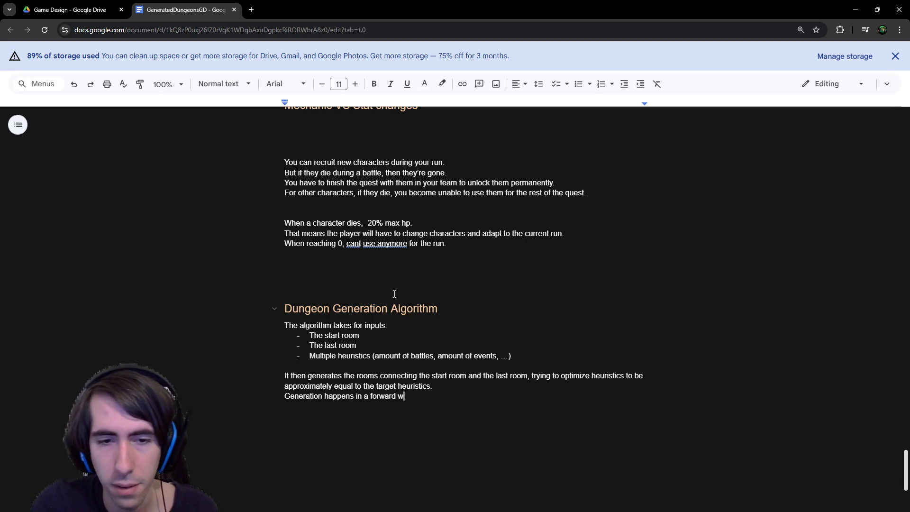
{"action": "type", "text": "ay"}
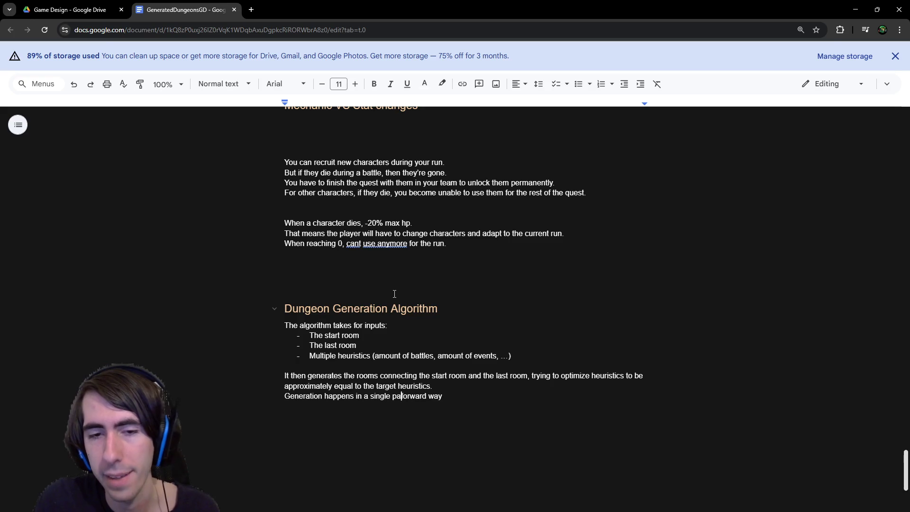
{"action": "type", "text": "single pass , "}
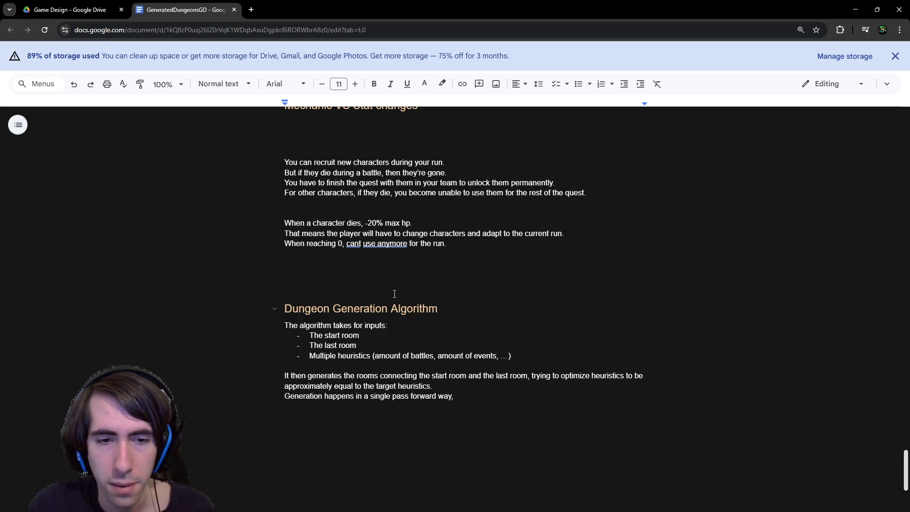
{"action": "type", "text": "whe"}
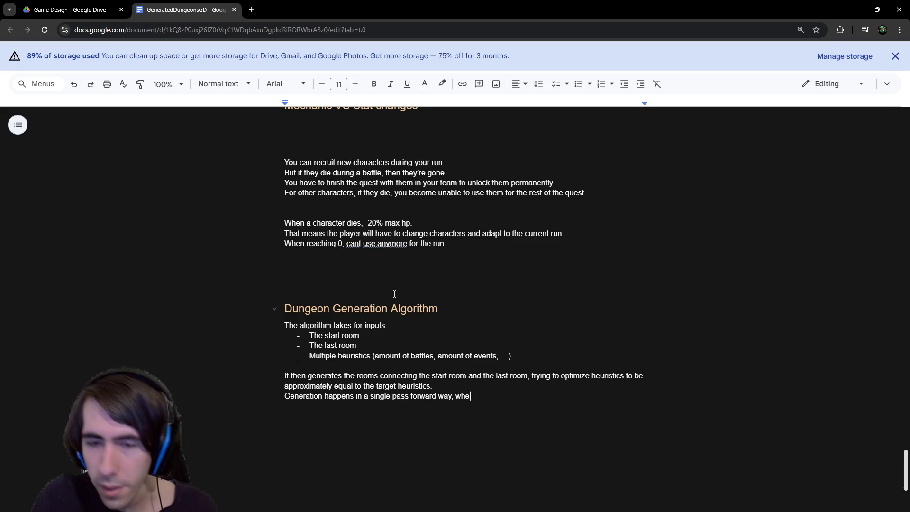
{"action": "type", "text": "re the probability of the"}
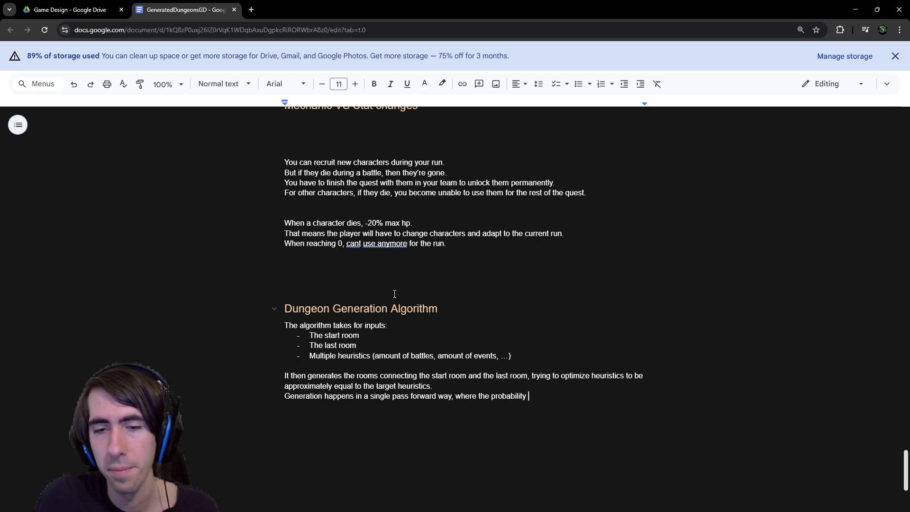